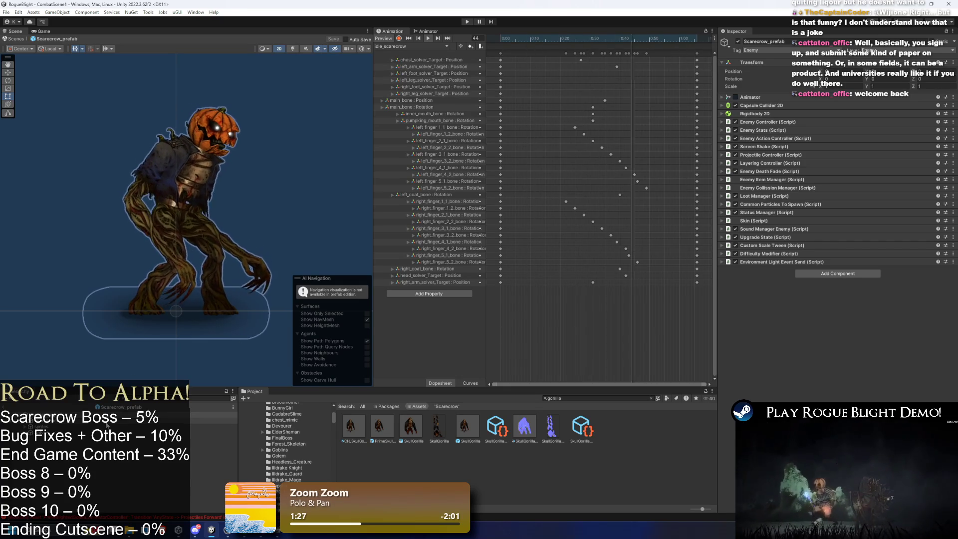
# - Tint the scarecrow's leg sprite light grey C8C8C8 in its Sprite Renderer Color
pyautogui.click(234, 310)
pyautogui.scroll(5, 178, 184)
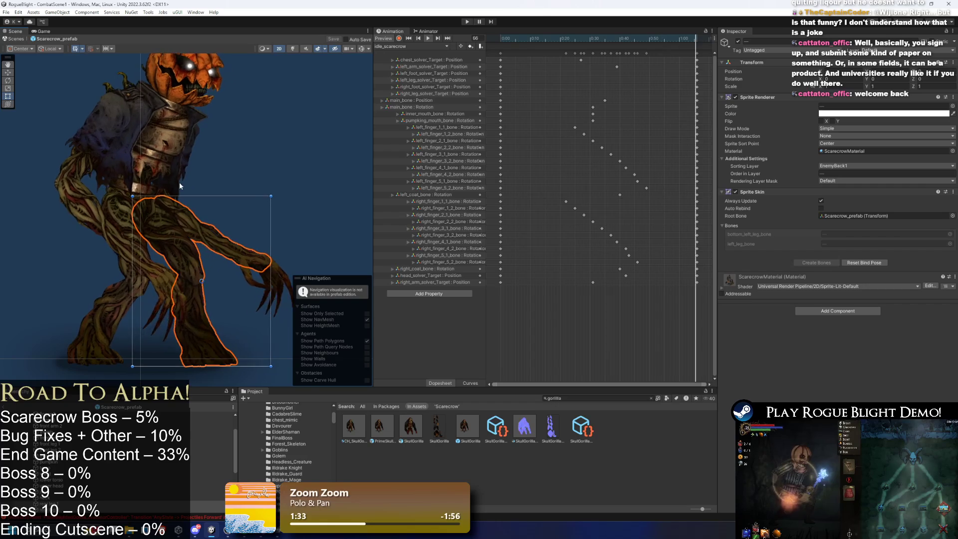
pyautogui.click(888, 113)
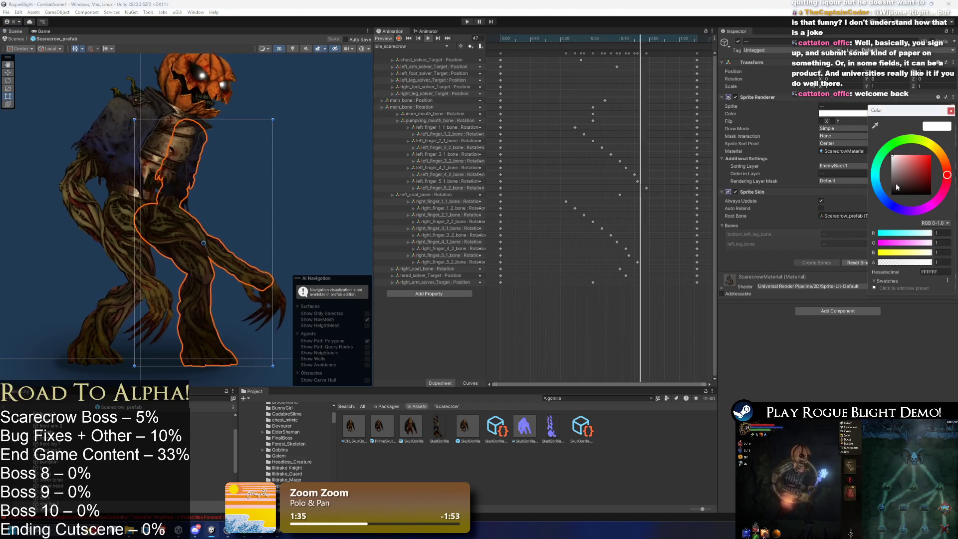
pyautogui.click(891, 163)
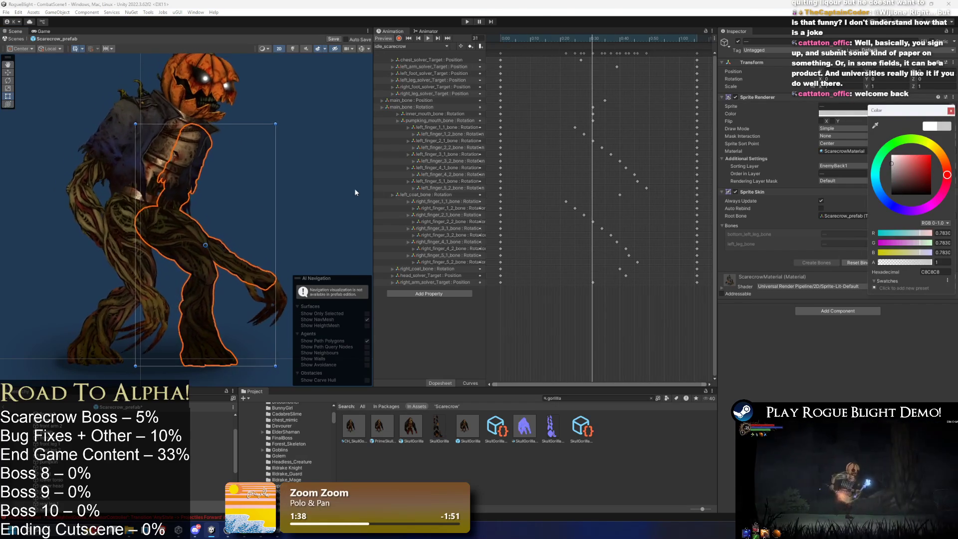
pyautogui.click(315, 181)
pyautogui.scroll(-4, 313, 175)
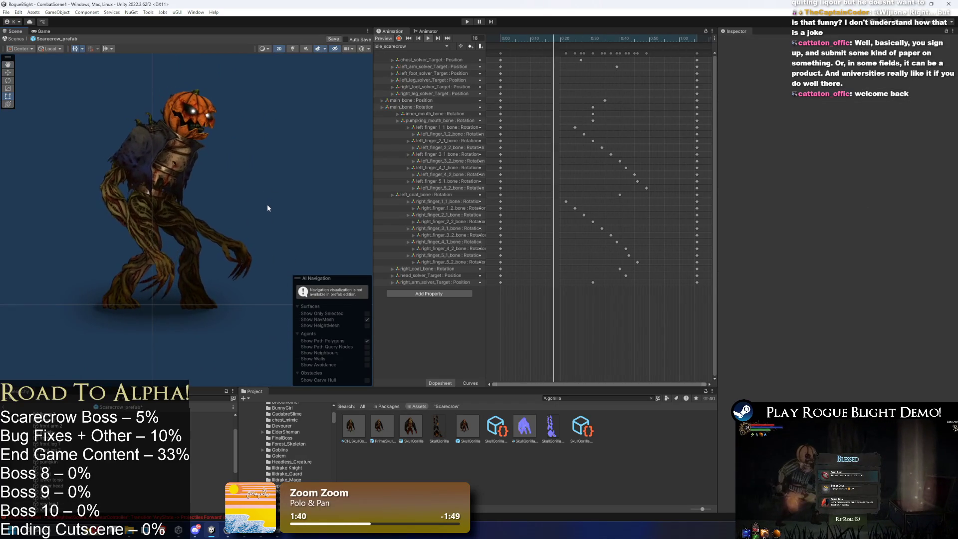
# - Copy the rear arm's Sprite Renderer colour and paste it onto the hand sprites
pyautogui.click(234, 236)
pyautogui.click(304, 223)
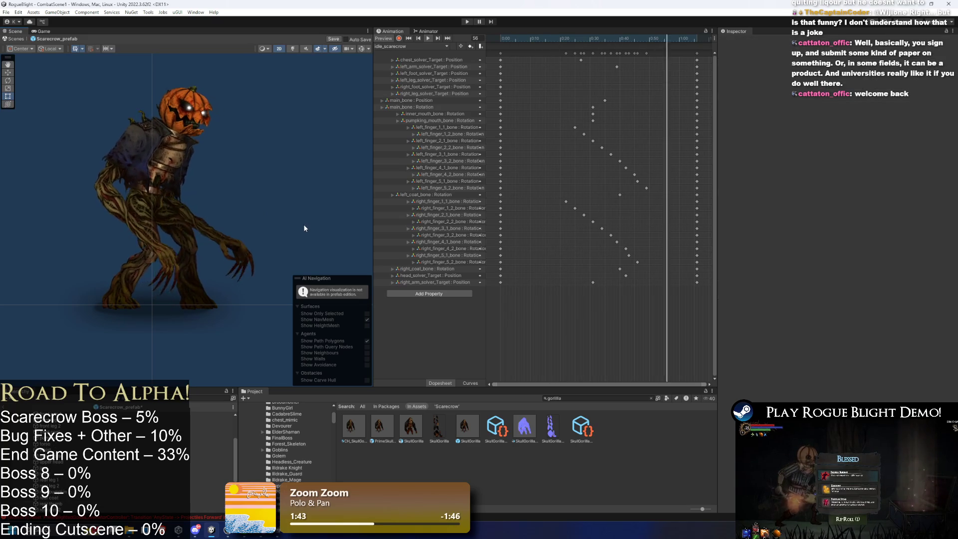
pyautogui.scroll(5, 253, 247)
pyautogui.click(250, 249)
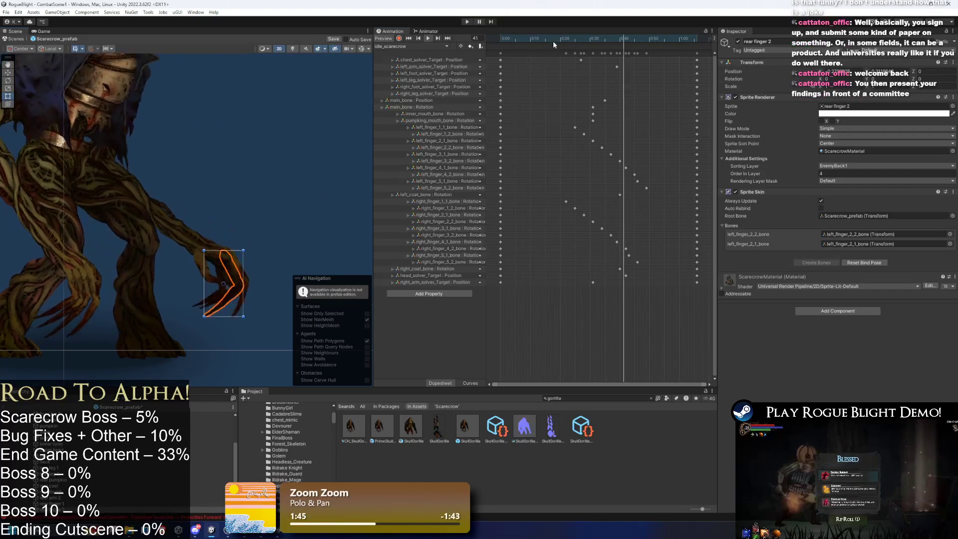
pyautogui.keyDown('shift'); pyautogui.click(205, 256); pyautogui.keyUp('shift')
pyautogui.scroll(3, 224, 261)
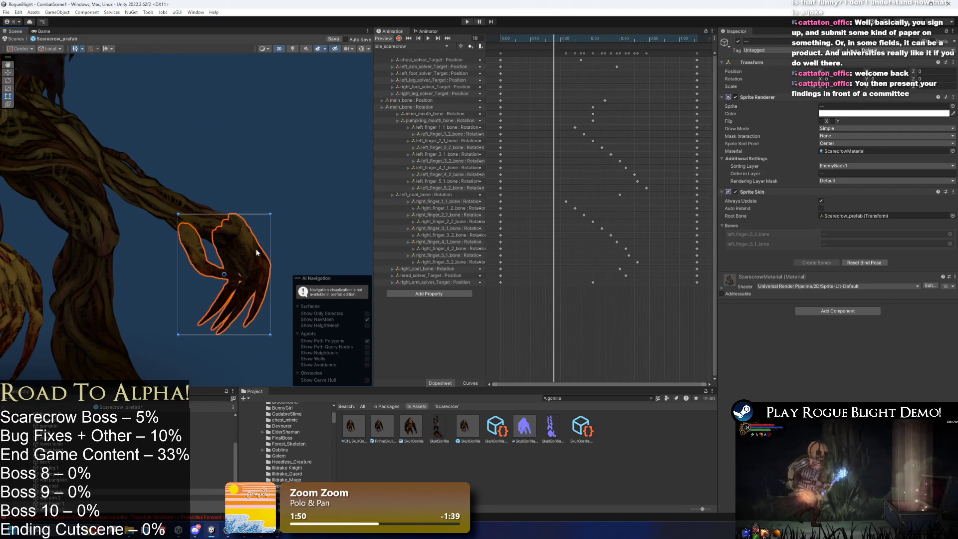
pyautogui.click(234, 234)
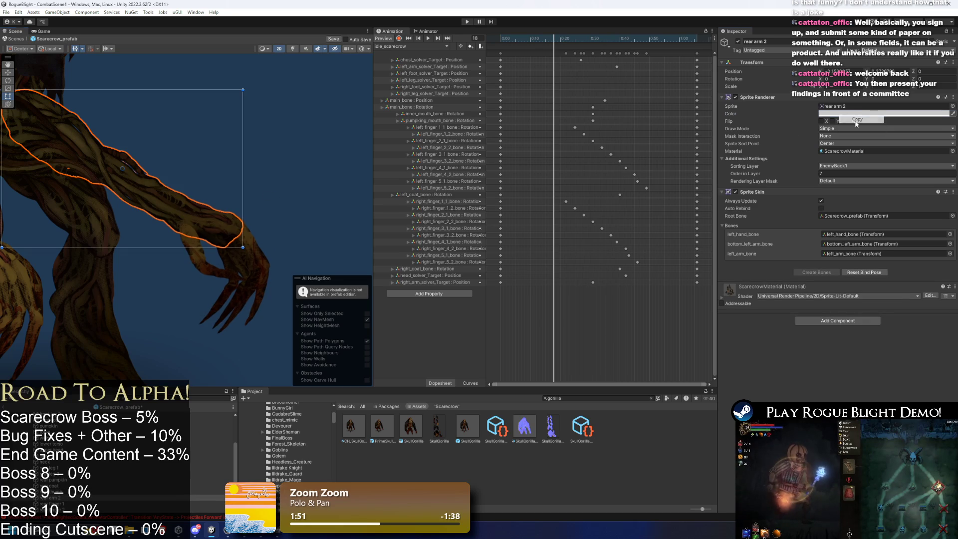
pyautogui.click(248, 254)
pyautogui.rightClick(850, 115)
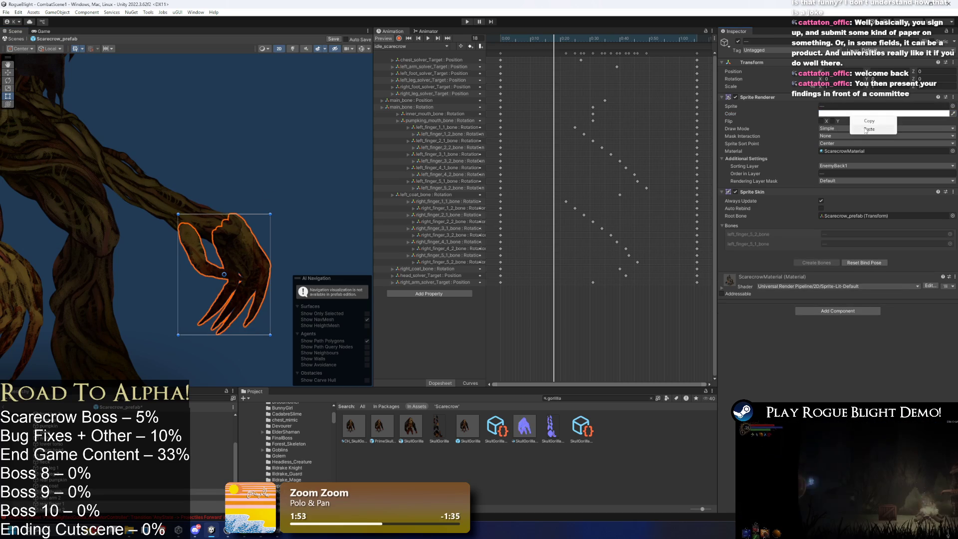
pyautogui.scroll(-5, 191, 99)
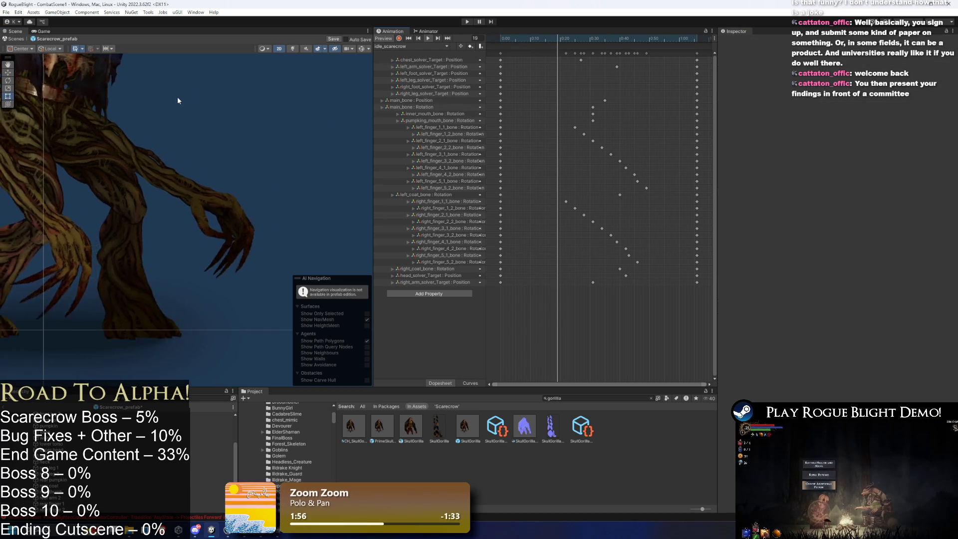
# - Zoom to the pumpkin head, select the upper head sprite, then the eye light
pyautogui.scroll(-5, 288, 235)
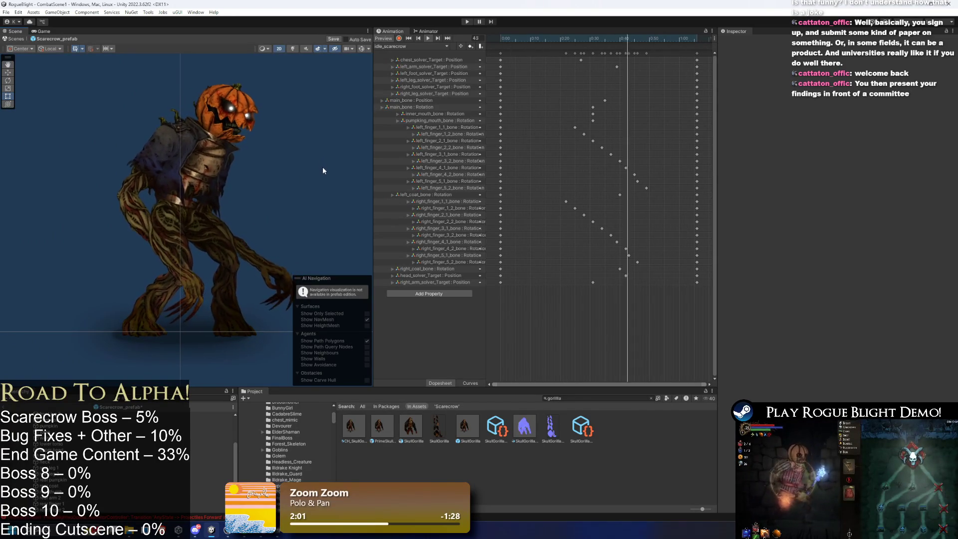
pyautogui.scroll(-2, 261, 168)
pyautogui.scroll(1, 261, 168)
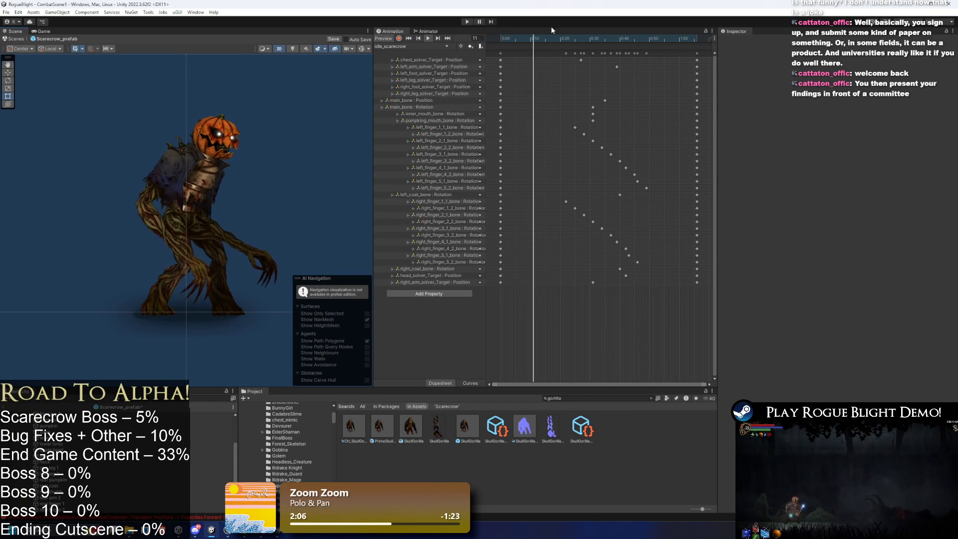
pyautogui.scroll(10, 233, 97)
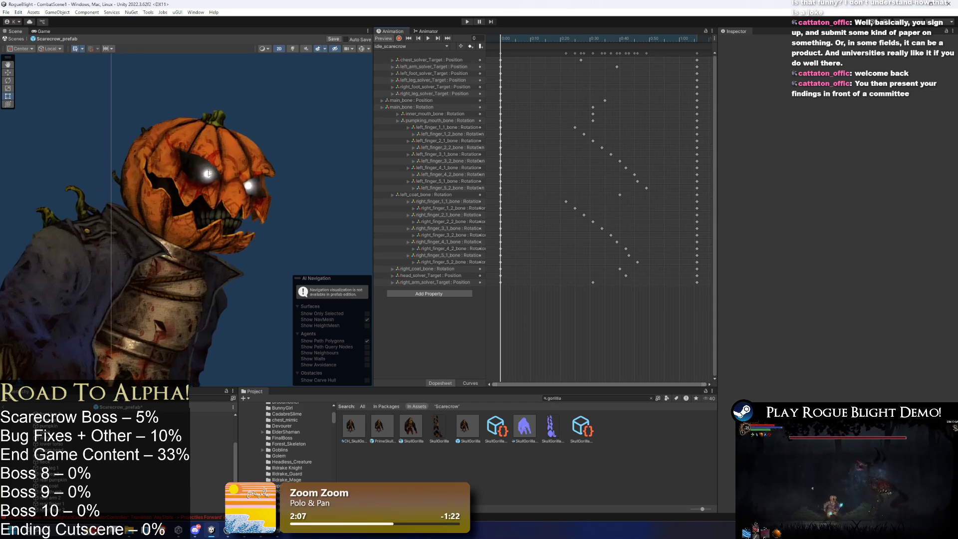
pyautogui.click(208, 178)
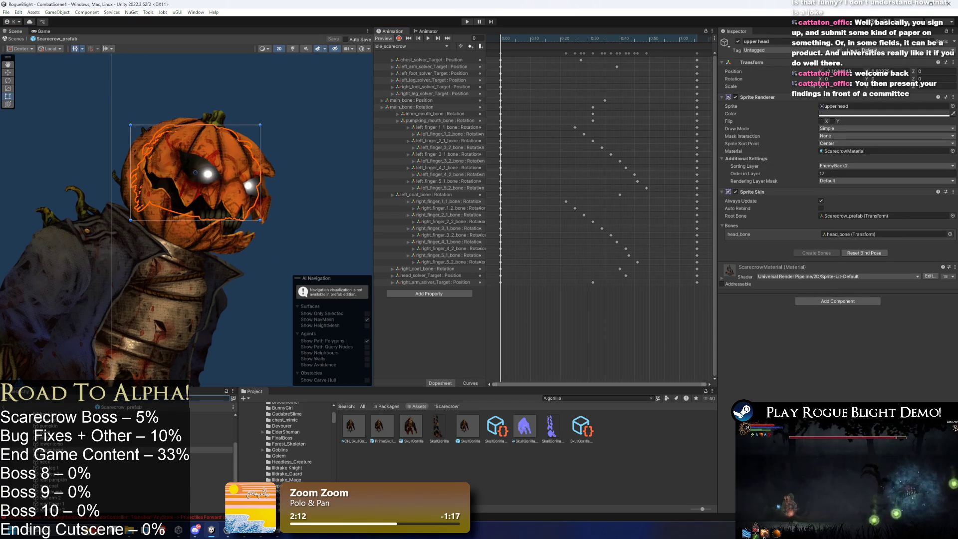
pyautogui.scroll(-3, 94, 449)
pyautogui.click(69, 424)
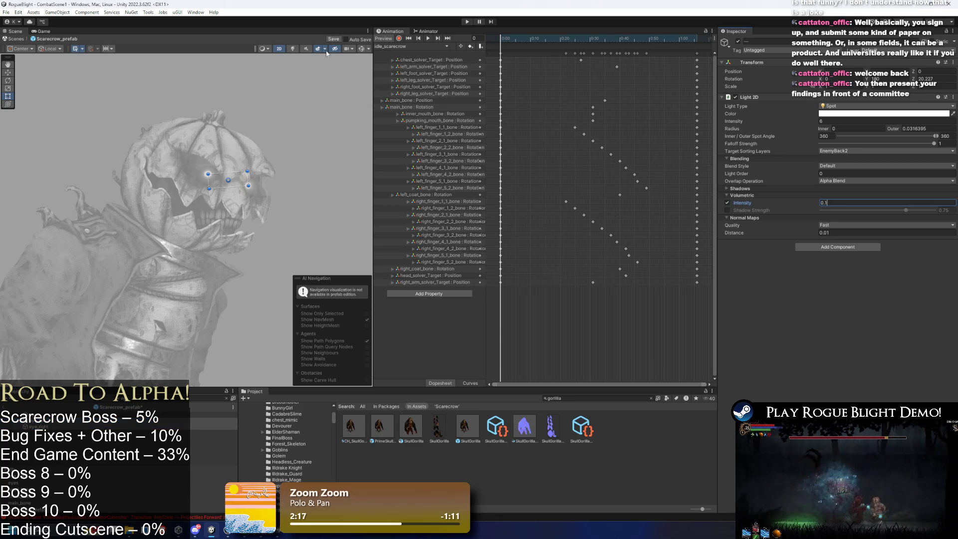
# - With scene lighting on, set eye_right's Light 2D volumetric intensity to 0.01, then enter Play mode
pyautogui.click(292, 50)
pyautogui.click(288, 111)
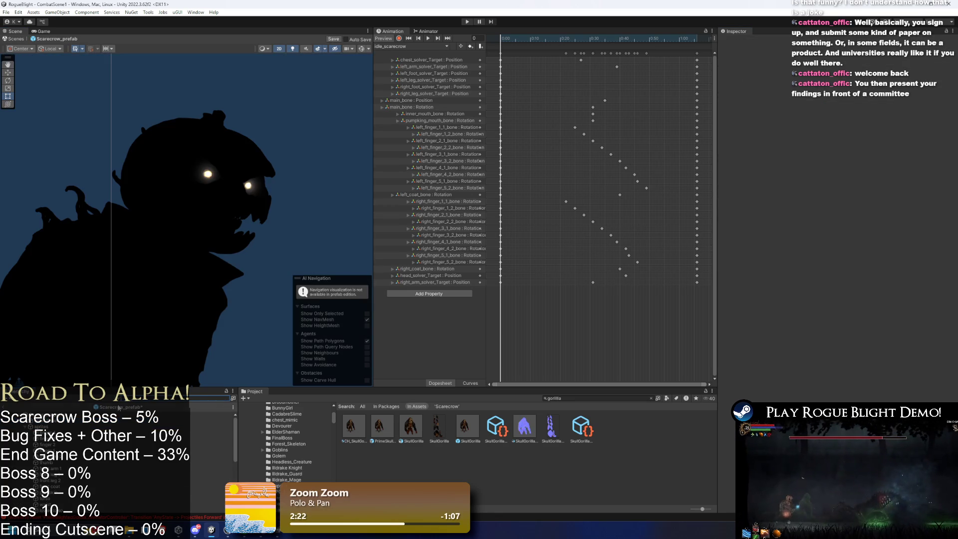
pyautogui.scroll(-3, 114, 449)
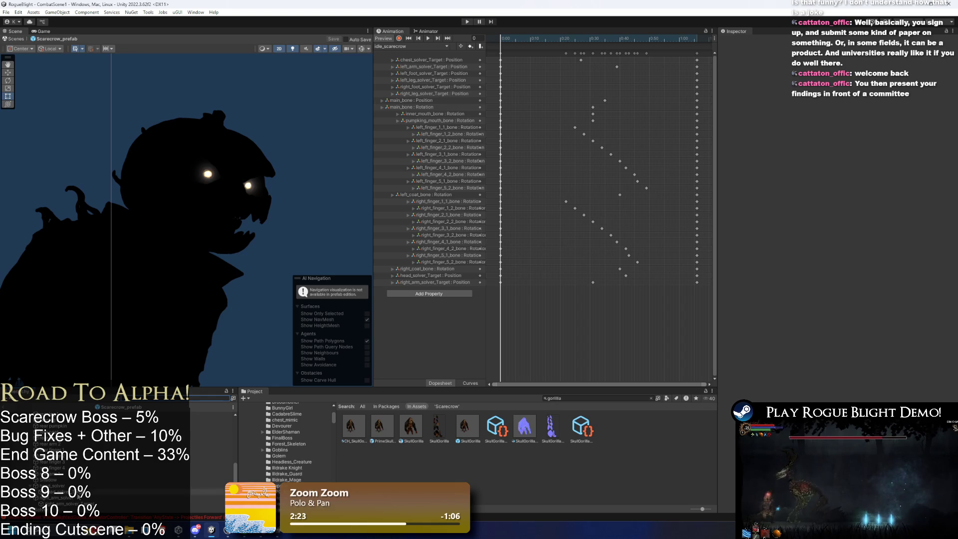
pyautogui.click(50, 427)
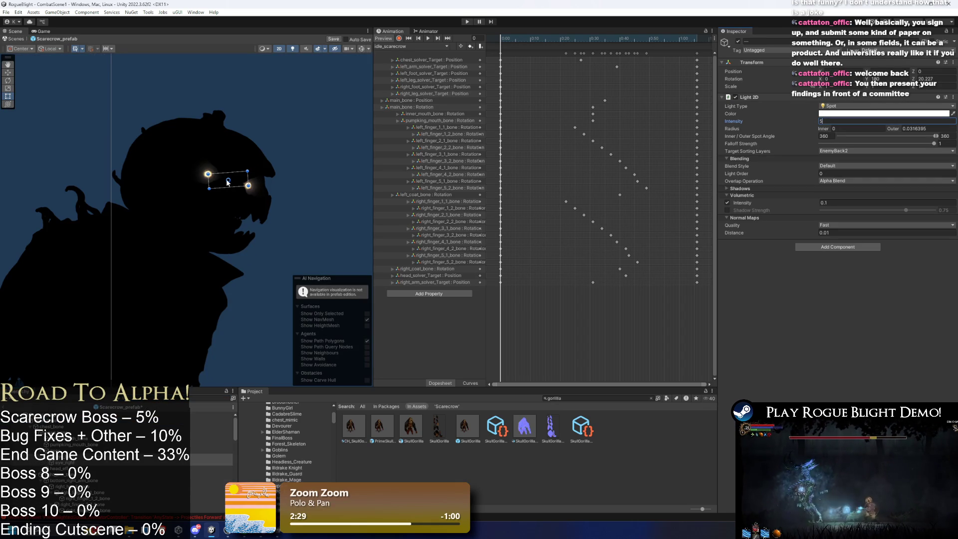
pyautogui.scroll(5, 249, 179)
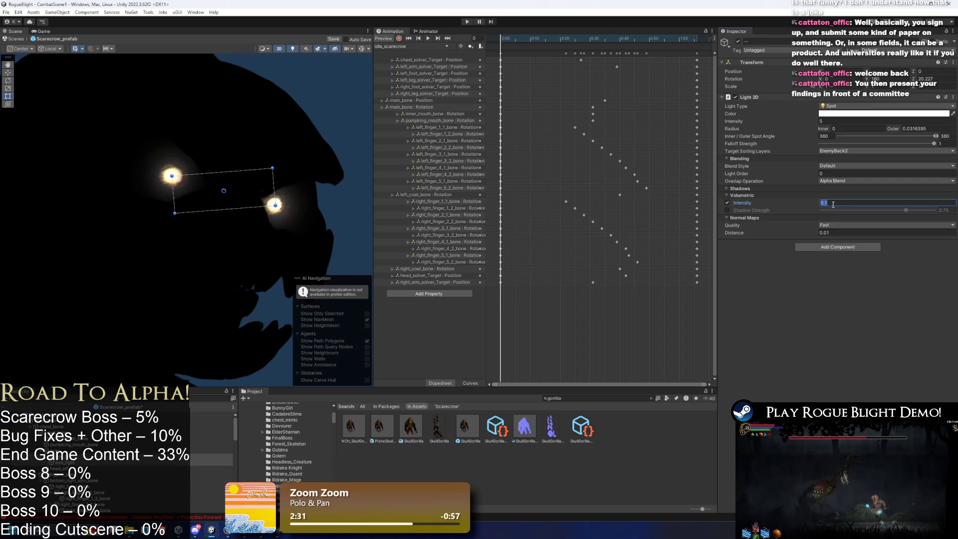
pyautogui.write('05')
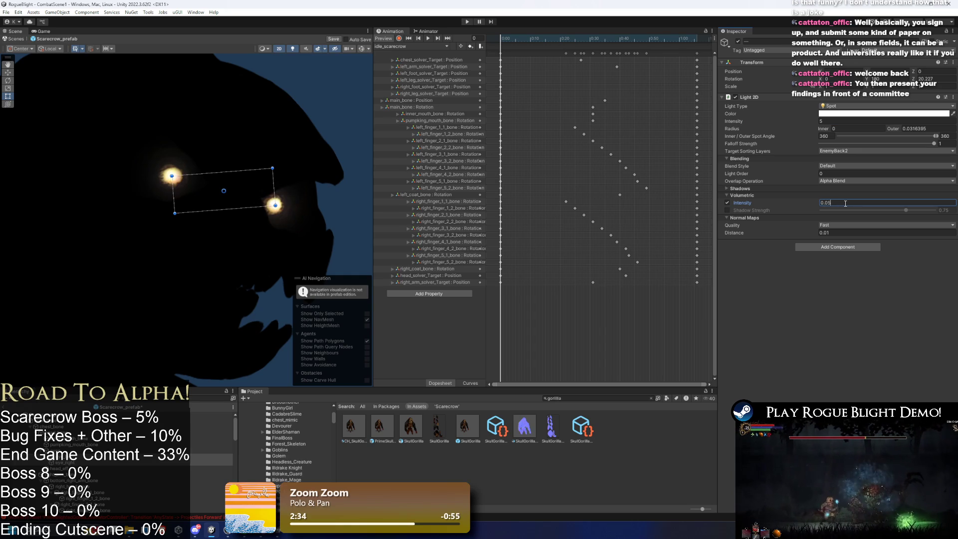
pyautogui.press('BackSpace')
pyautogui.write('1')
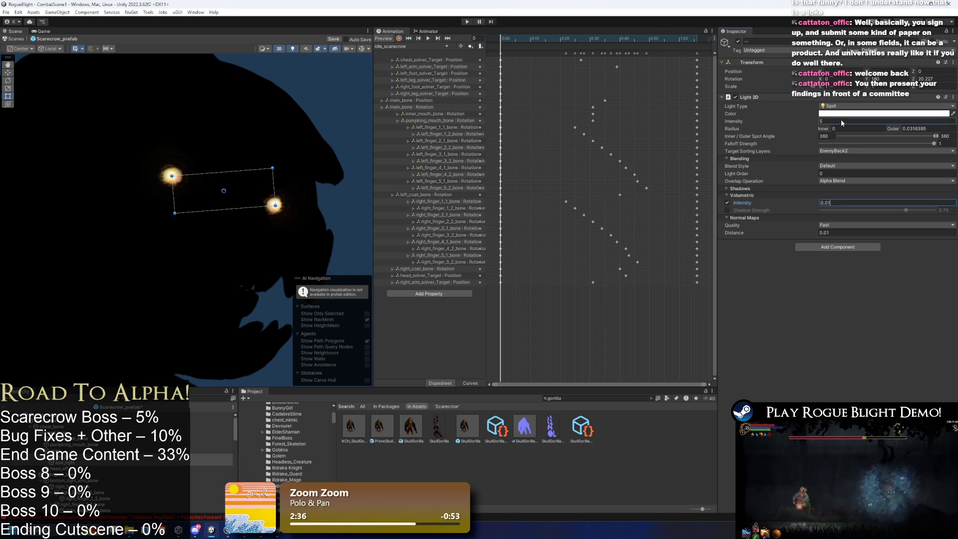
pyautogui.write('5')
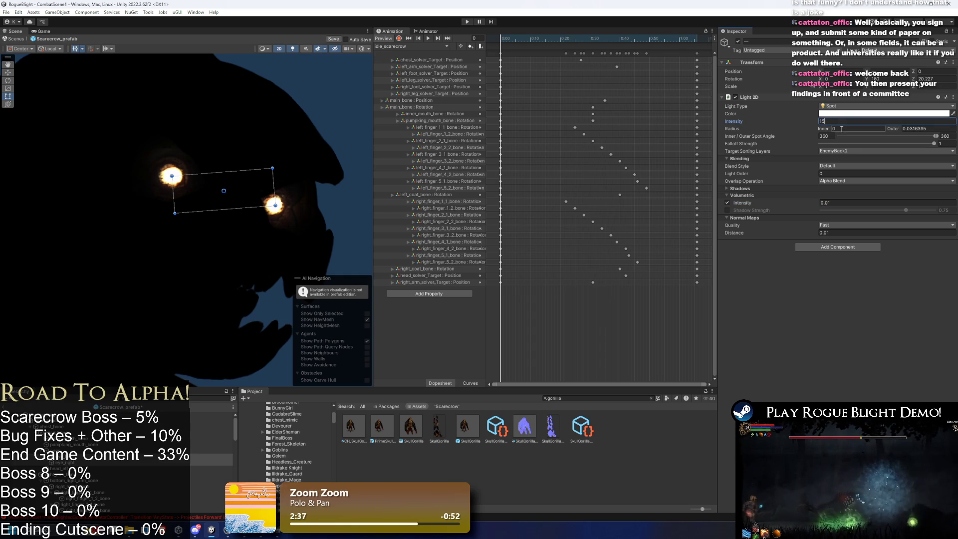
pyautogui.click(314, 138)
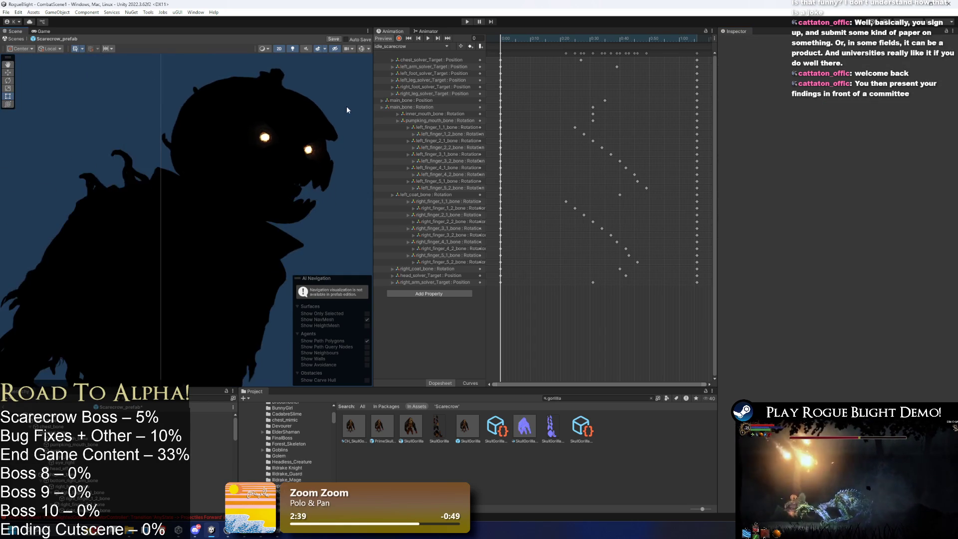
pyautogui.click(467, 21)
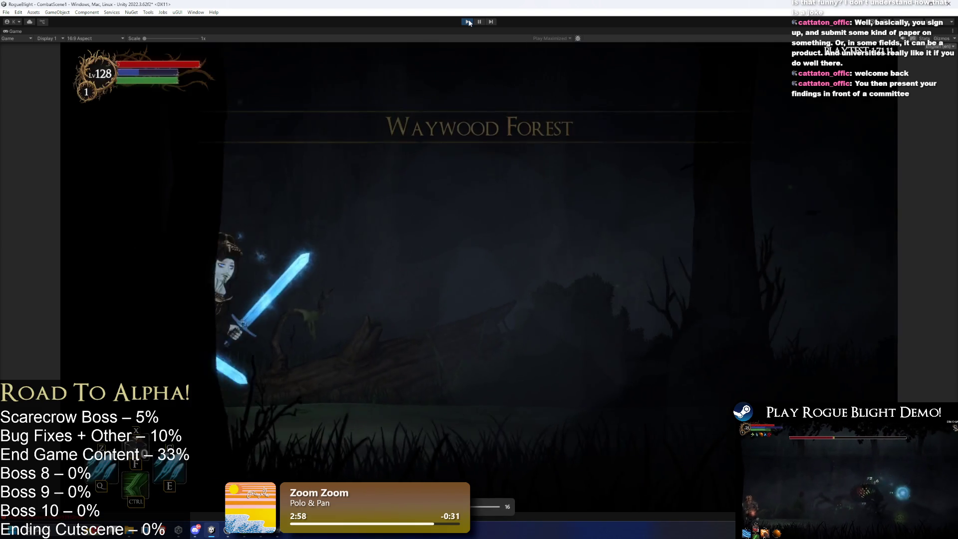
# - Stop the Waywood Forest play-test with Ctrl+P to return to edit mode
pyautogui.hotkey('ctrl', 'p')
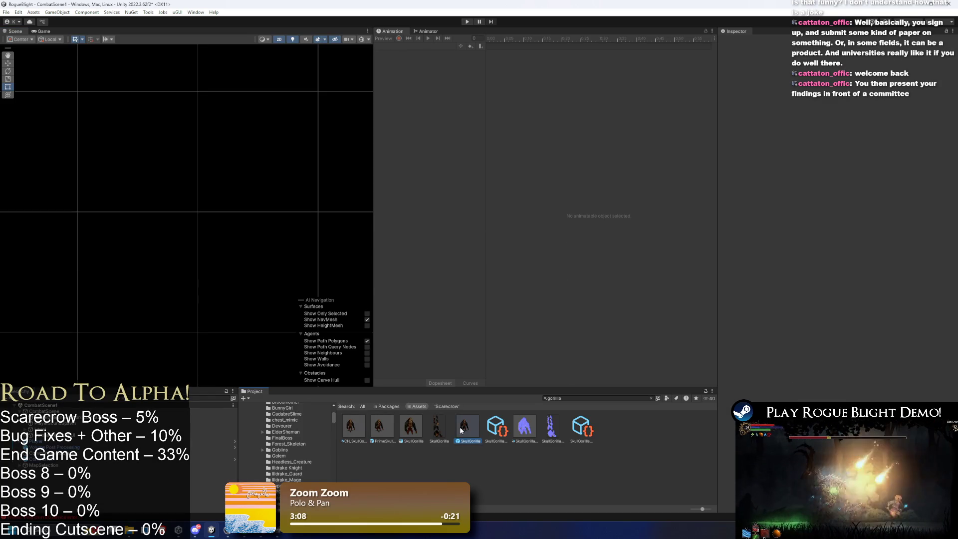
# - Open SkullGorilla and inspect its Solvers, Canvas, EnemyUI and CollisionPush children
pyautogui.doubleClick(462, 427)
pyautogui.click(79, 427)
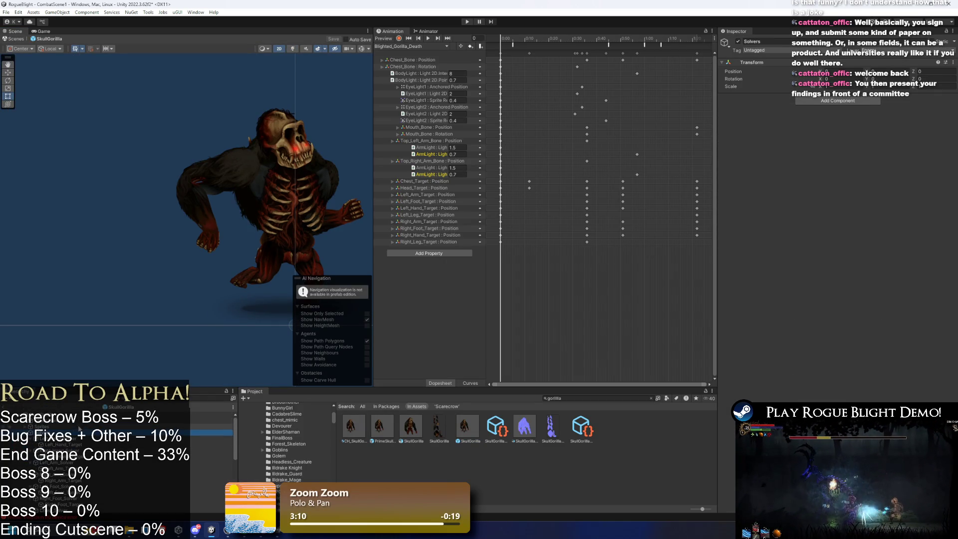
pyautogui.click(88, 429)
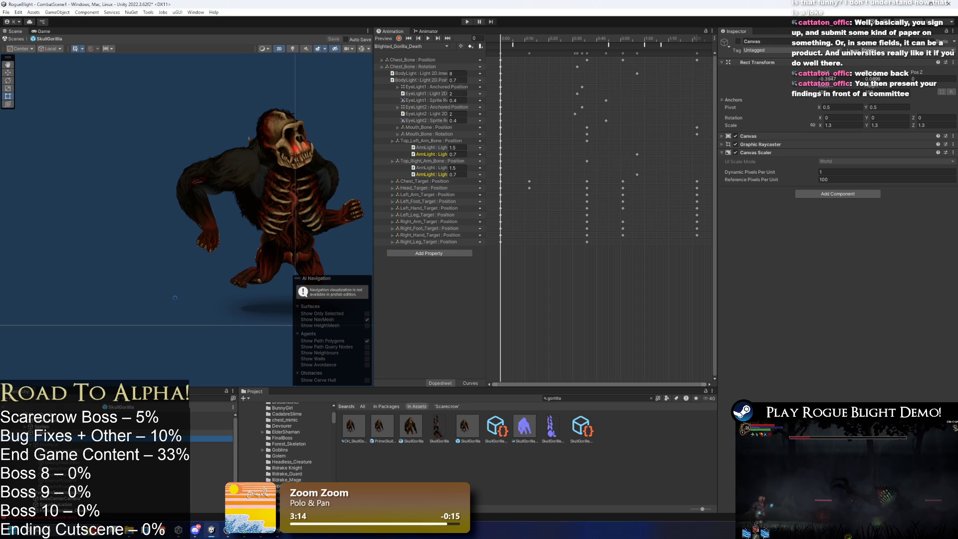
pyautogui.click(71, 444)
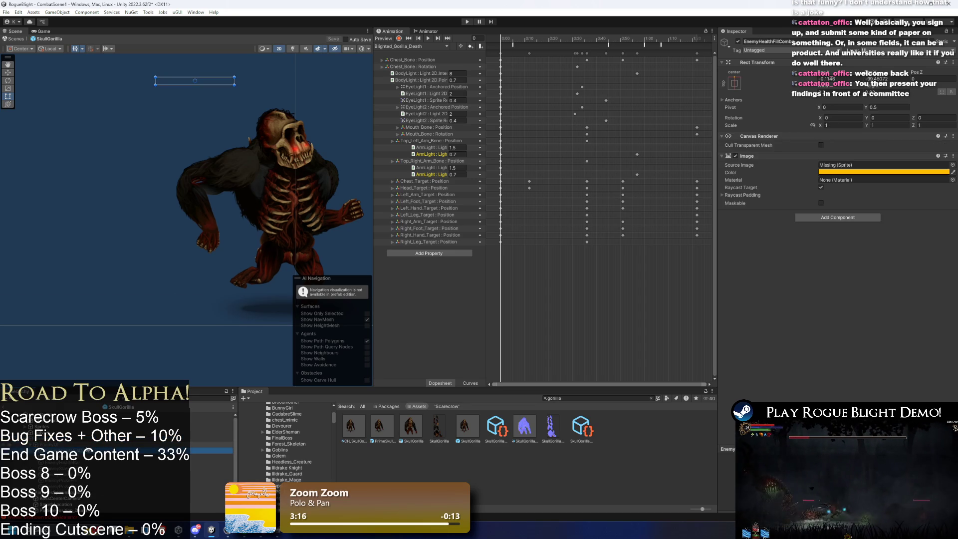
pyautogui.click(80, 438)
pyautogui.press('Down')
pyautogui.press('Down')
pyautogui.press('Down')
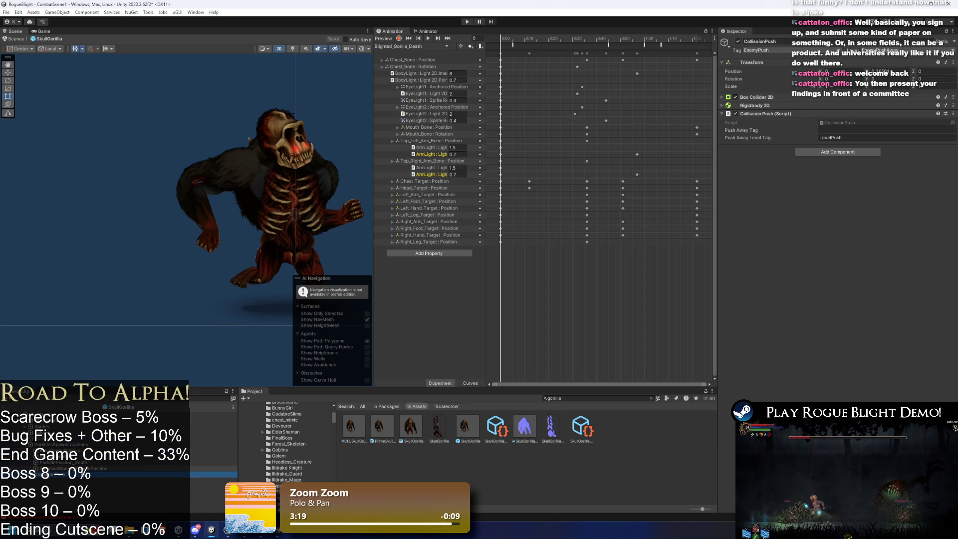
# - Multi-select the SkullGorilla child objects and copy them, twice
pyautogui.keyDown('ctrl'); pyautogui.click(64, 447); pyautogui.keyUp('ctrl')
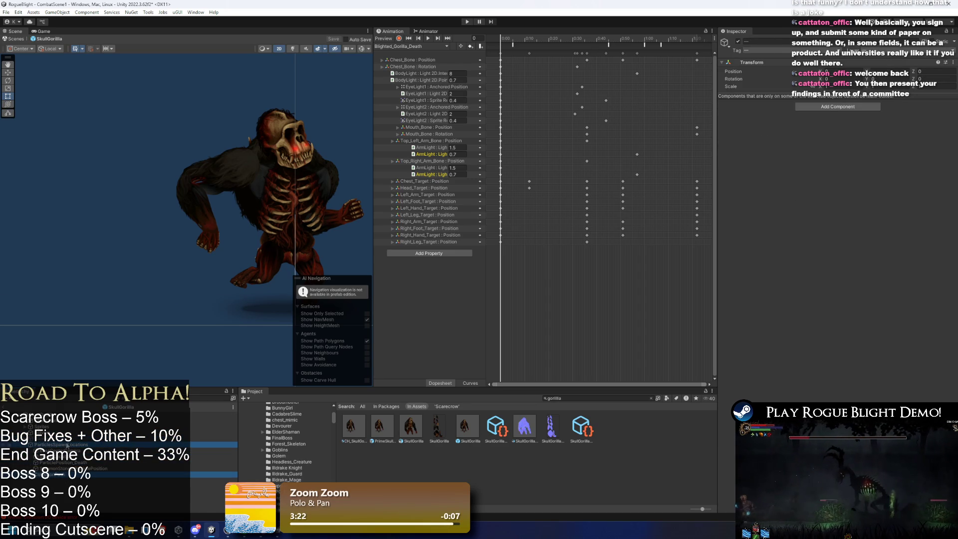
pyautogui.rightClick(72, 449)
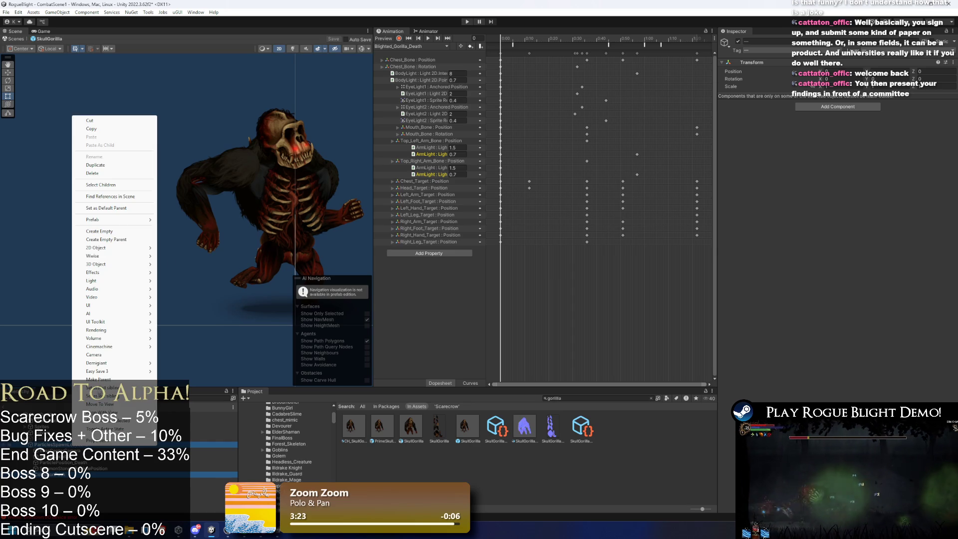
pyautogui.click(113, 129)
pyautogui.rightClick(53, 445)
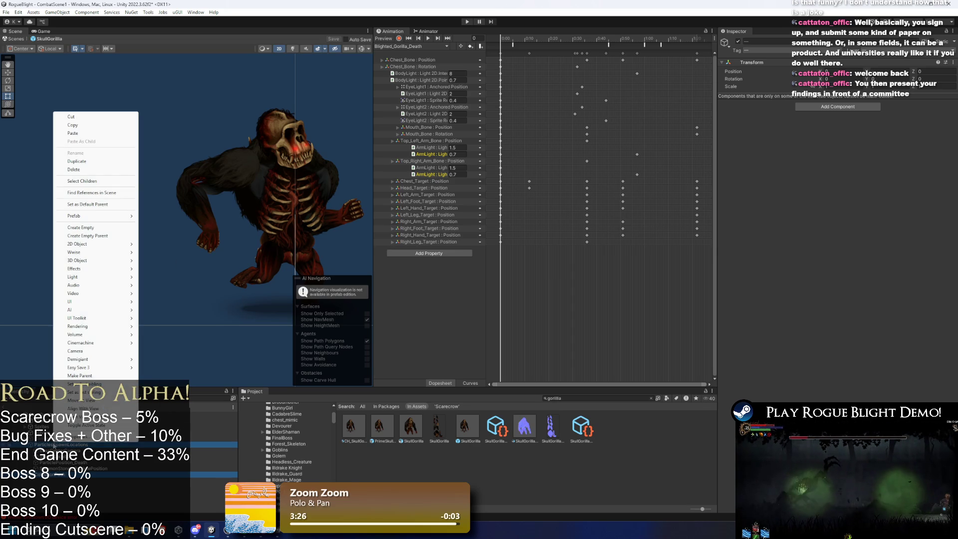
pyautogui.click(88, 125)
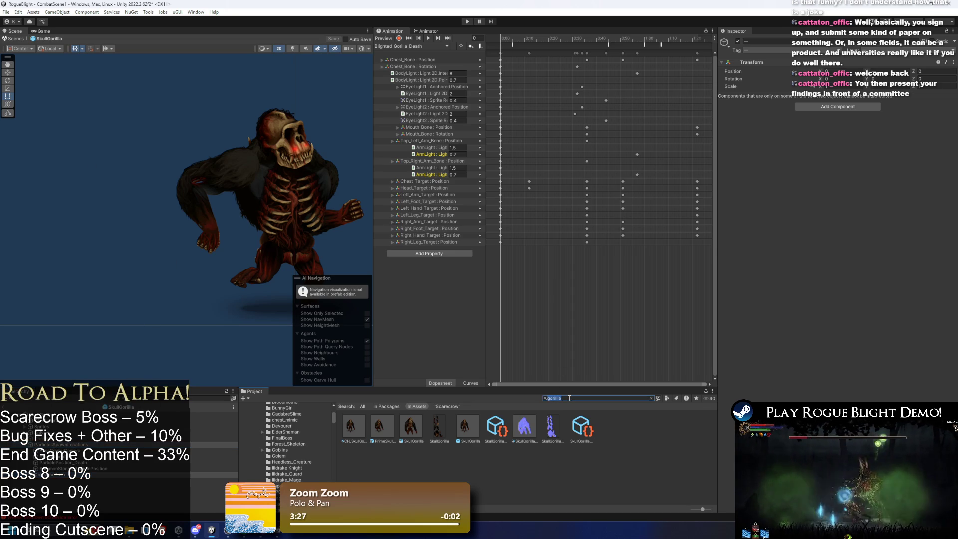
# - Search 'scarecrow', open Scarecrow_prefab in prefab mode and frame it in the Scene view
pyautogui.write('skarecrow')
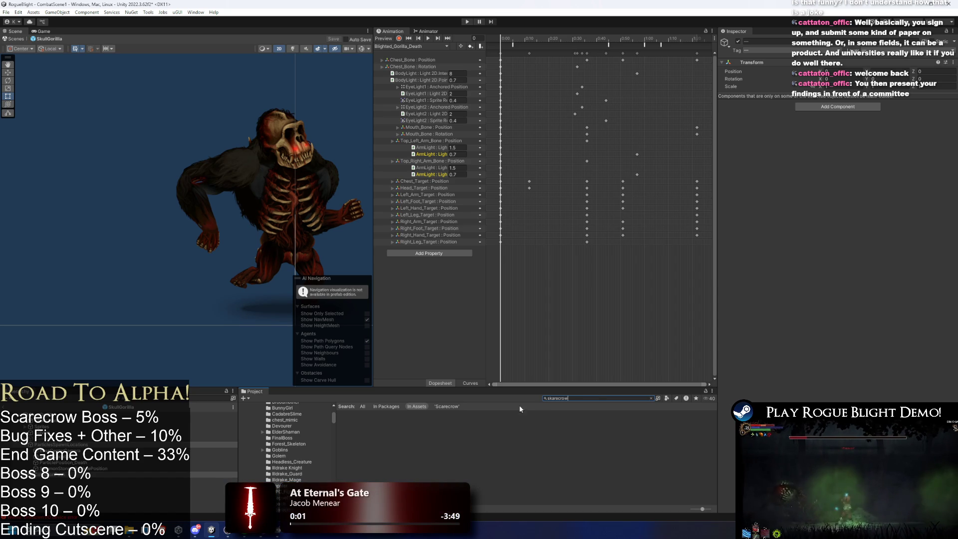
pyautogui.write('s')
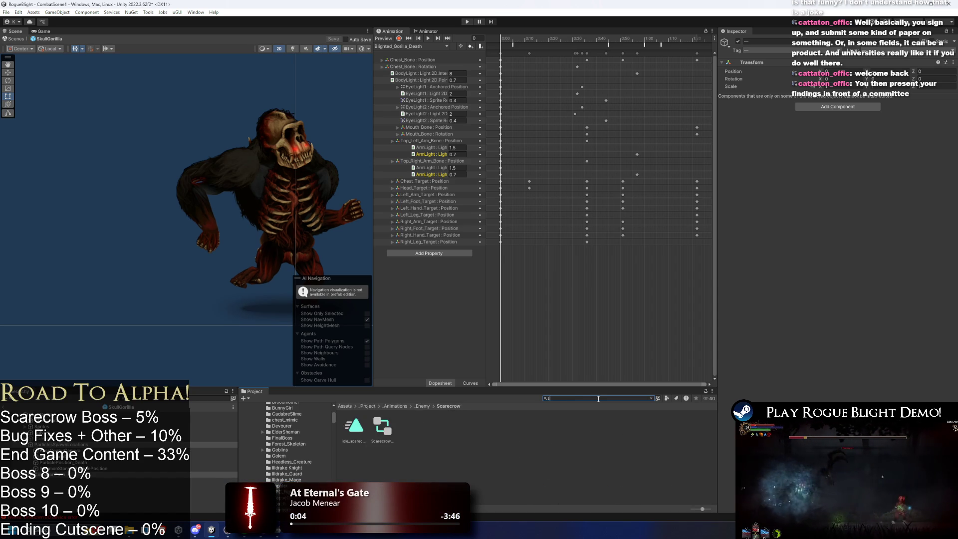
pyautogui.write('c')
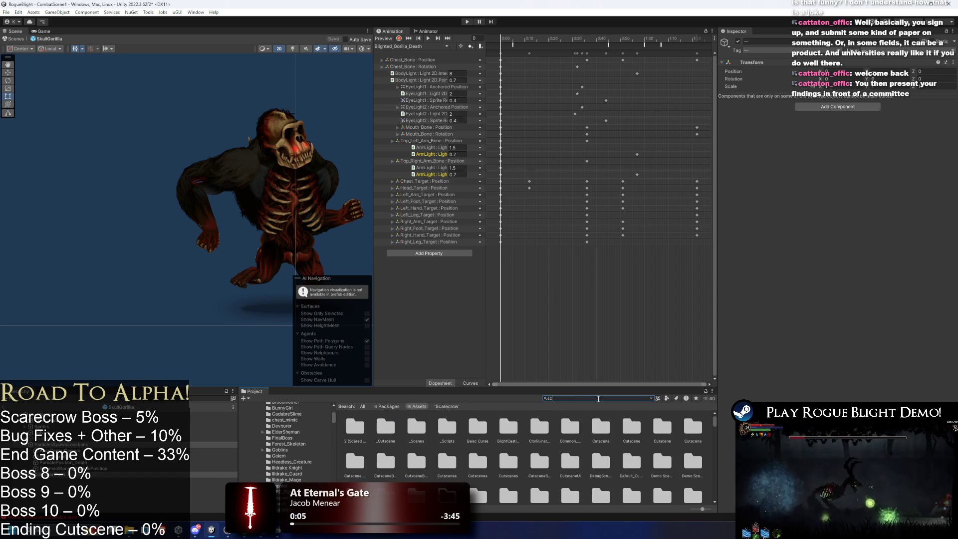
pyautogui.write('arecrow')
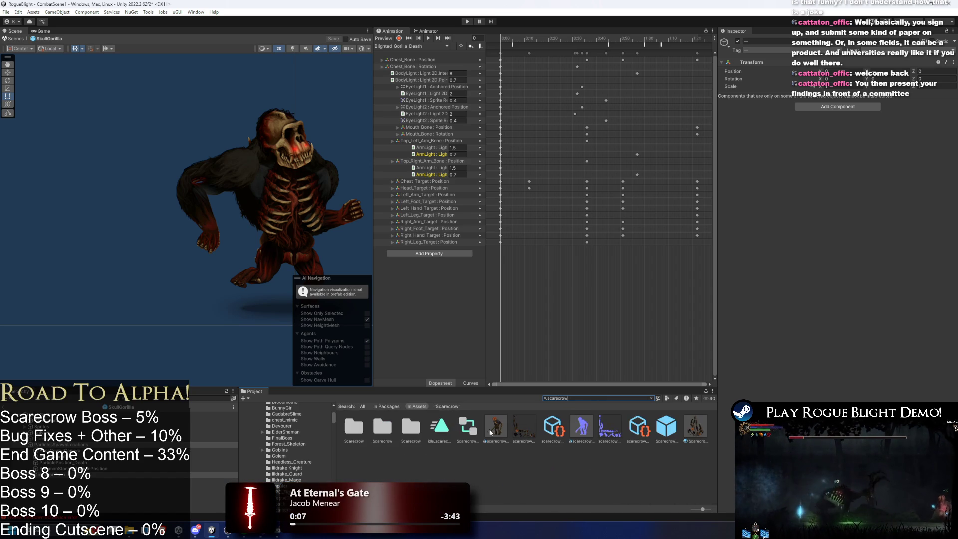
pyautogui.doubleClick(671, 424)
pyautogui.press('f')
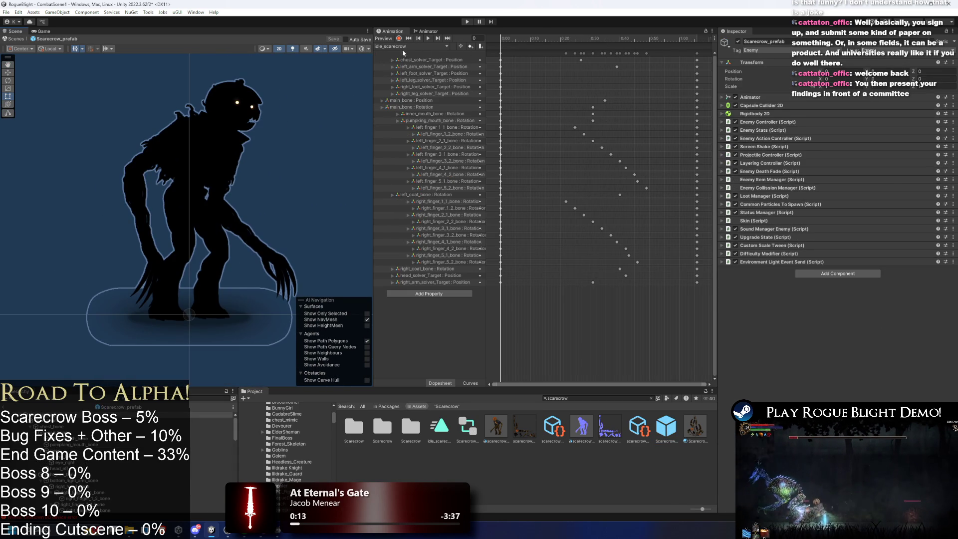
# - Review the prefab's sprites hierarchy and the head_solver and right_arm_solver settings
pyautogui.click(214, 414)
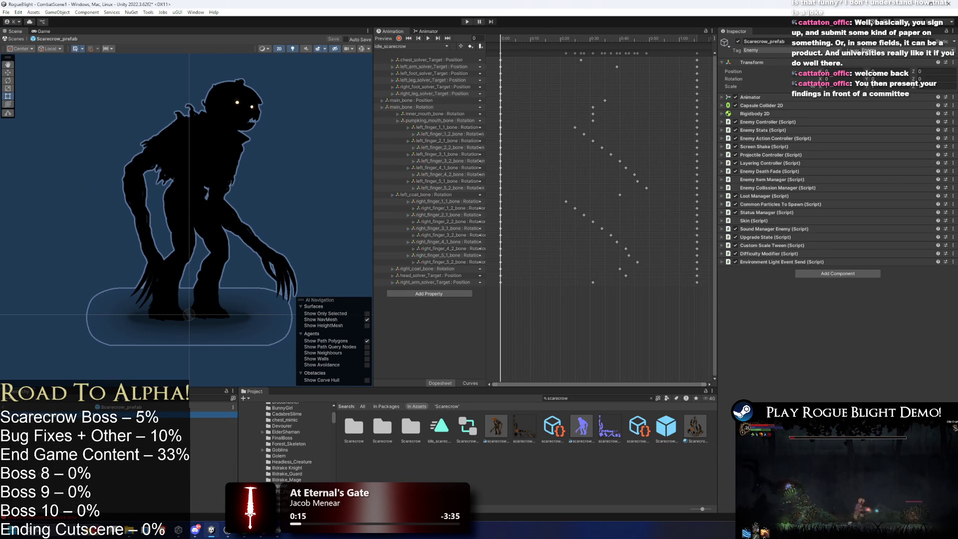
pyautogui.click(150, 426)
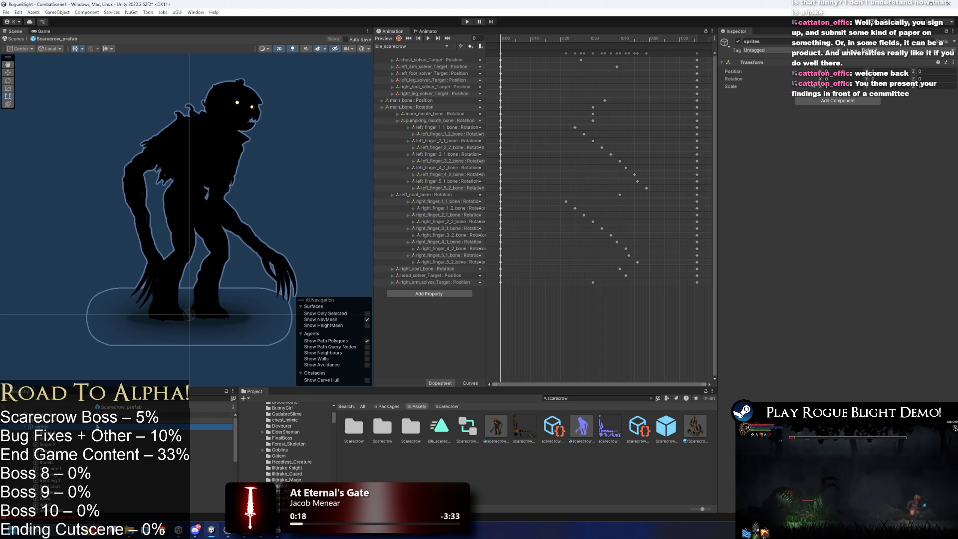
pyautogui.press('Right')
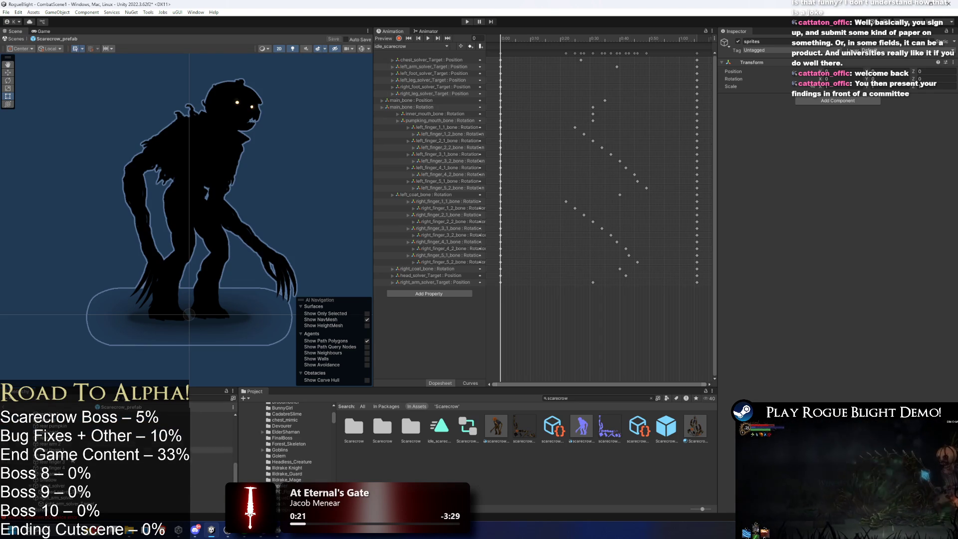
pyautogui.click(60, 486)
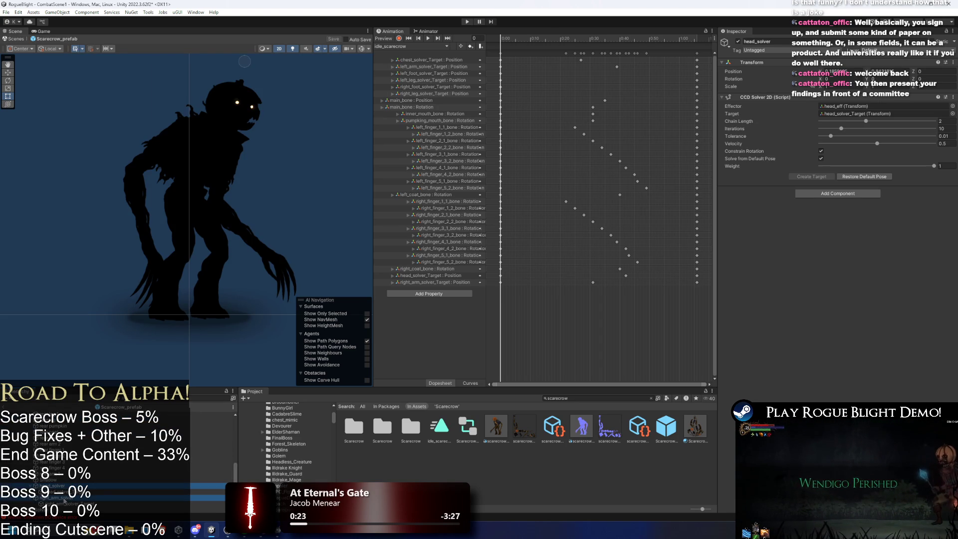
pyautogui.keyDown('shift'); pyautogui.click(64, 497); pyautogui.keyUp('shift')
pyautogui.scroll(-1, 88, 483)
pyautogui.scroll(5, 100, 459)
pyautogui.click(45, 426)
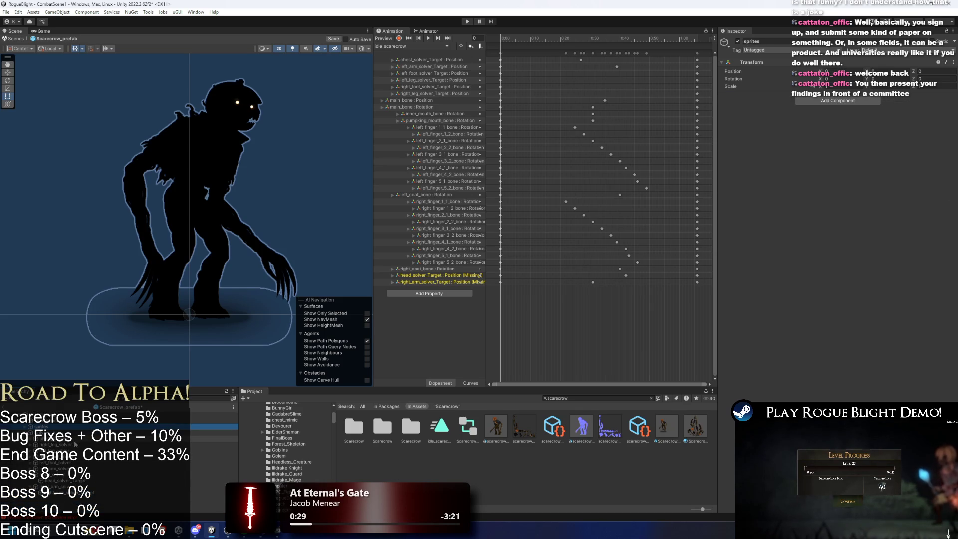
pyautogui.press('Left')
pyautogui.press('Down')
pyautogui.click(70, 474)
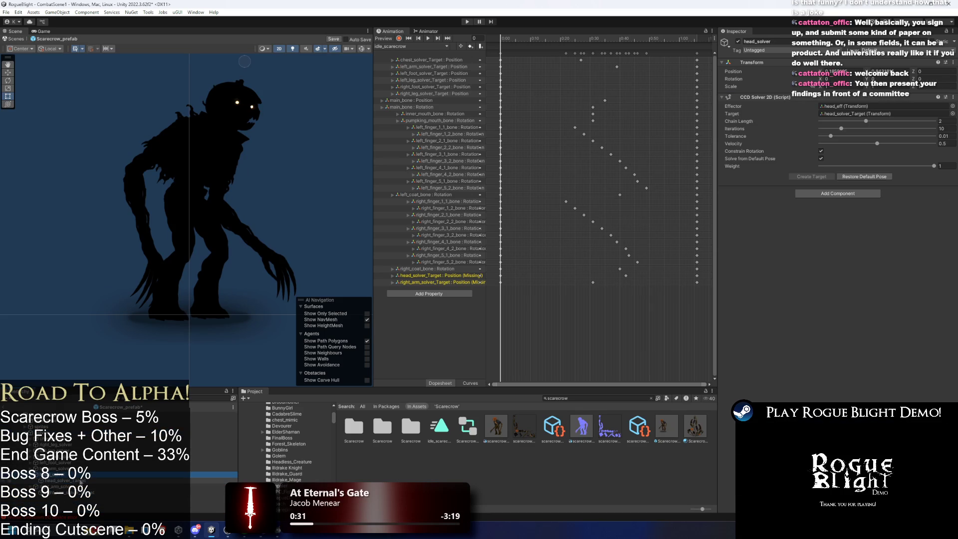
pyautogui.click(87, 480)
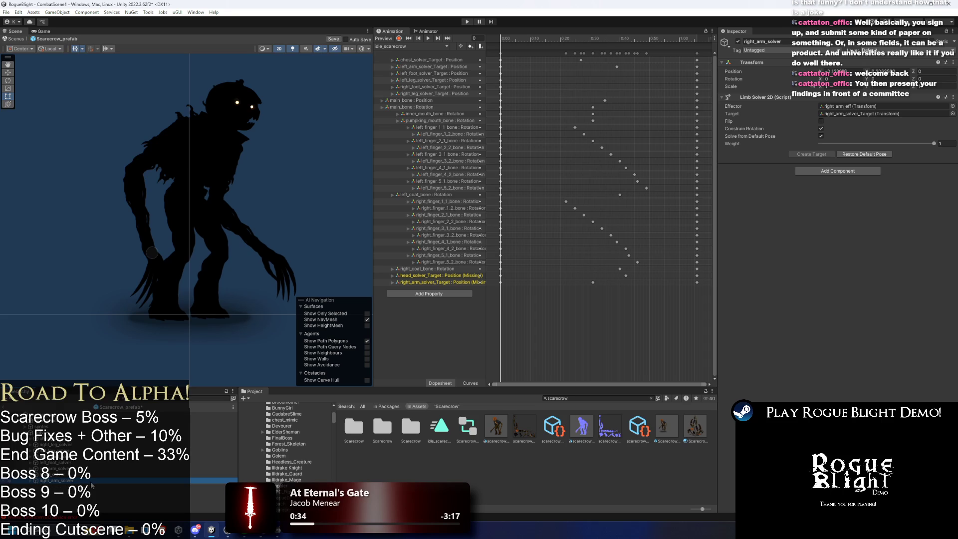
# - Step through the scarecrow's bones, from main_bone and head_bone down to the foot effectors
pyautogui.click(42, 427)
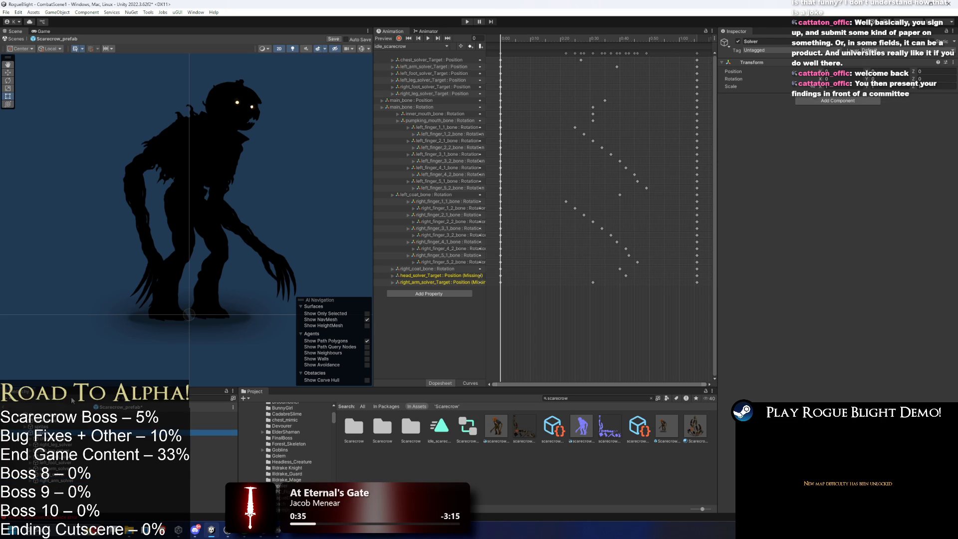
pyautogui.click(29, 427)
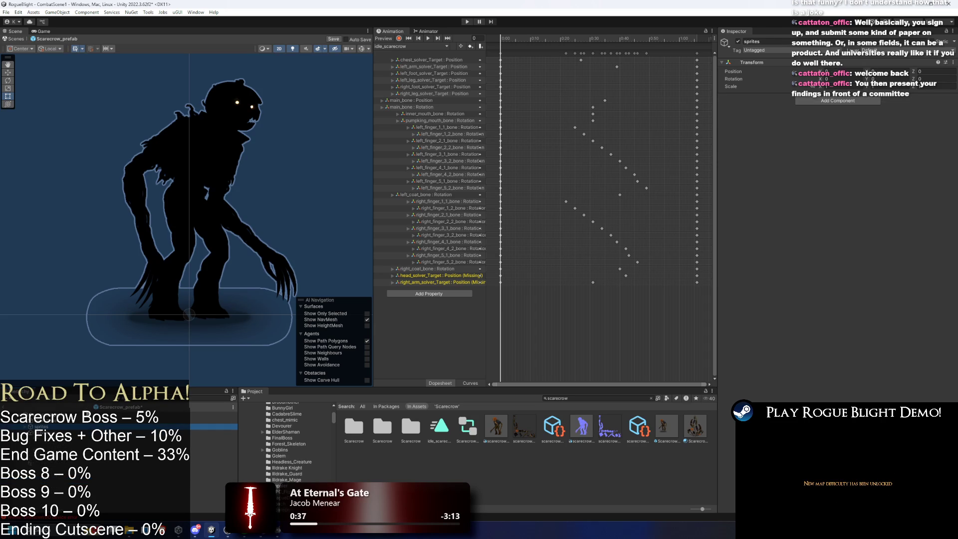
pyautogui.click(47, 433)
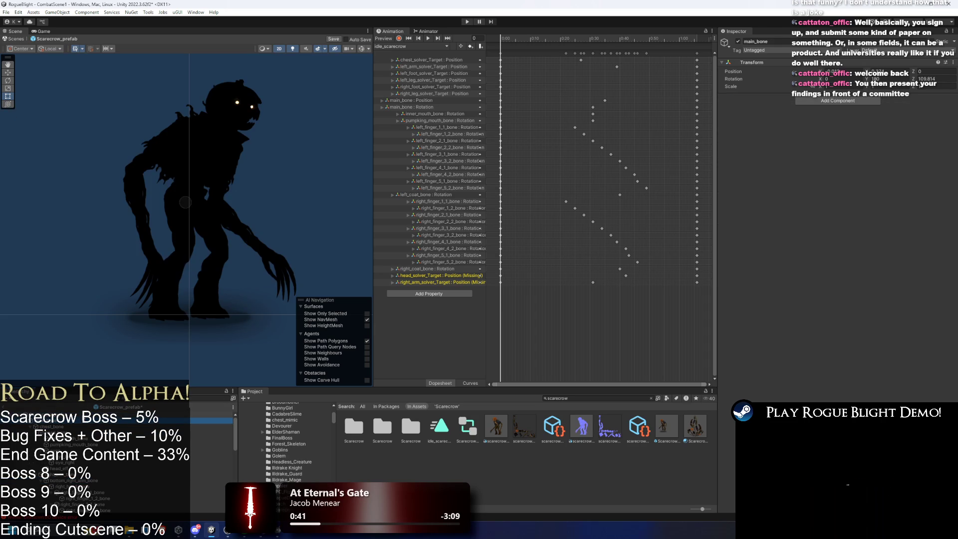
pyautogui.click(47, 432)
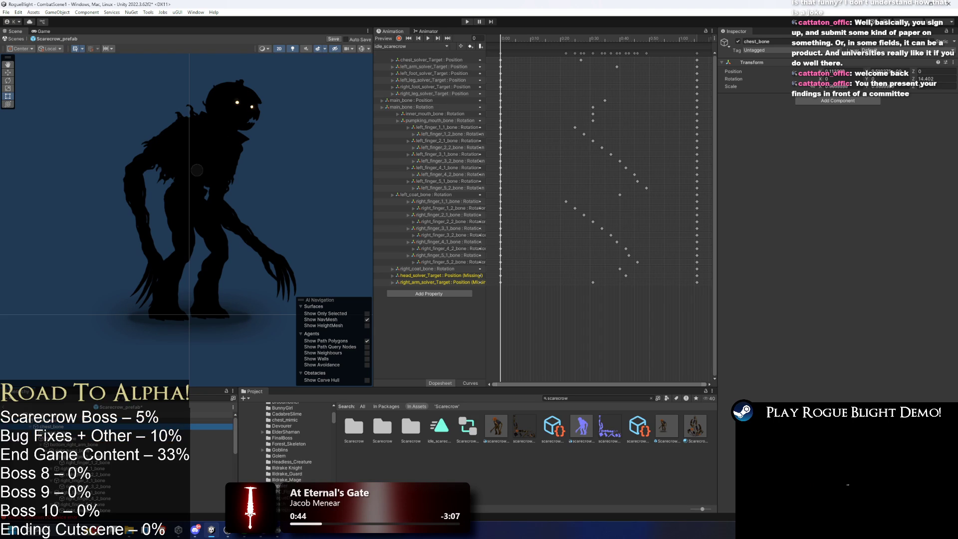
pyautogui.click(44, 426)
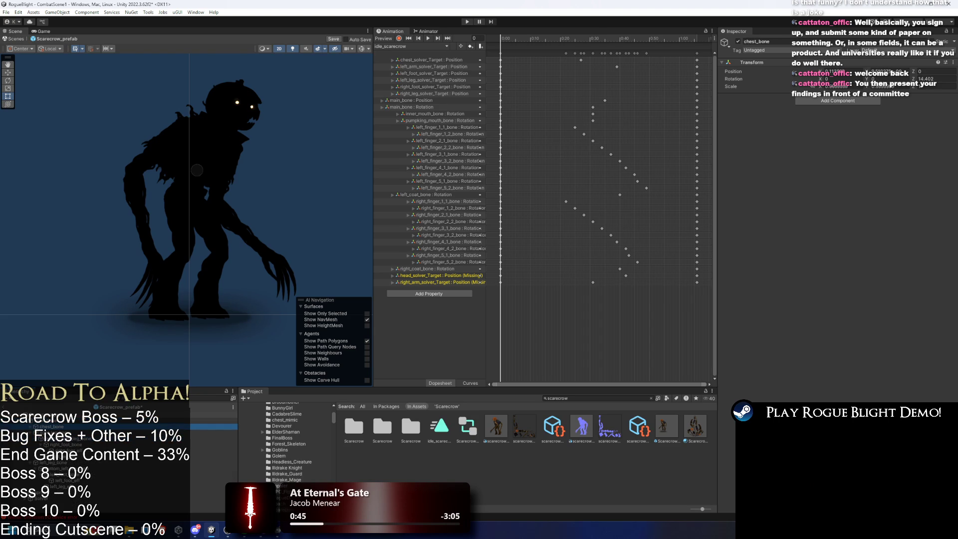
pyautogui.press('Down')
pyautogui.press('Down')
pyautogui.press('Down')
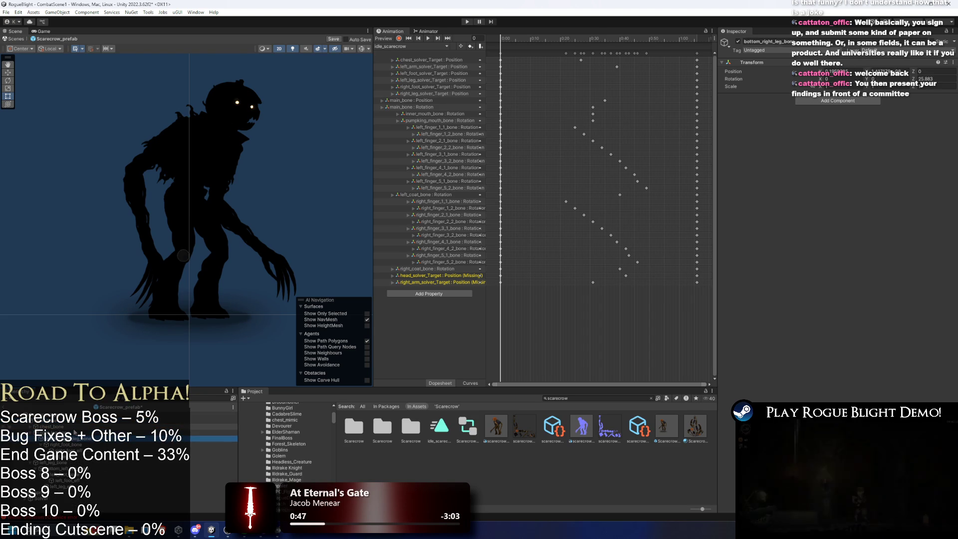
pyautogui.press('Up')
pyautogui.press('Up')
pyautogui.press('Up')
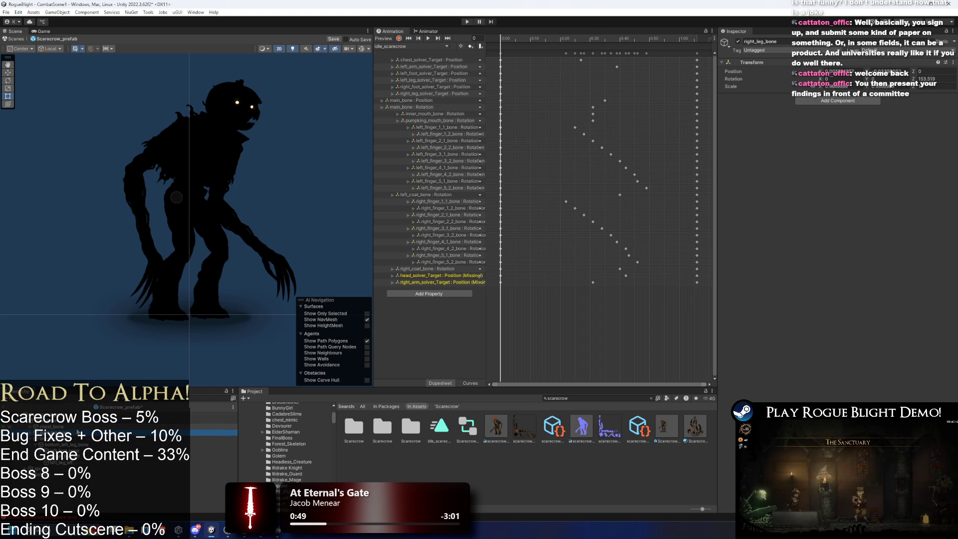
pyautogui.press('Down')
pyautogui.press('Down')
pyautogui.press('Down')
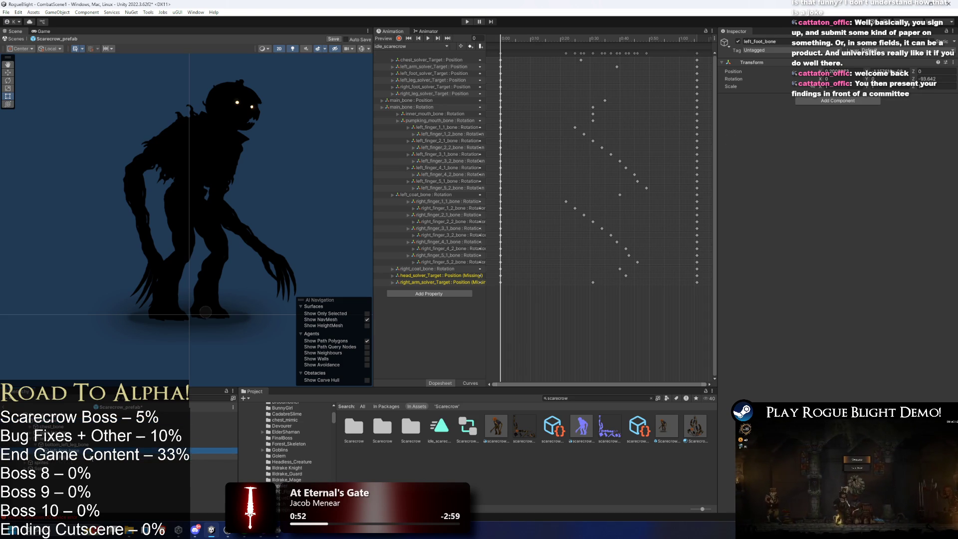
pyautogui.click(63, 450)
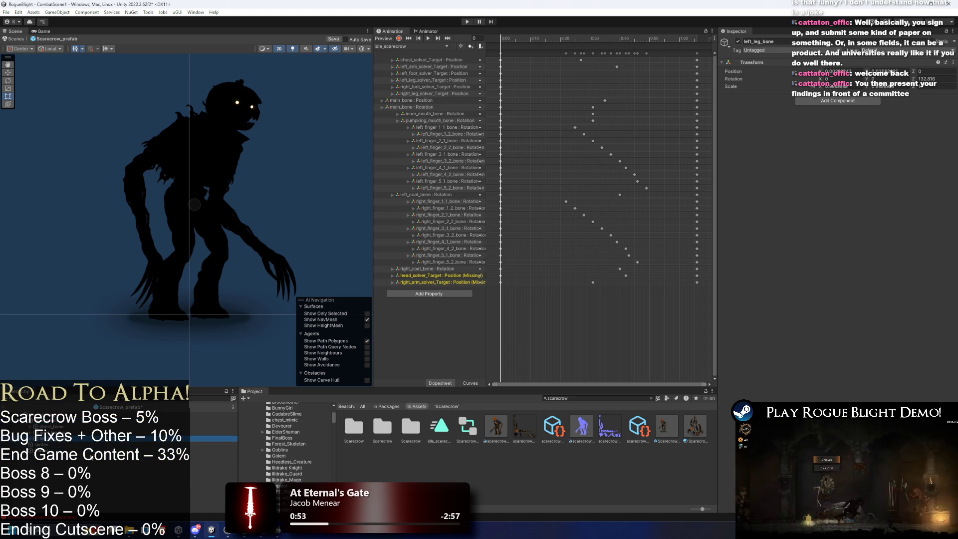
pyautogui.click(63, 444)
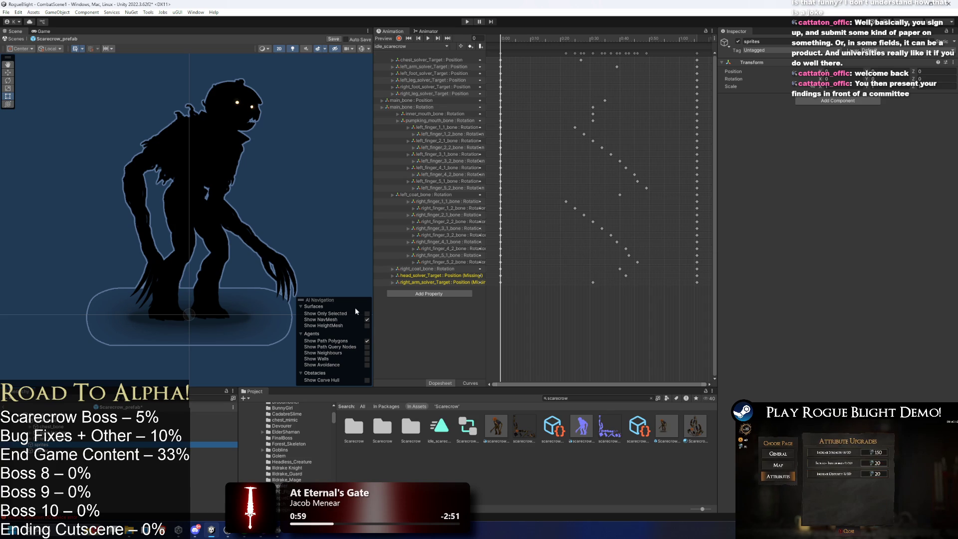
pyautogui.press('Down')
pyautogui.press('Down')
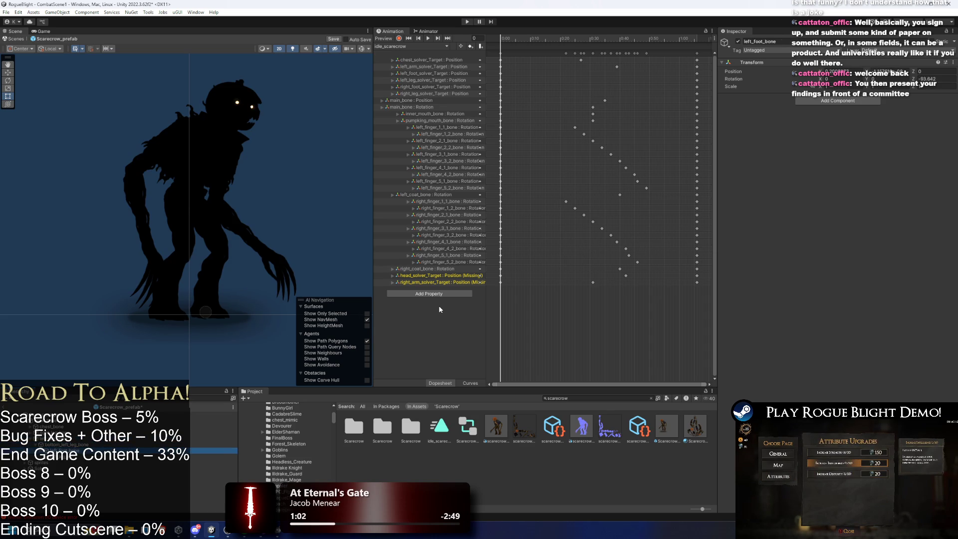
pyautogui.press('Down')
pyautogui.press('Down')
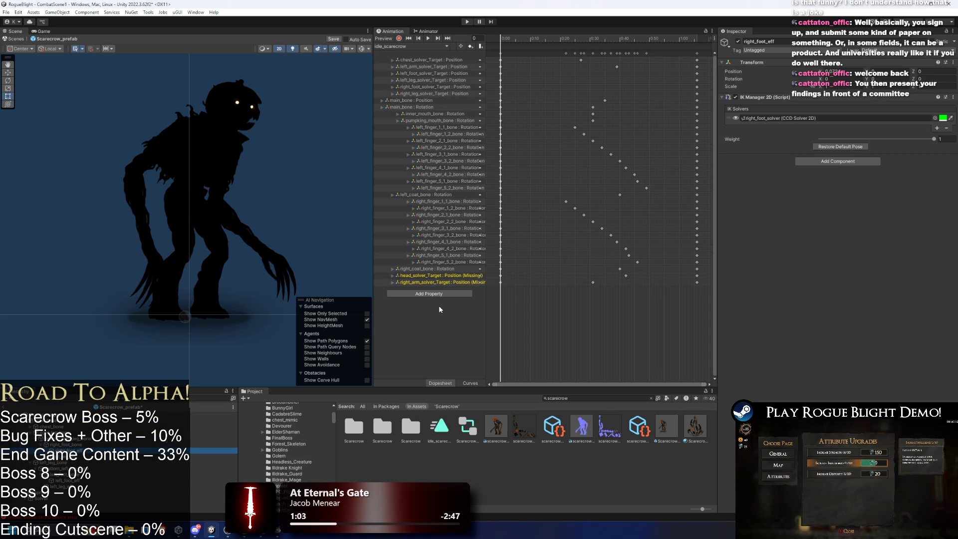
# - Preview idle_scarecrow, then start recording keys from frame 0 and deselect the scarecrow
pyautogui.click(428, 38)
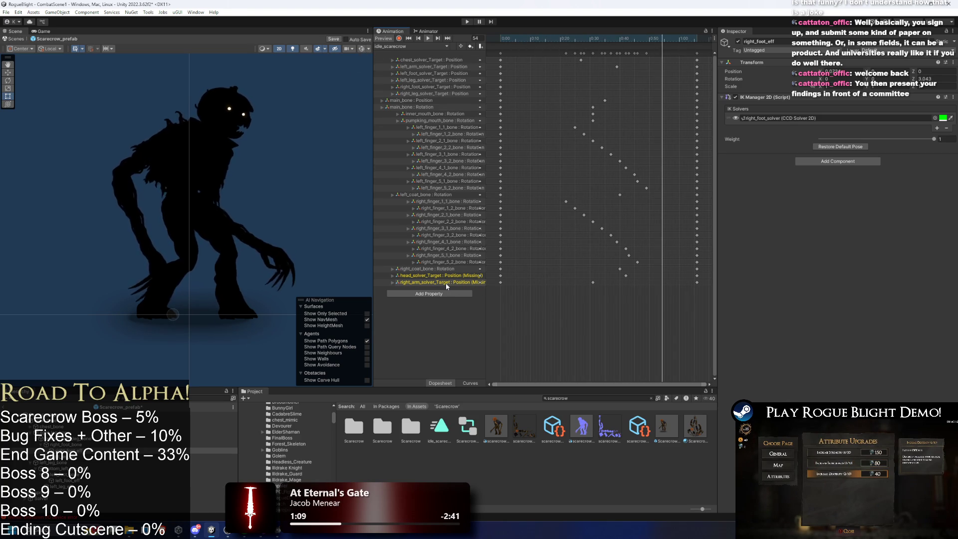
pyautogui.click(477, 283)
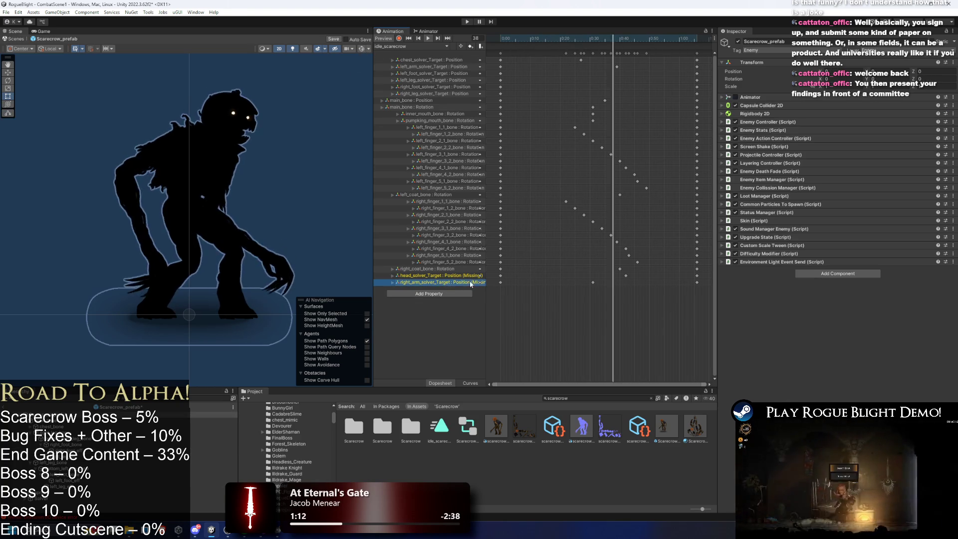
pyautogui.click(399, 38)
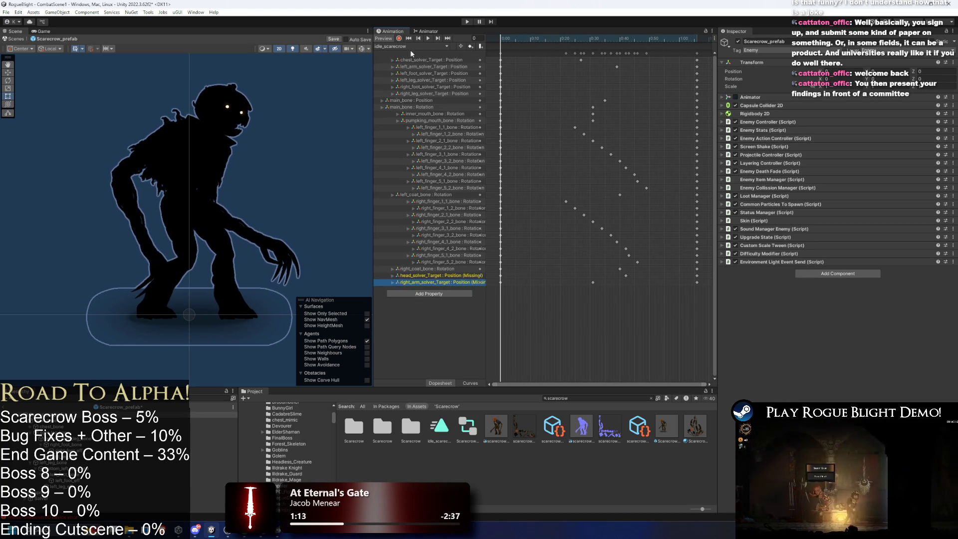
pyautogui.click(99, 243)
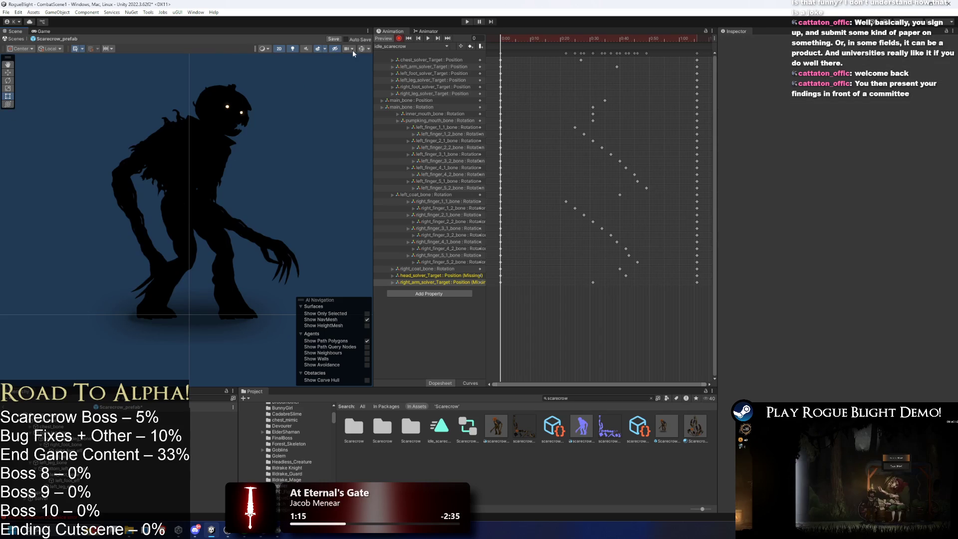
# - Re-pose the arm IK target and key the new arm pose at frame 31
pyautogui.click(152, 253)
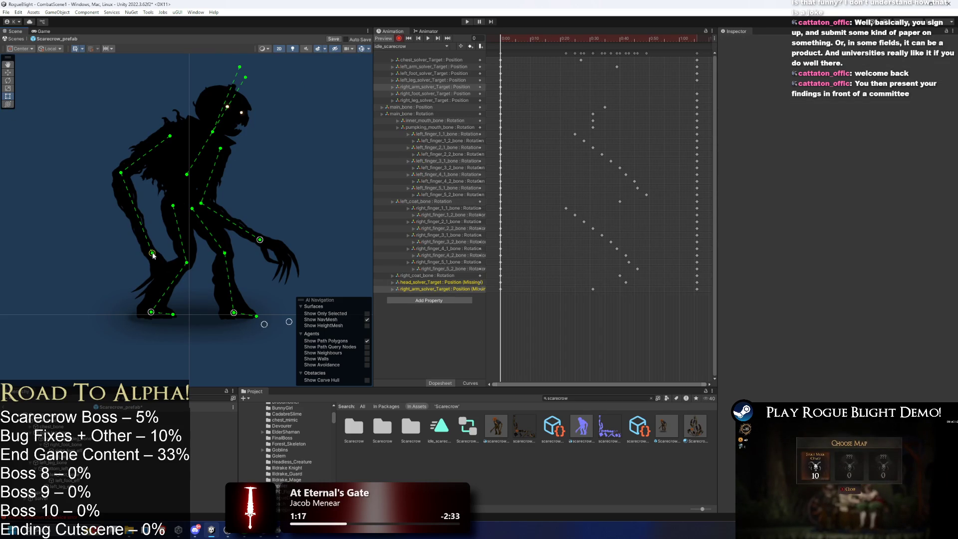
pyautogui.moveTo(152, 252); pyautogui.dragTo(155, 255)
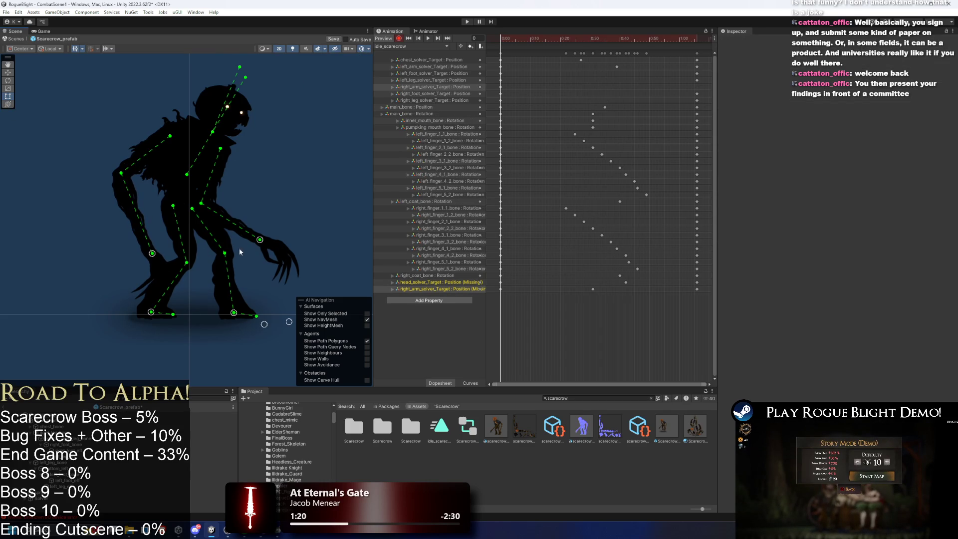
pyautogui.moveTo(572, 44); pyautogui.dragTo(592, 44)
pyautogui.moveTo(157, 253); pyautogui.dragTo(176, 259)
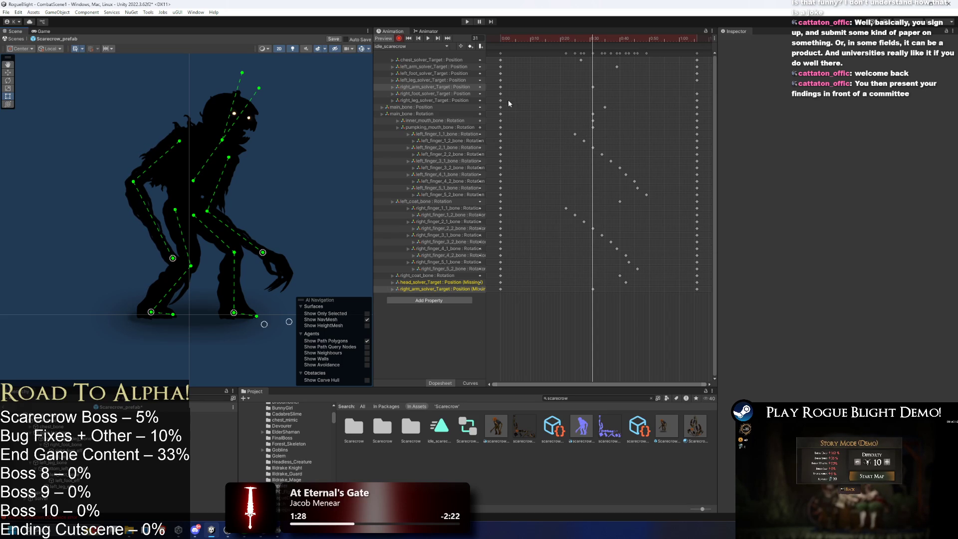
# - Delete the missing right_arm_solver_Target track from the idle_scarecrow clip
pyautogui.click(500, 87)
pyautogui.click(701, 38)
pyautogui.moveTo(701, 38); pyautogui.dragTo(696, 38)
pyautogui.click(437, 289)
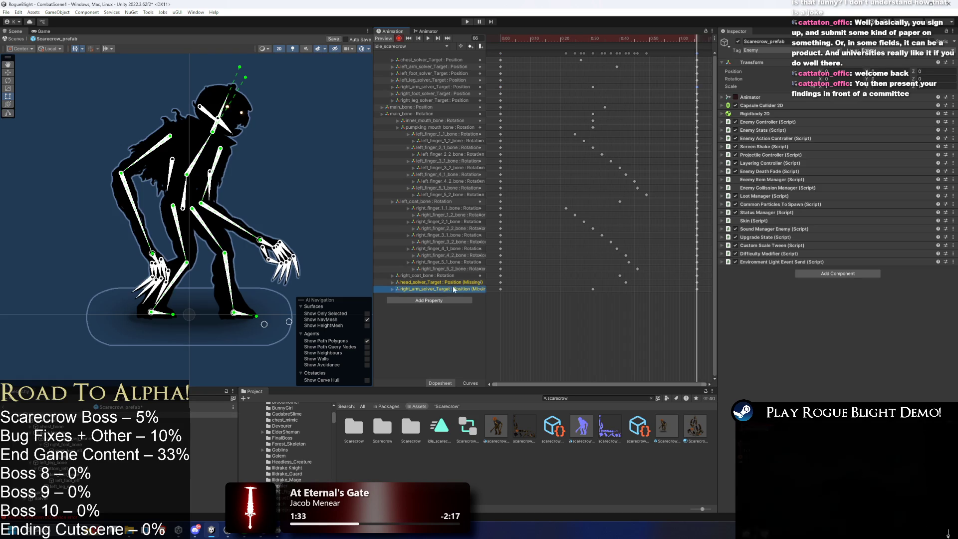
pyautogui.press('Delete')
# - Play back the idle animation, checking the arm target keys at frames 31 and 66
pyautogui.moveTo(543, 38); pyautogui.dragTo(500, 49)
pyautogui.press('space')
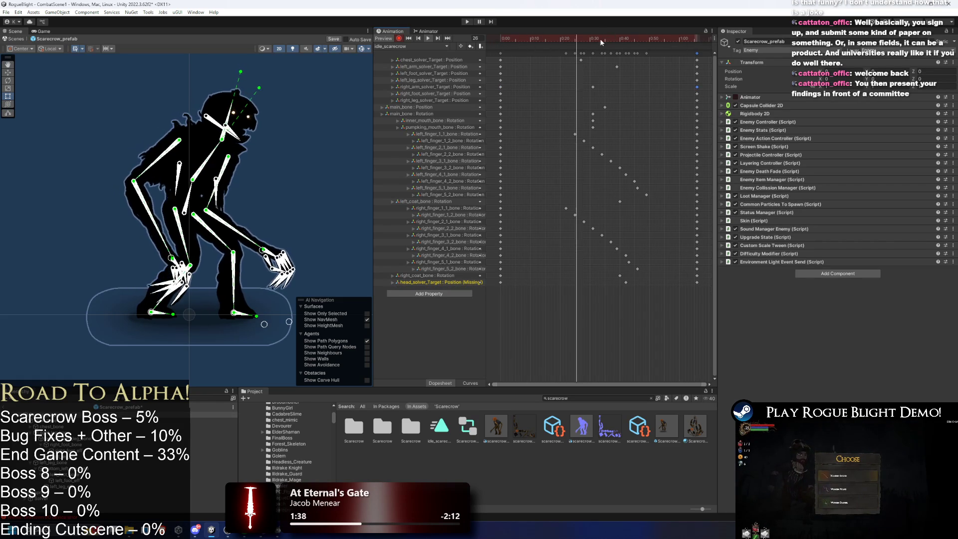
pyautogui.moveTo(608, 38); pyautogui.dragTo(506, 50)
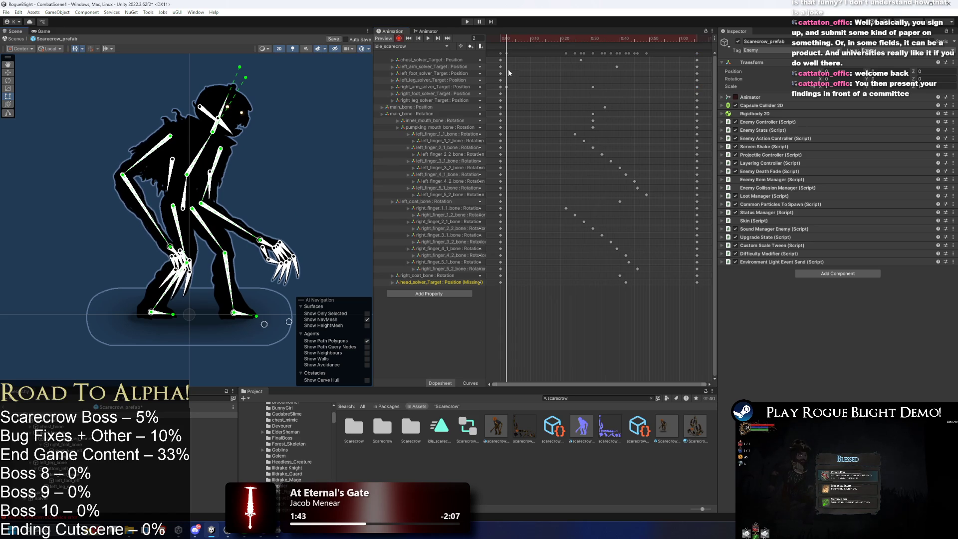
pyautogui.click(507, 88)
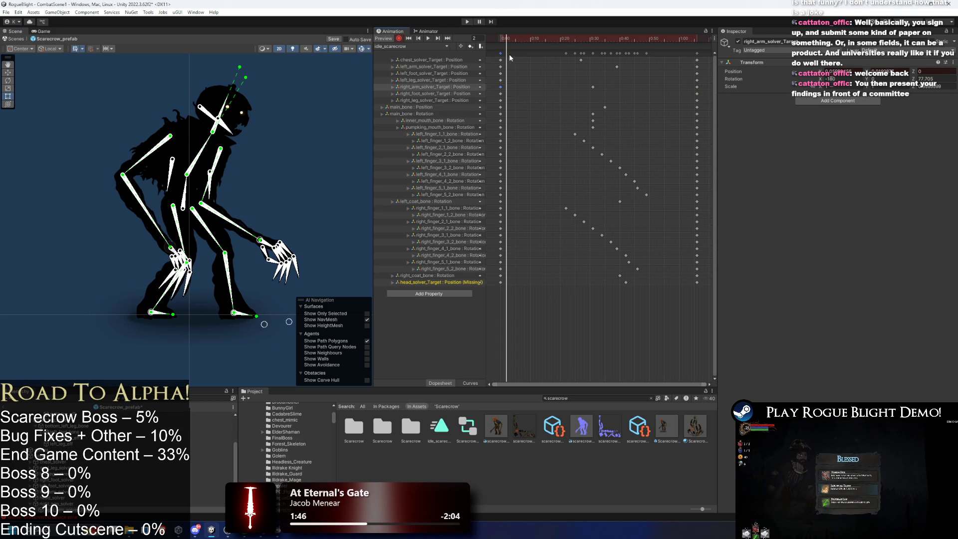
pyautogui.click(510, 58)
pyautogui.moveTo(695, 41); pyautogui.dragTo(698, 43)
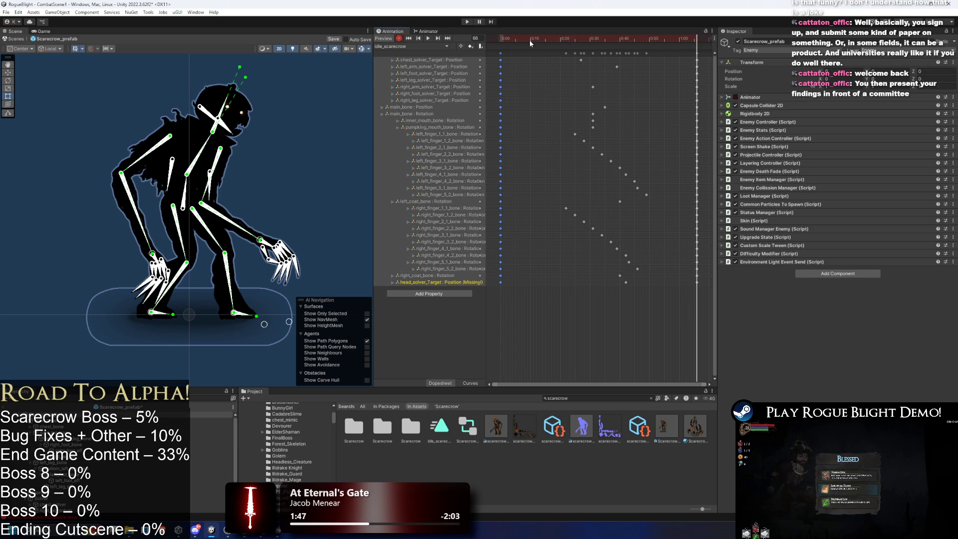
pyautogui.hotkey('ctrl', 'v')
pyautogui.press('space')
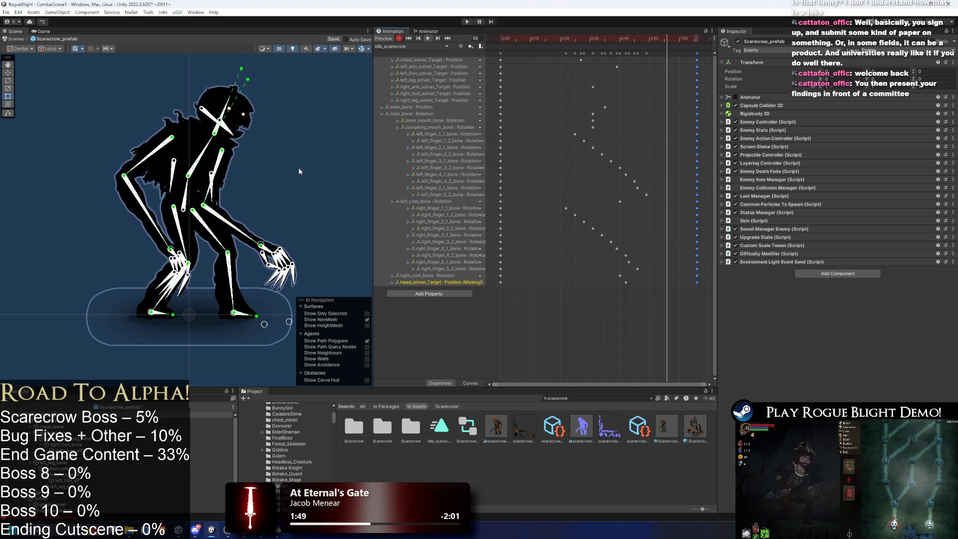
pyautogui.click(306, 171)
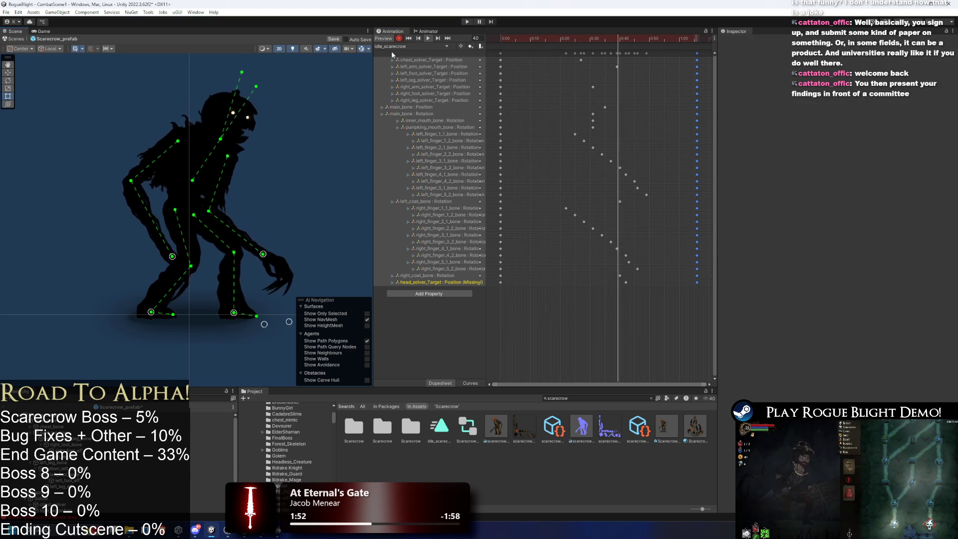
# - Stop playback and delete the missing head_solver_Target track at frame 66
pyautogui.press('space')
pyautogui.moveTo(280, 73)
pyautogui.mouseDown()
pyautogui.moveTo(272, 145)
pyautogui.moveTo(261, 142)
pyautogui.mouseUp()
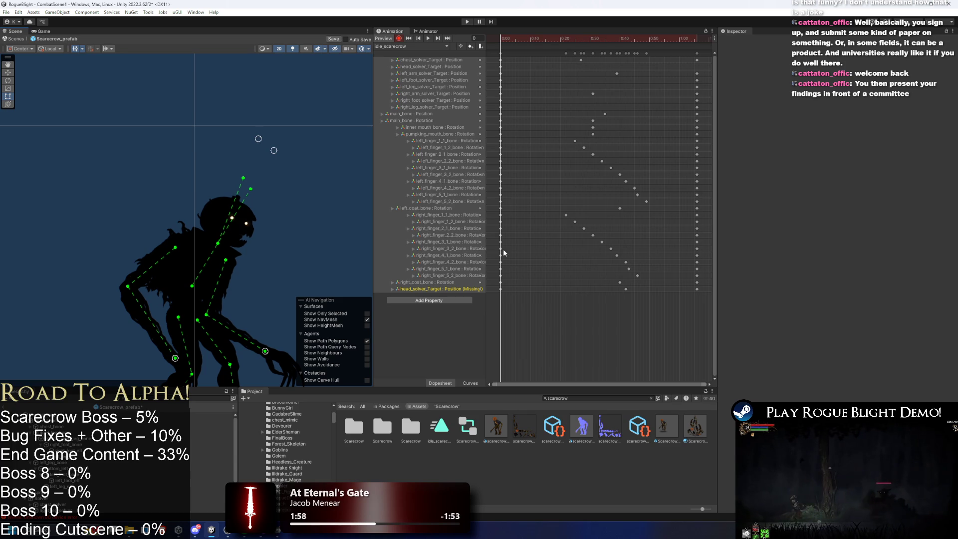
pyautogui.moveTo(634, 43); pyautogui.dragTo(627, 43)
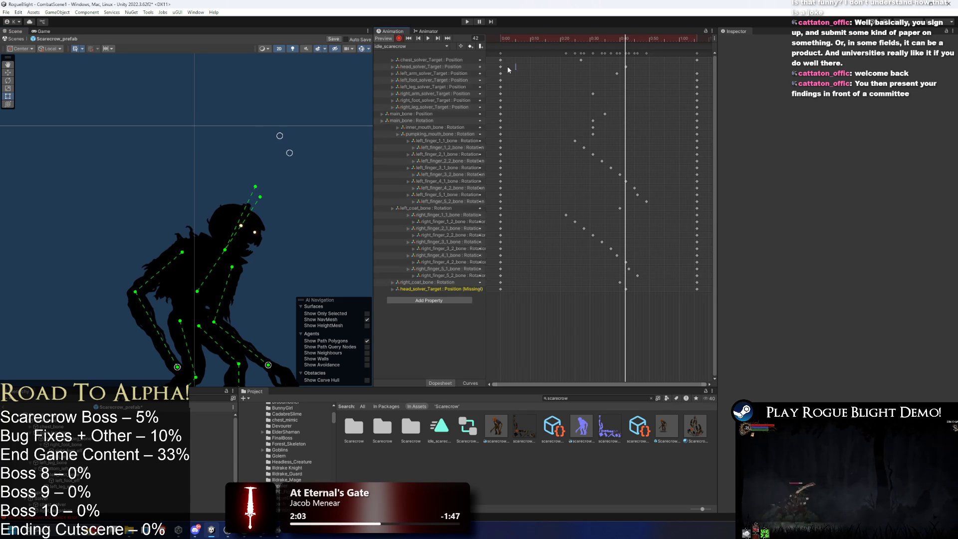
pyautogui.click(696, 40)
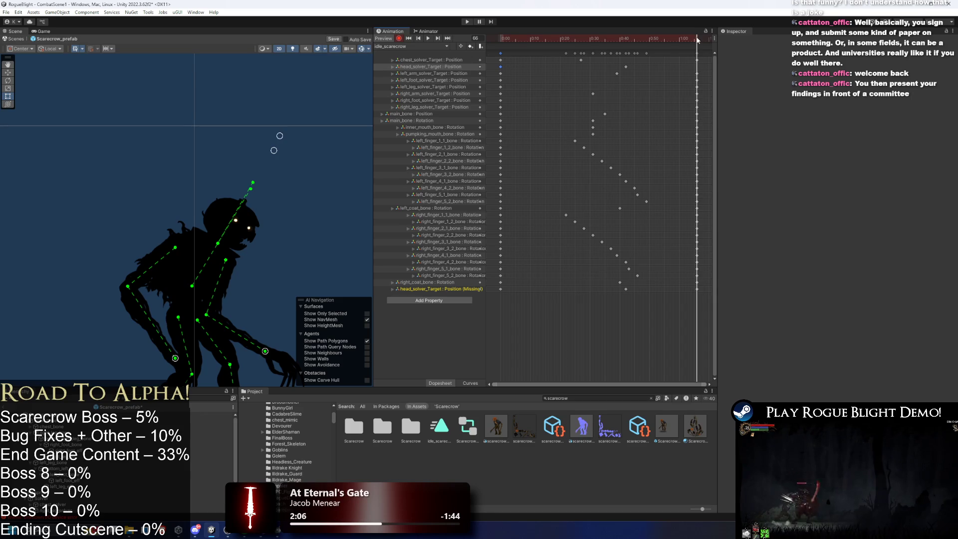
pyautogui.click(421, 289)
pyautogui.press('Delete')
# - Play the preview and show the scarecrow fully textured with scene lighting off
pyautogui.press('space')
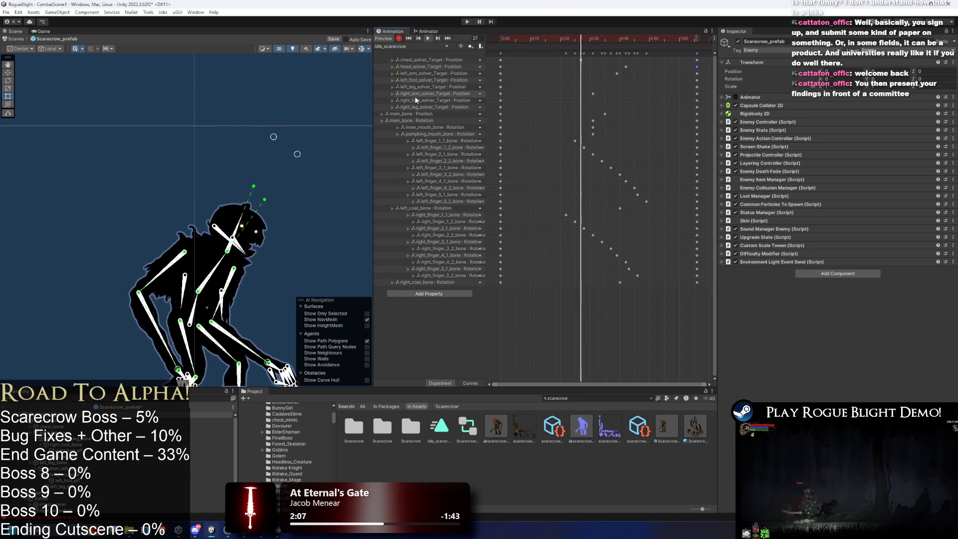
pyautogui.click(288, 117)
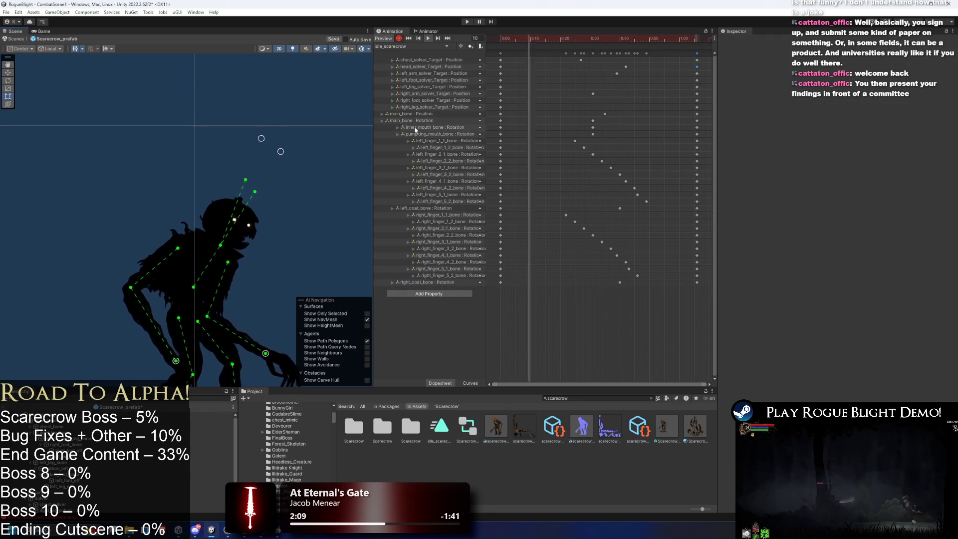
pyautogui.click(293, 48)
# - Save Scarecrow_prefab with Ctrl+S, then select the root and expand its Capsule Collider 2D
pyautogui.moveTo(326, 183); pyautogui.dragTo(319, 138)
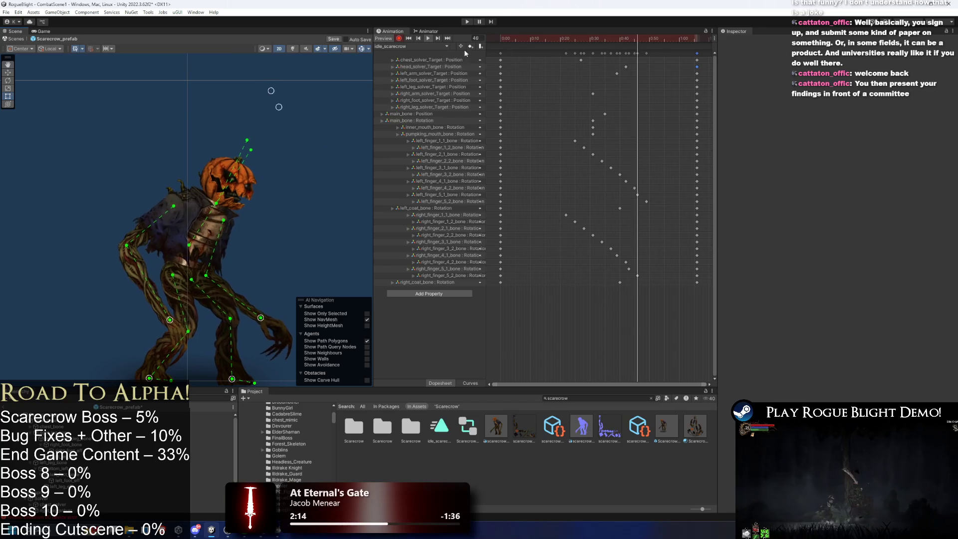
pyautogui.hotkey('ctrl', 's')
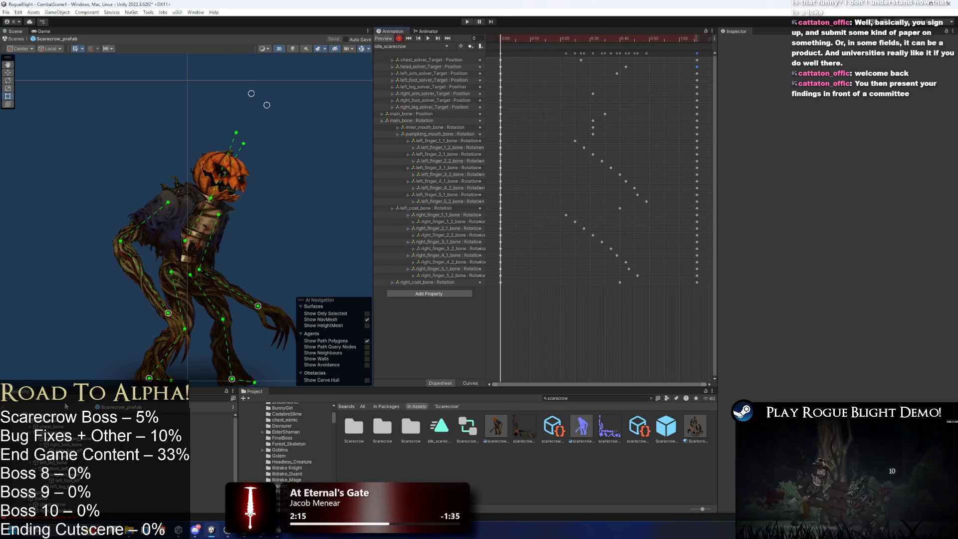
pyautogui.click(256, 381)
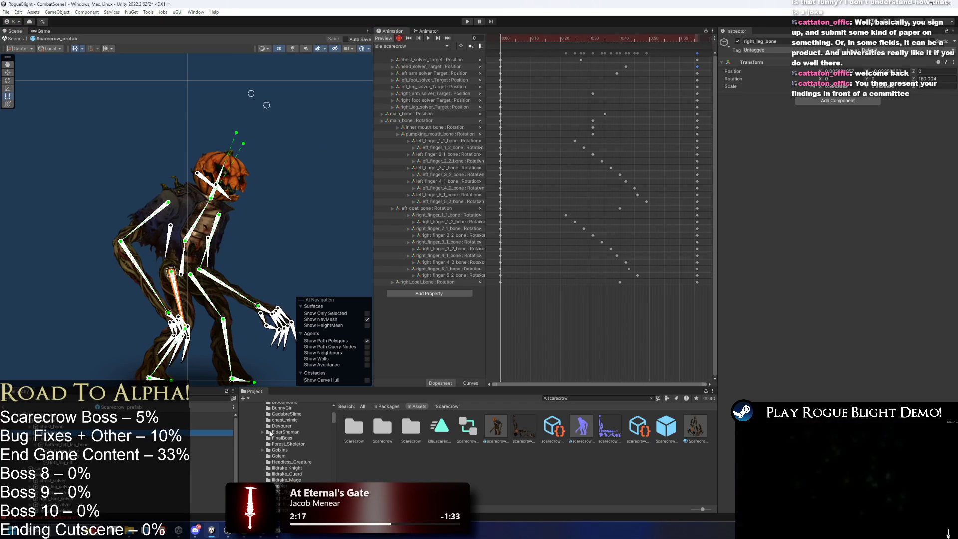
pyautogui.click(263, 379)
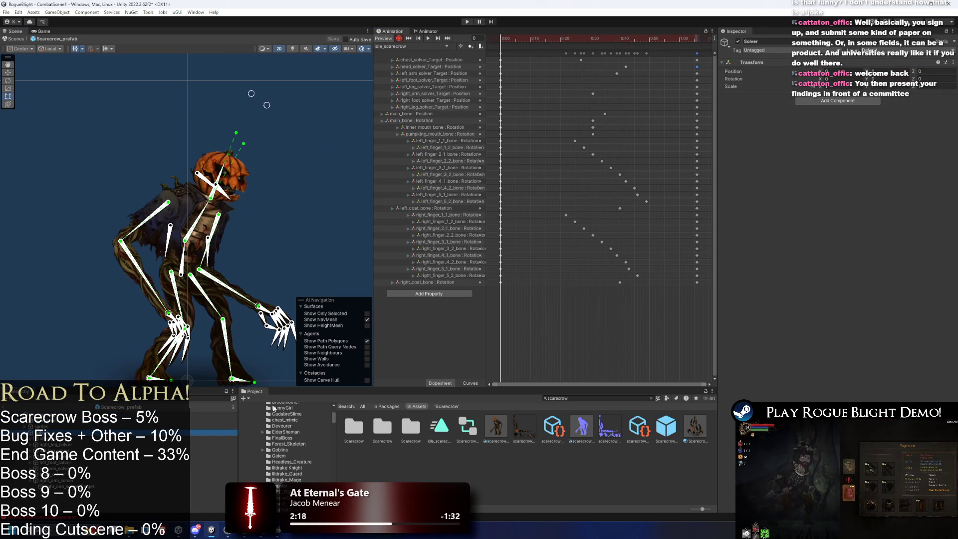
pyautogui.click(253, 382)
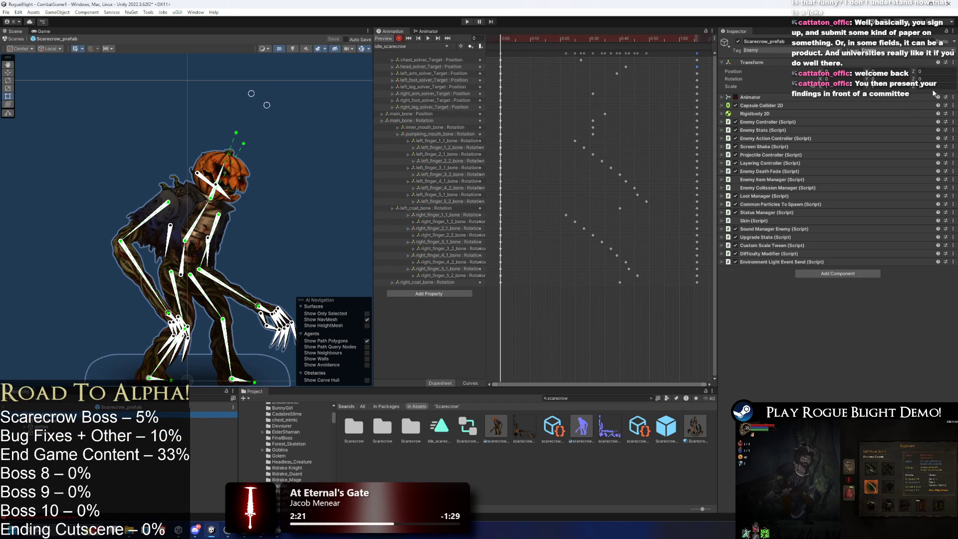
pyautogui.click(788, 105)
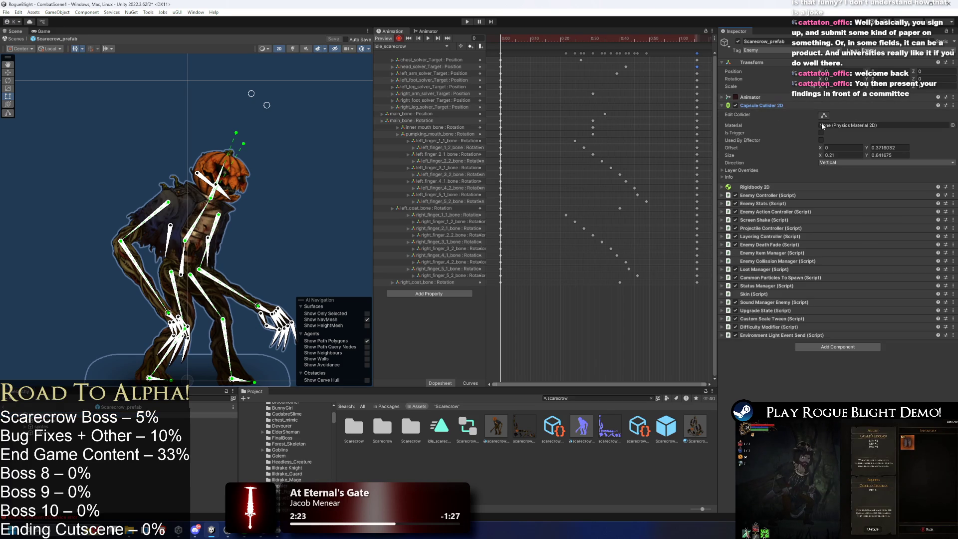
# - Undo the accidental collider resize and frame the whole scarecrow in the Scene view
pyautogui.moveTo(192, 350)
pyautogui.mouseDown()
pyautogui.moveTo(209, 289)
pyautogui.moveTo(205, 329)
pyautogui.mouseUp()
pyautogui.scroll(3, 209, 288)
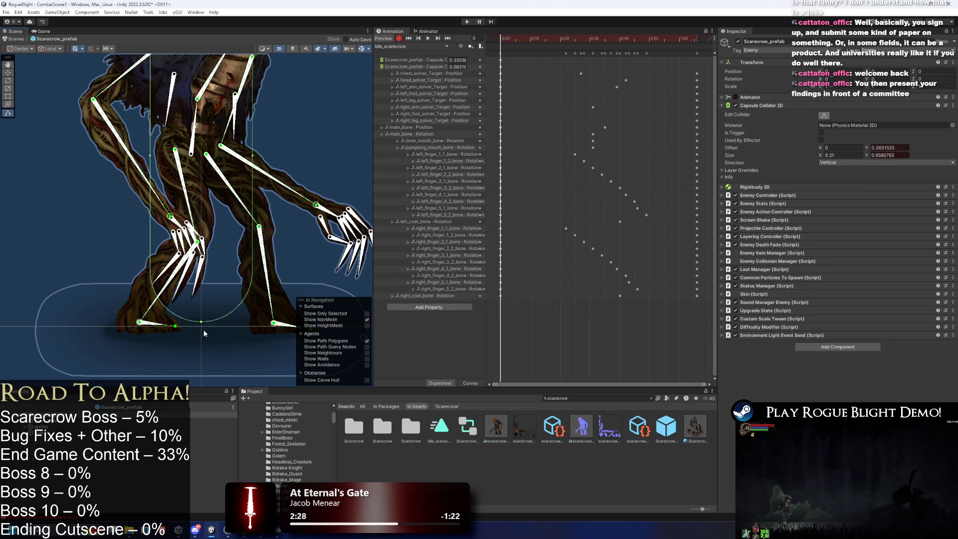
pyautogui.hotkey('ctrl', 'z')
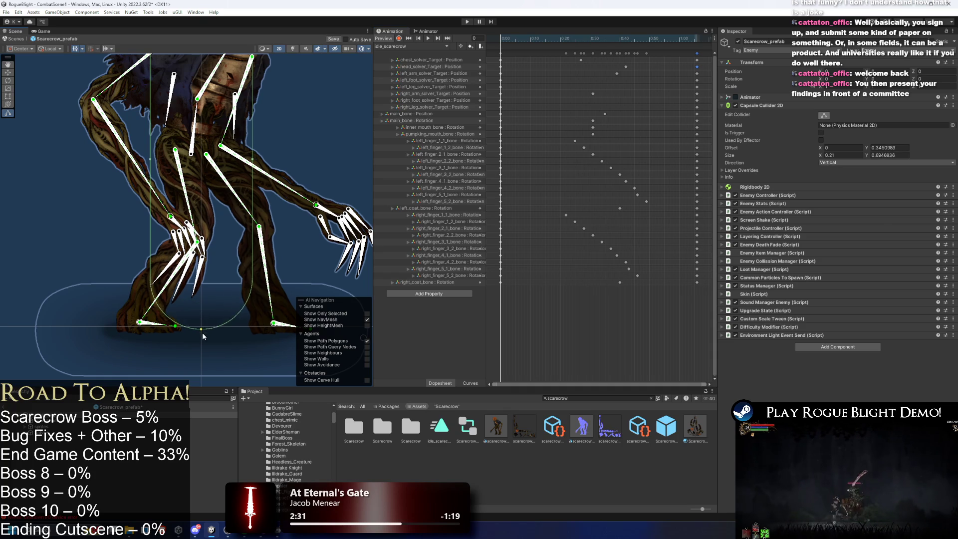
pyautogui.moveTo(203, 336); pyautogui.dragTo(205, 224)
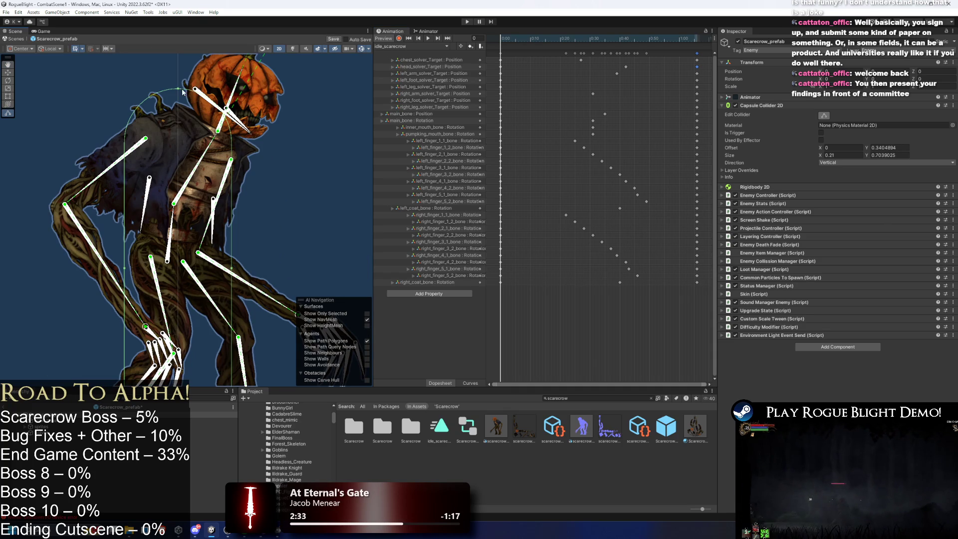
pyautogui.moveTo(175, 112); pyautogui.dragTo(172, 359)
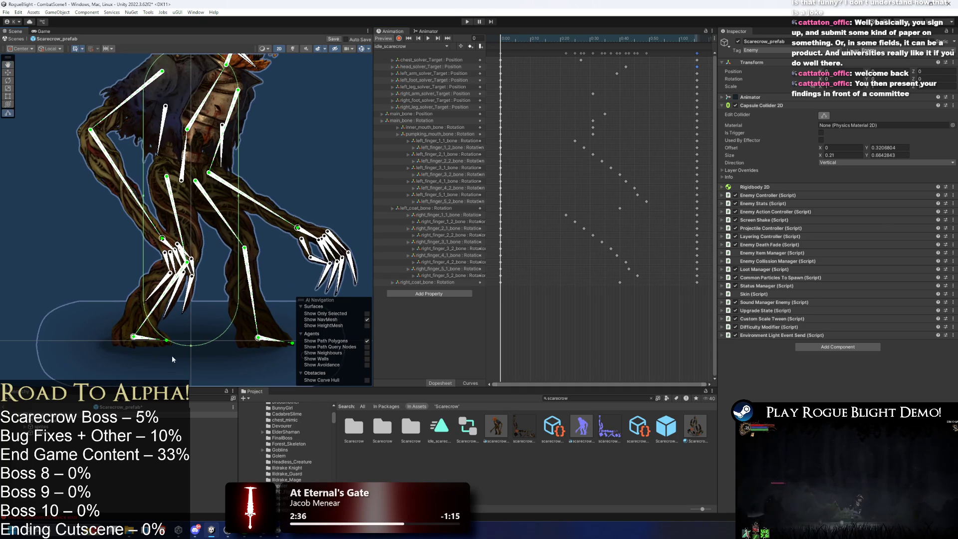
# - Review Rigidbody 2D (Gravity Setting 1) and Enemy Controller (Max Speed 1.2) settings
pyautogui.click(761, 105)
pyautogui.click(778, 113)
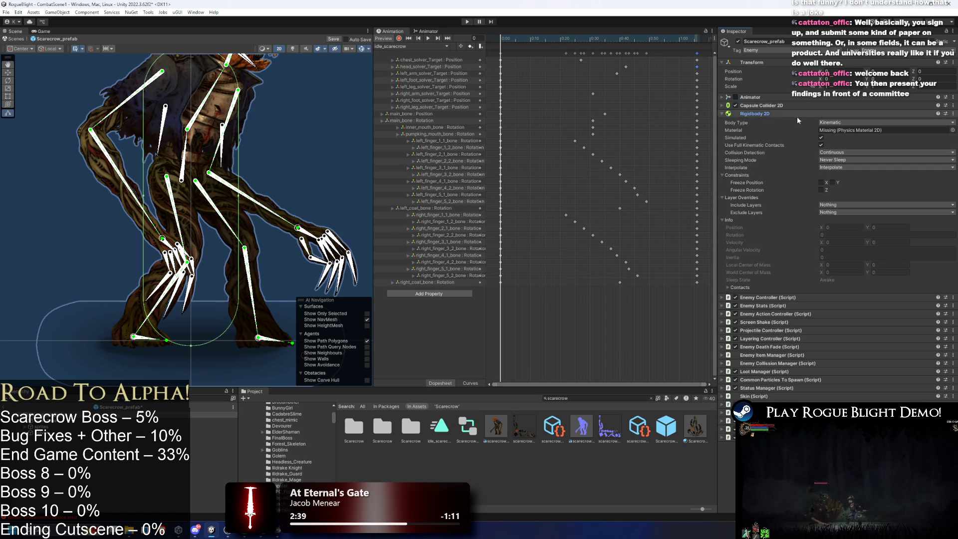
pyautogui.click(764, 115)
pyautogui.click(774, 122)
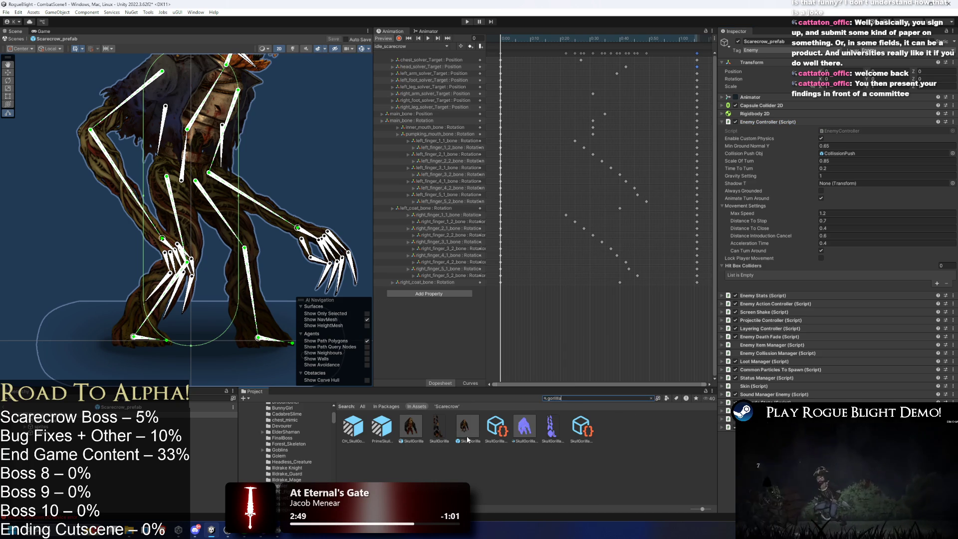
# - Copy the SkullGorilla's CollisionPush object and paste it into Scarecrow_prefab
pyautogui.doubleClick(467, 427)
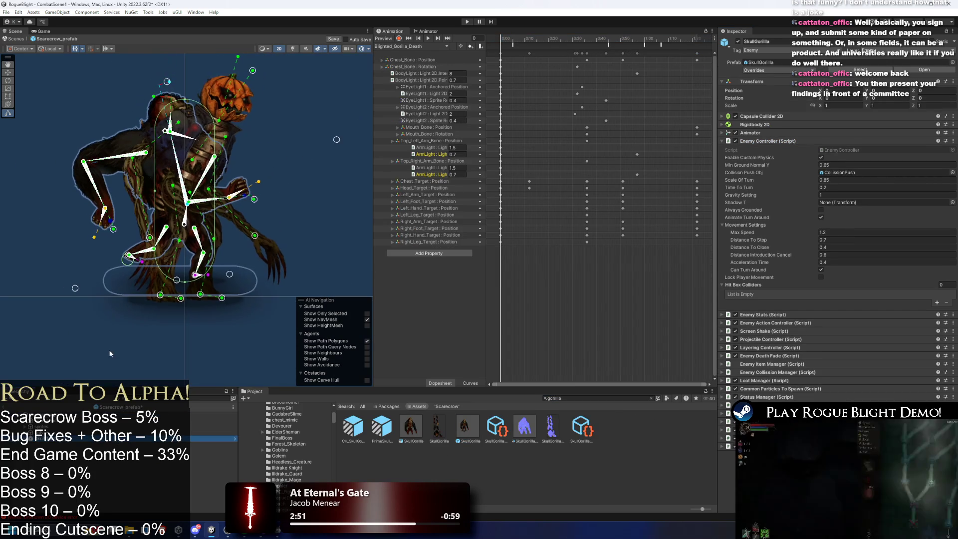
pyautogui.click(71, 475)
pyautogui.rightClick(50, 475)
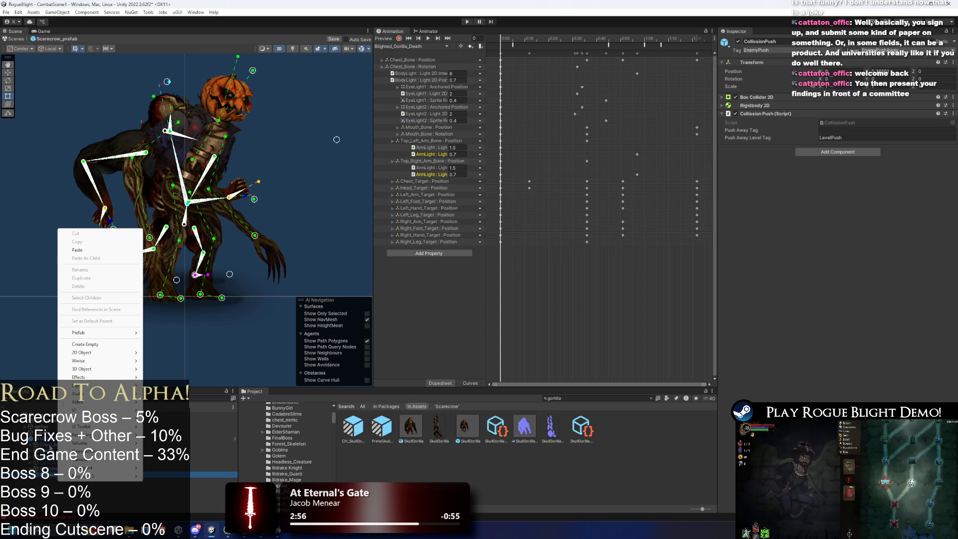
pyautogui.rightClick(49, 476)
pyautogui.click(69, 184)
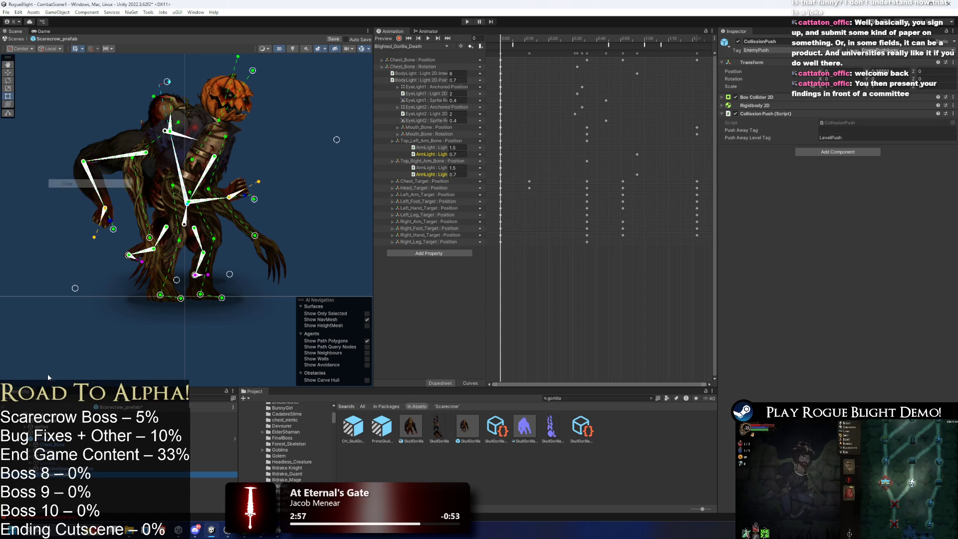
pyautogui.rightClick(49, 475)
pyautogui.click(65, 146)
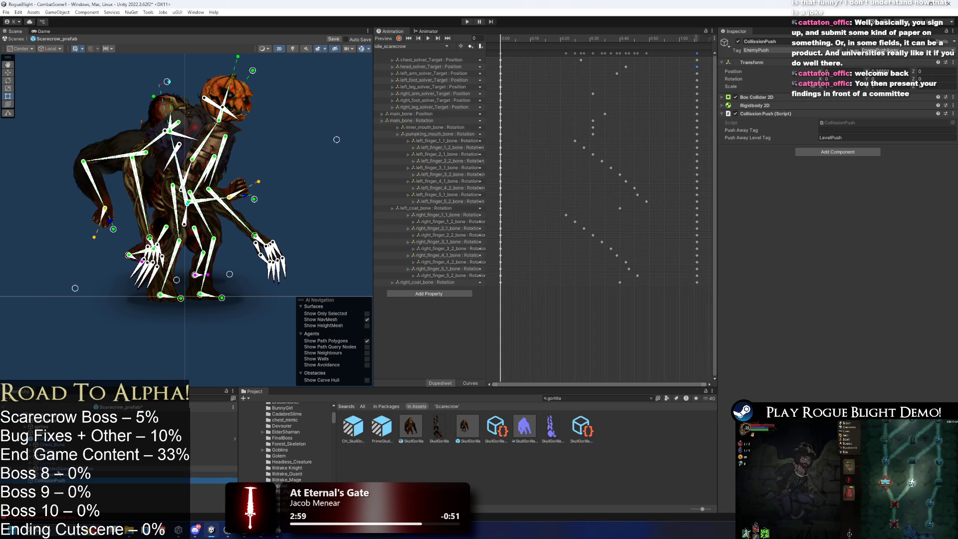
# - Copy ParticlesSpawnLocations from the gorilla and paste it as a child of the scarecrow root
pyautogui.click(76, 451)
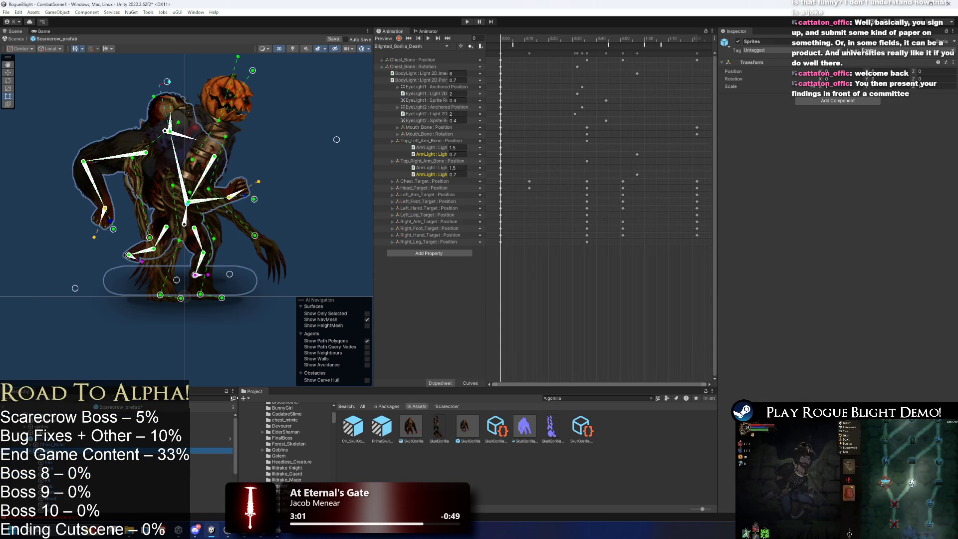
pyautogui.click(65, 468)
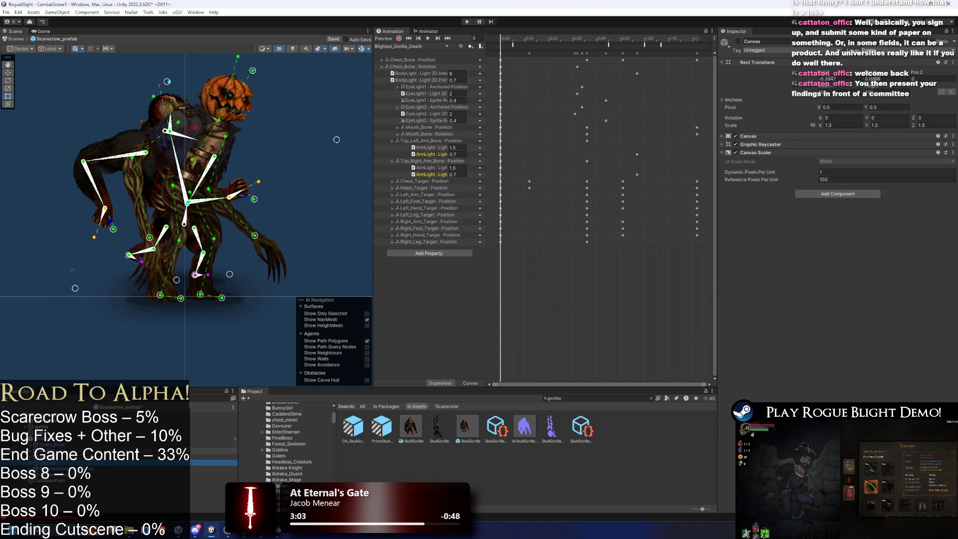
pyautogui.rightClick(70, 468)
pyautogui.click(100, 172)
pyautogui.rightClick(40, 408)
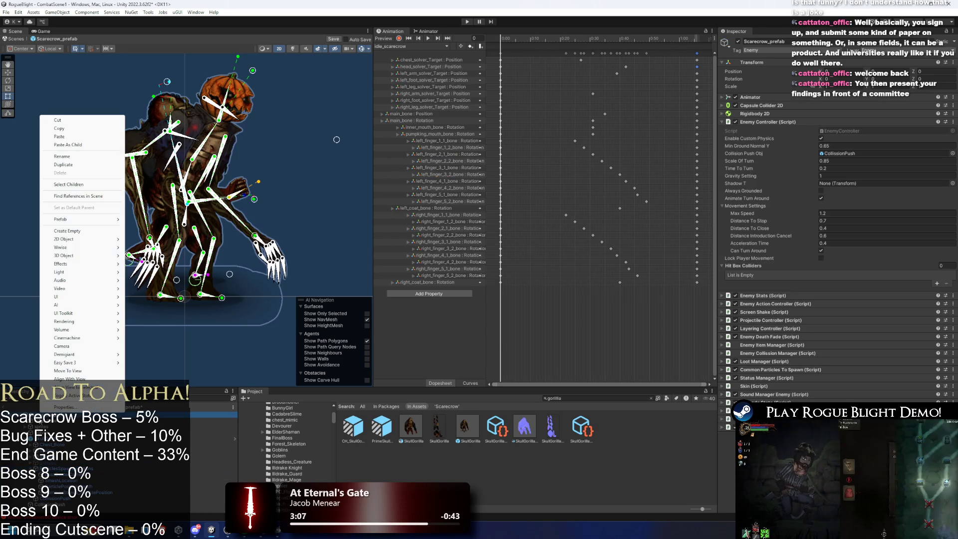
pyautogui.click(79, 145)
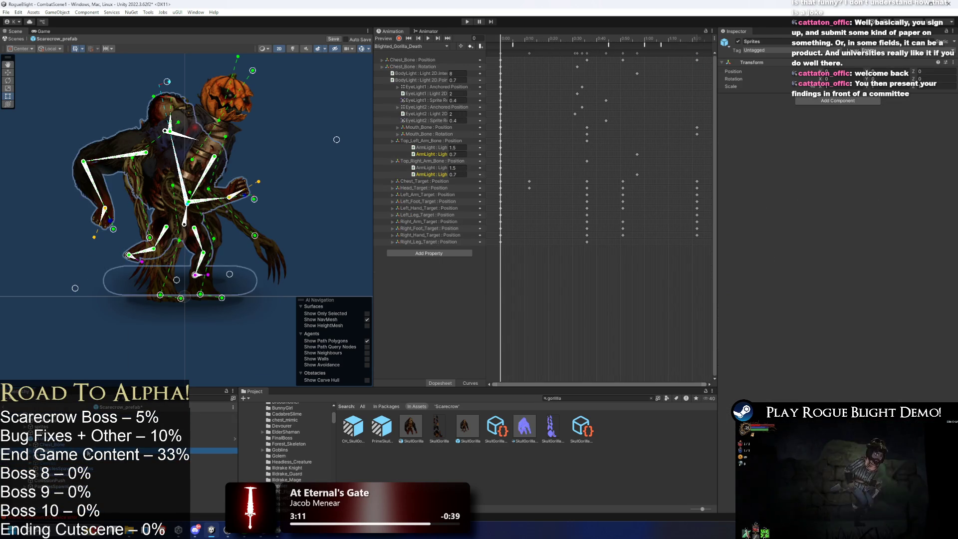
# - Copy the gorilla's blood scatter particle objects and paste them under the scarecrow's chest_bone
pyautogui.click(184, 223)
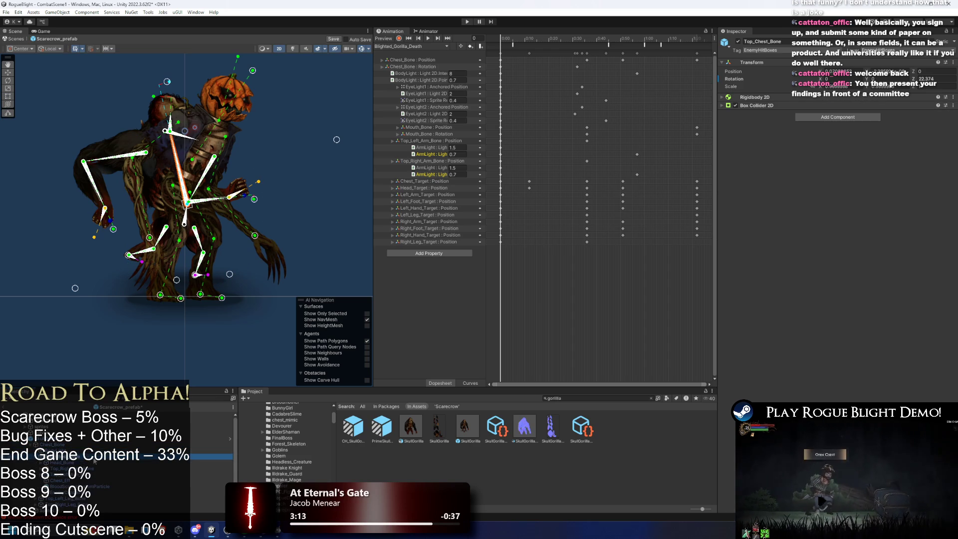
pyautogui.click(92, 463)
pyautogui.keyDown('ctrl'); pyautogui.click(100, 487); pyautogui.keyUp('ctrl')
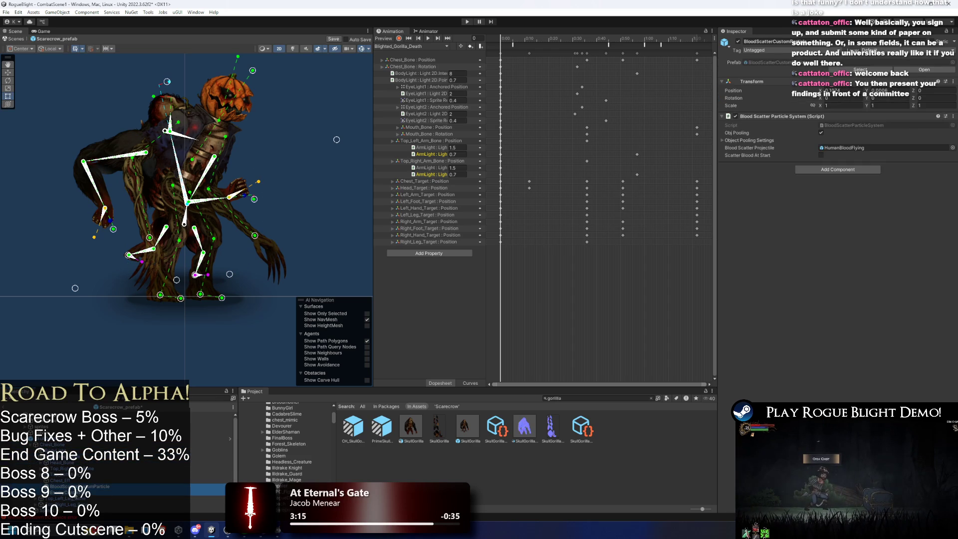
pyautogui.rightClick(75, 486)
pyautogui.click(93, 194)
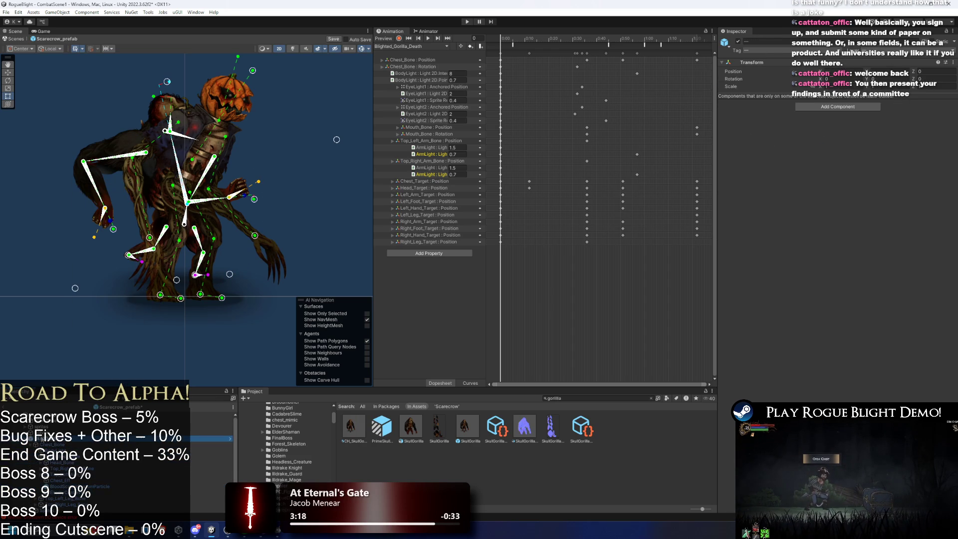
pyautogui.click(50, 426)
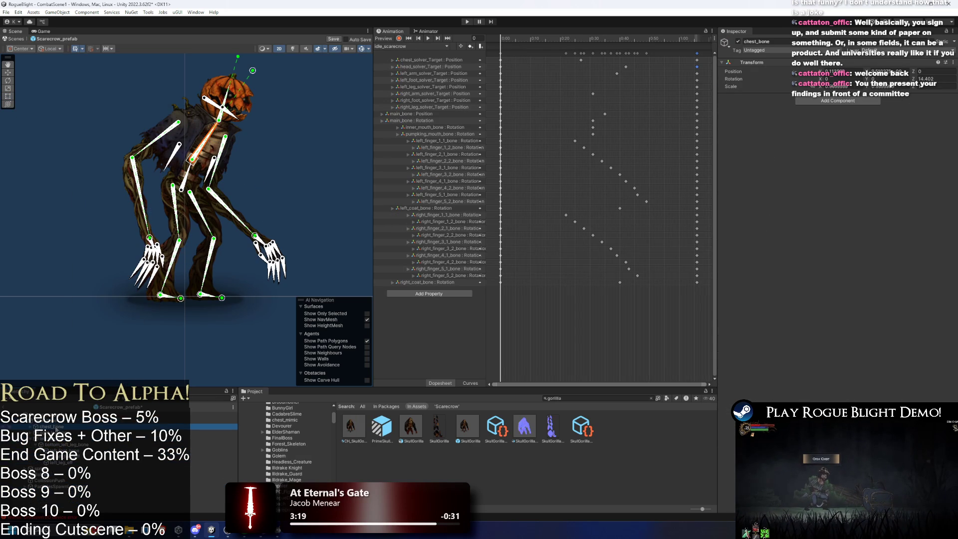
pyautogui.rightClick(54, 428)
pyautogui.click(101, 143)
pyautogui.click(75, 502)
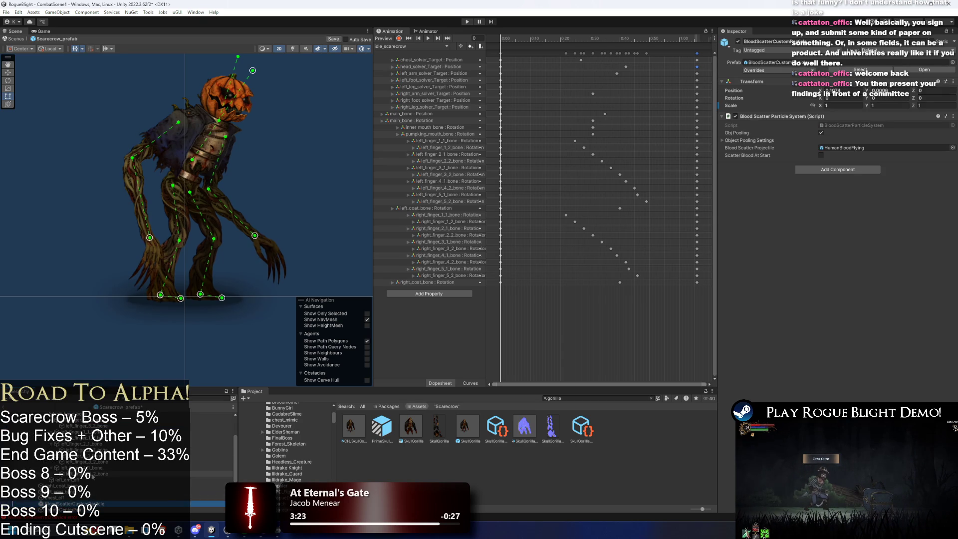
pyautogui.scroll(2, 214, 138)
pyautogui.click(214, 136)
pyautogui.scroll(2, 214, 138)
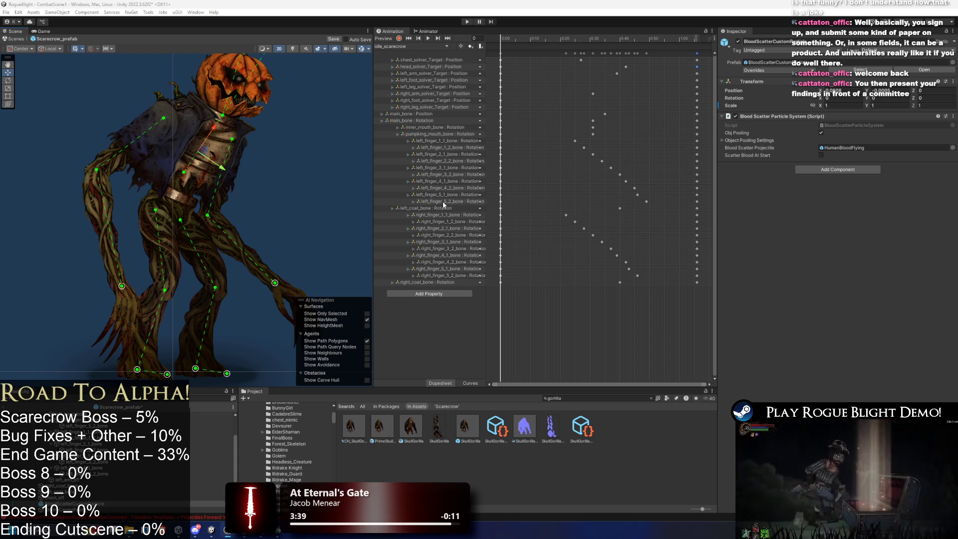
# - Inspect the pasted EnemyCenterPoint and ParticlePosition_Death objects
pyautogui.click(95, 509)
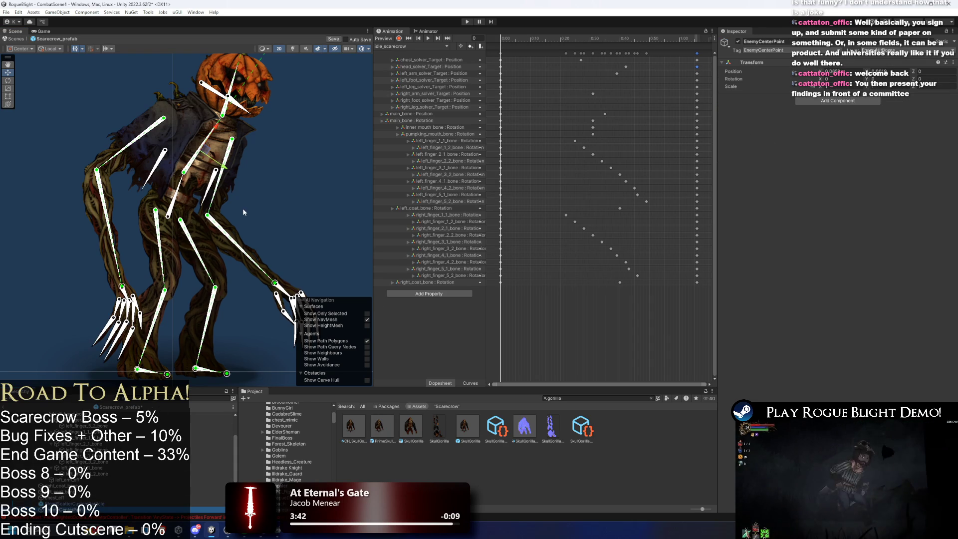
pyautogui.scroll(2, 244, 210)
pyautogui.scroll(-3, 121, 464)
pyautogui.press('Down')
pyautogui.press('Down')
pyautogui.press('Down')
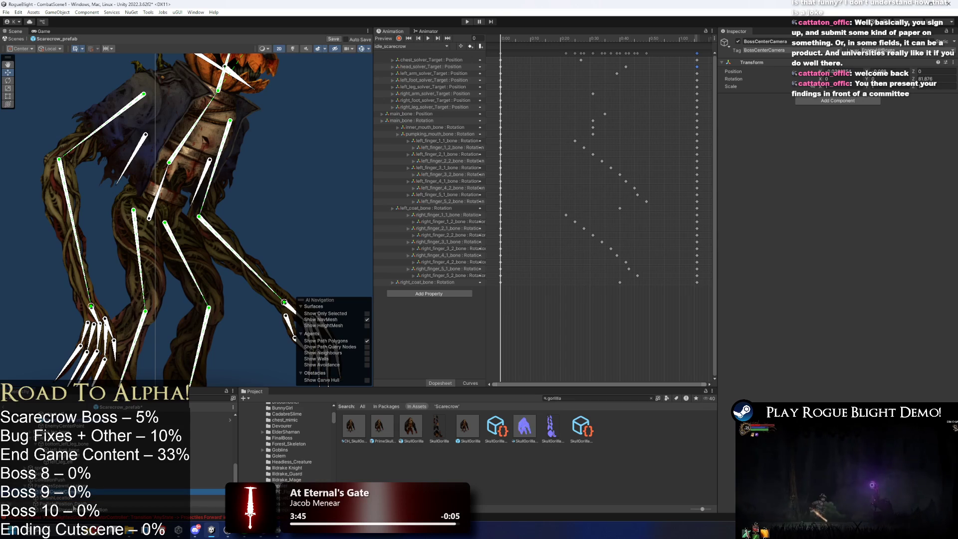
pyautogui.keyDown('shift'); pyautogui.click(110, 501); pyautogui.keyUp('shift')
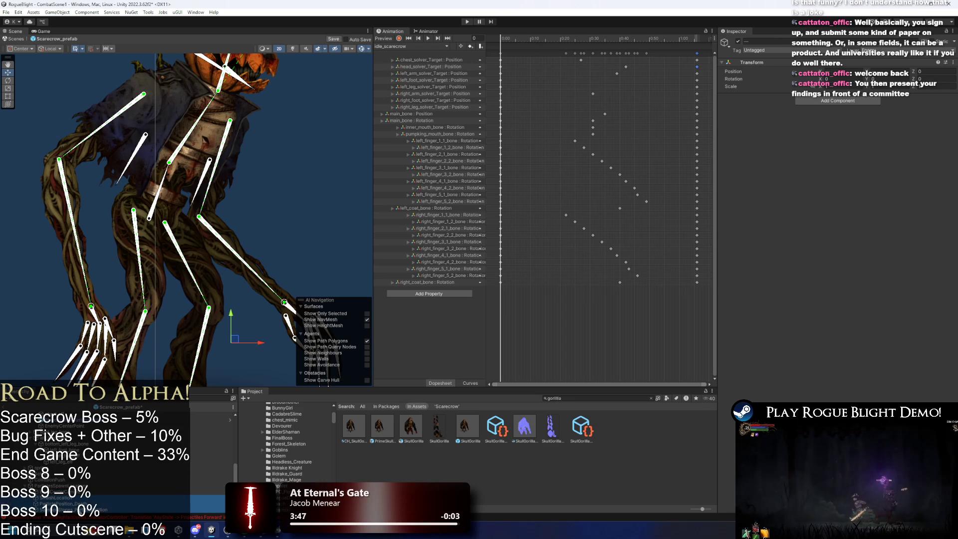
pyautogui.click(111, 500)
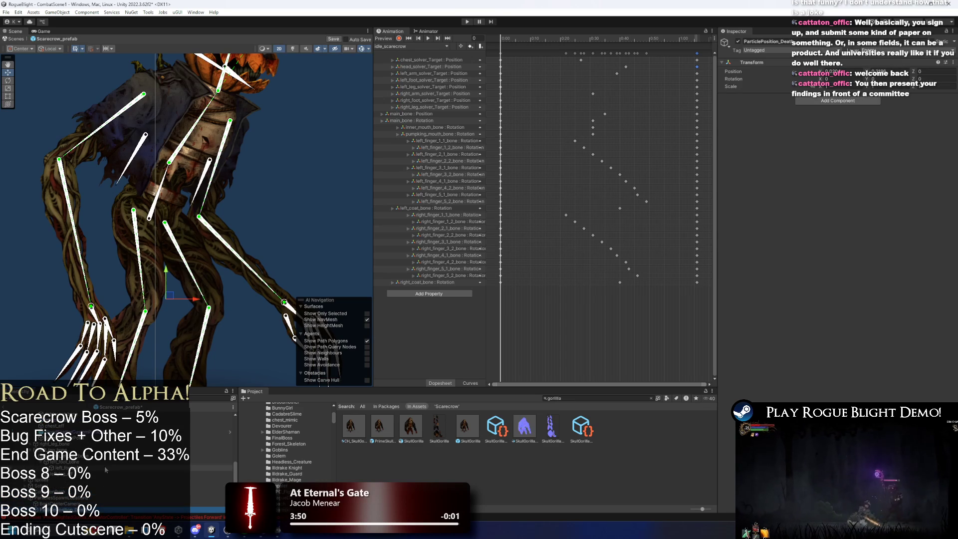
pyautogui.scroll(5, 99, 478)
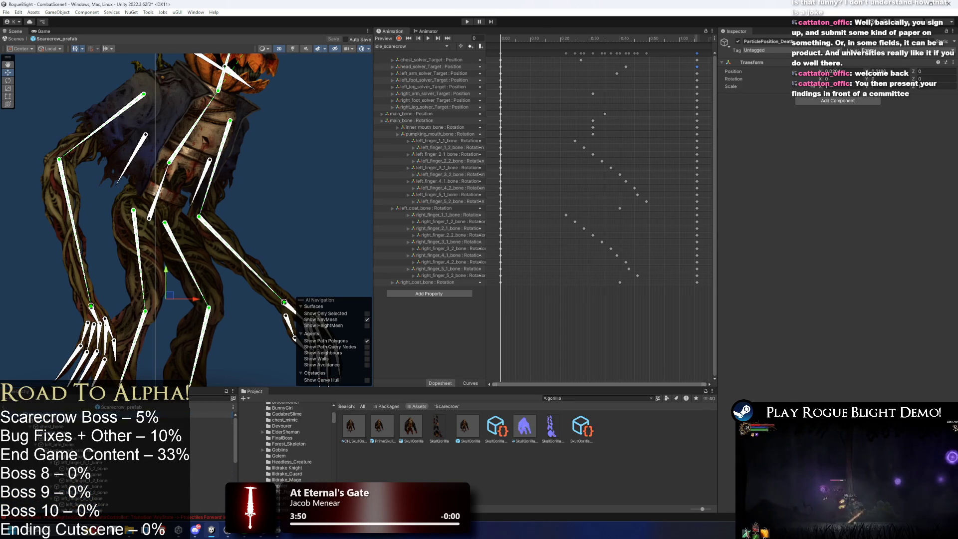
# - Check the prefab root's Collision Push Obj, then select and frame CollisionPush
pyautogui.click(119, 407)
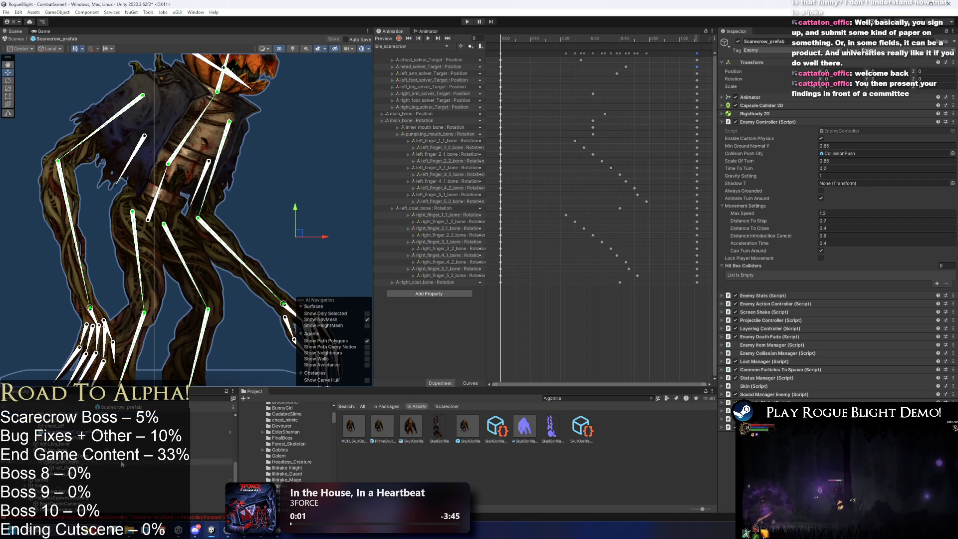
pyautogui.click(842, 153)
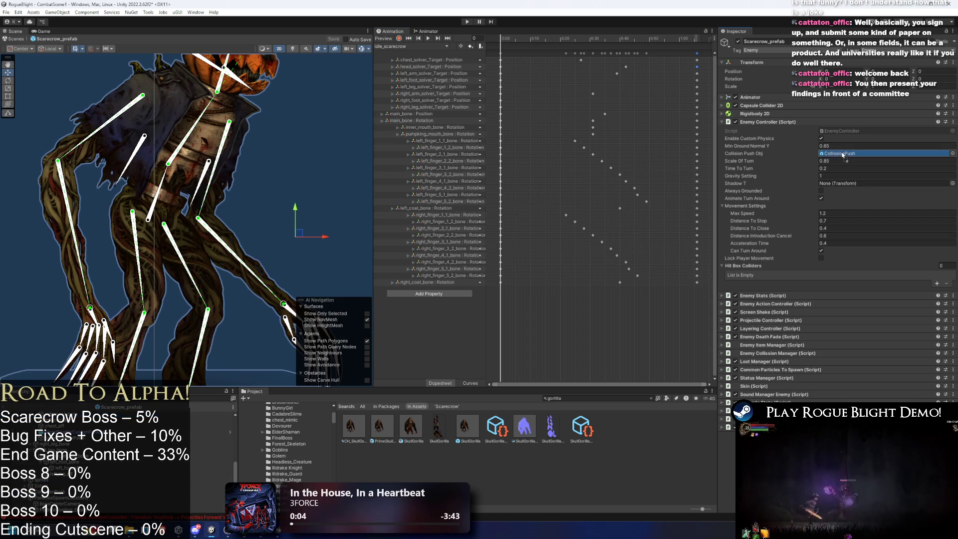
pyautogui.click(99, 492)
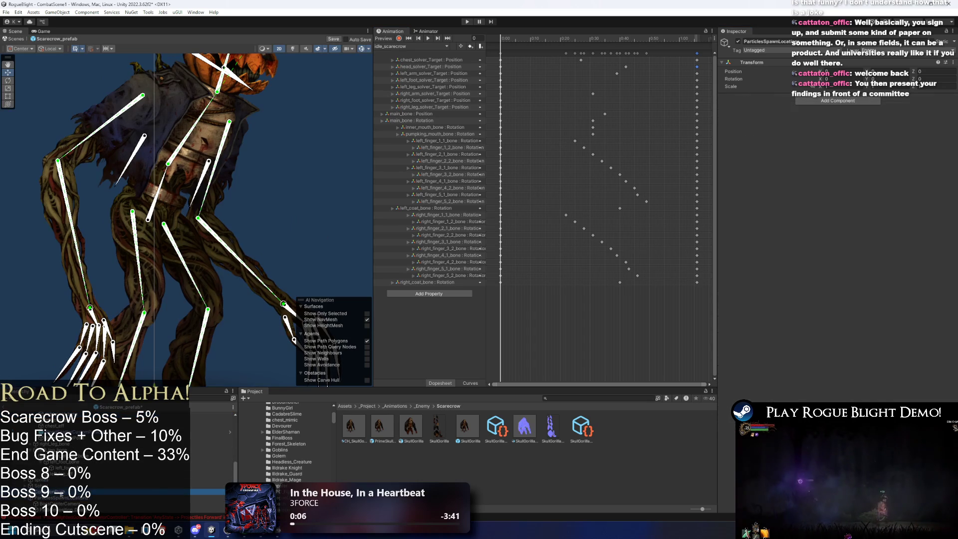
pyautogui.doubleClick(100, 497)
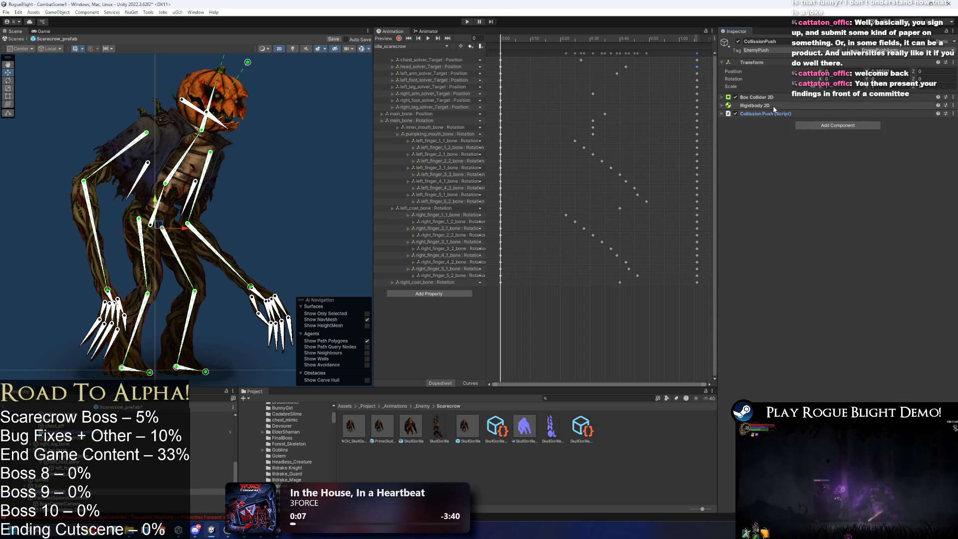
# - Extend the CollisionPush Box Collider 2D down to the feet and set Size X to 0.35
pyautogui.click(756, 97)
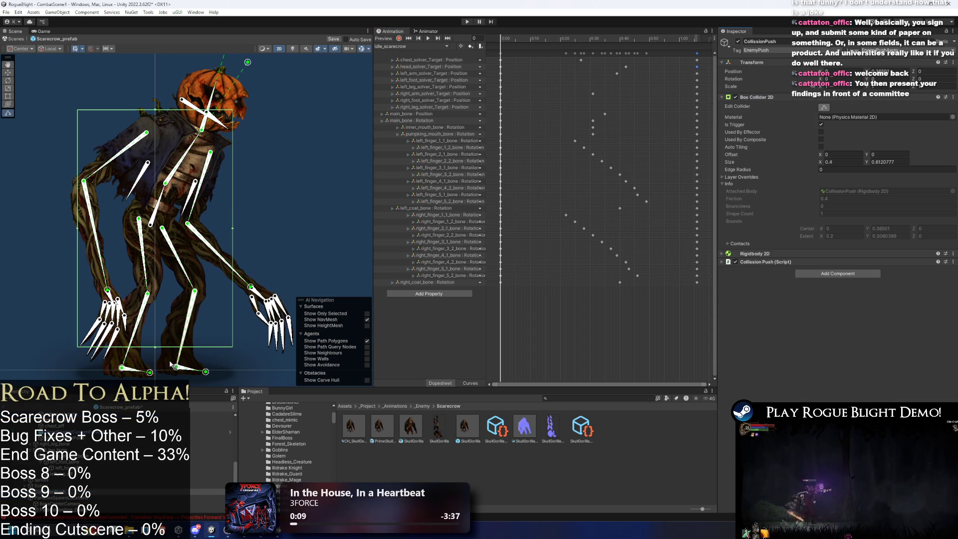
pyautogui.moveTo(155, 347); pyautogui.dragTo(154, 371)
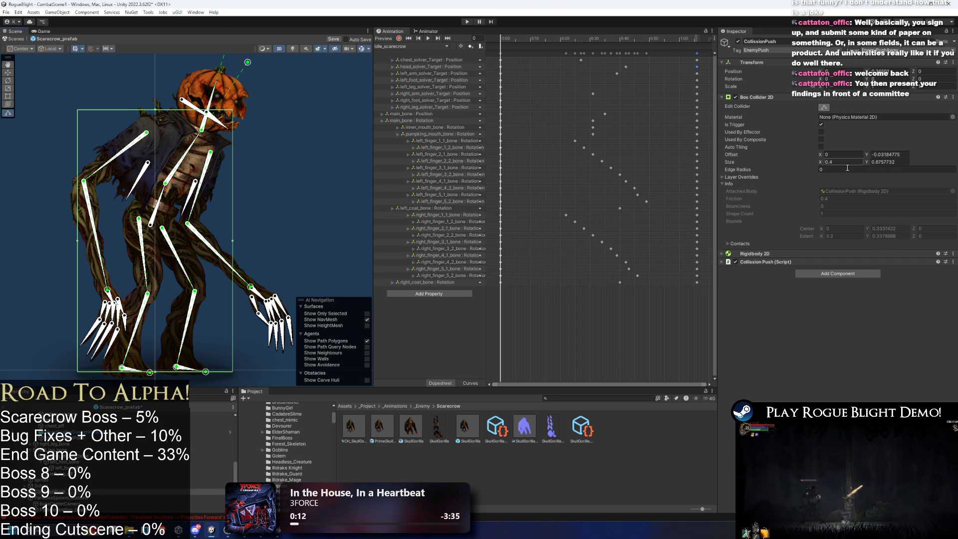
pyautogui.press('BackSpace')
pyautogui.write('35')
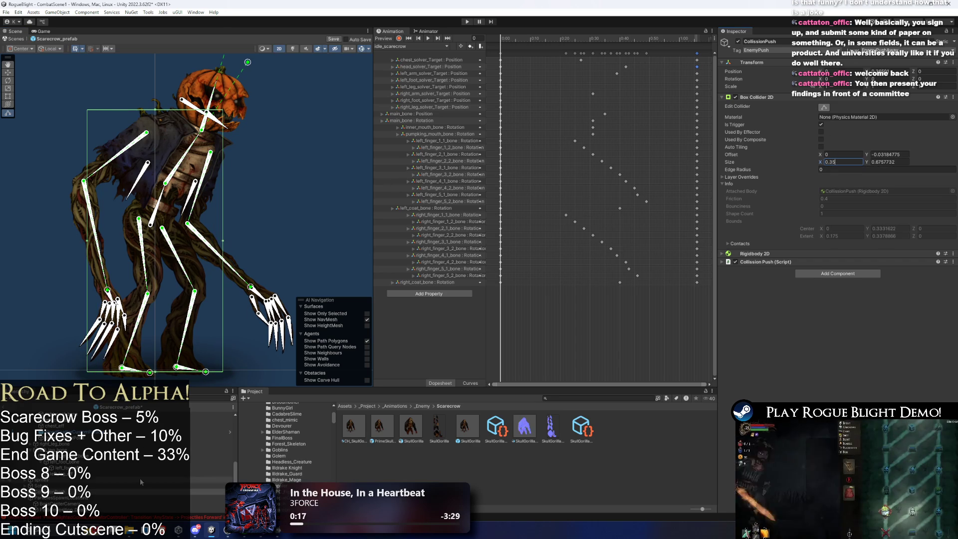
pyautogui.click(70, 424)
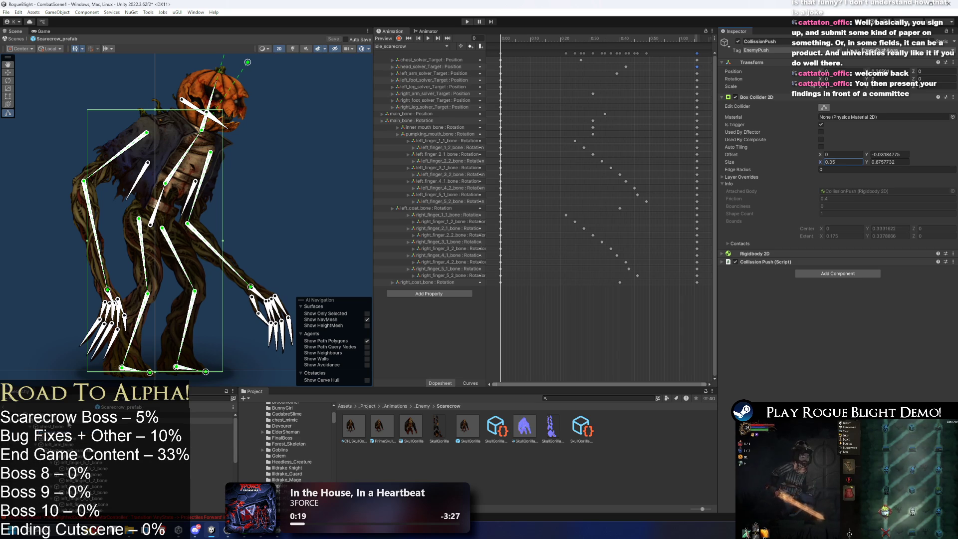
pyautogui.click(70, 414)
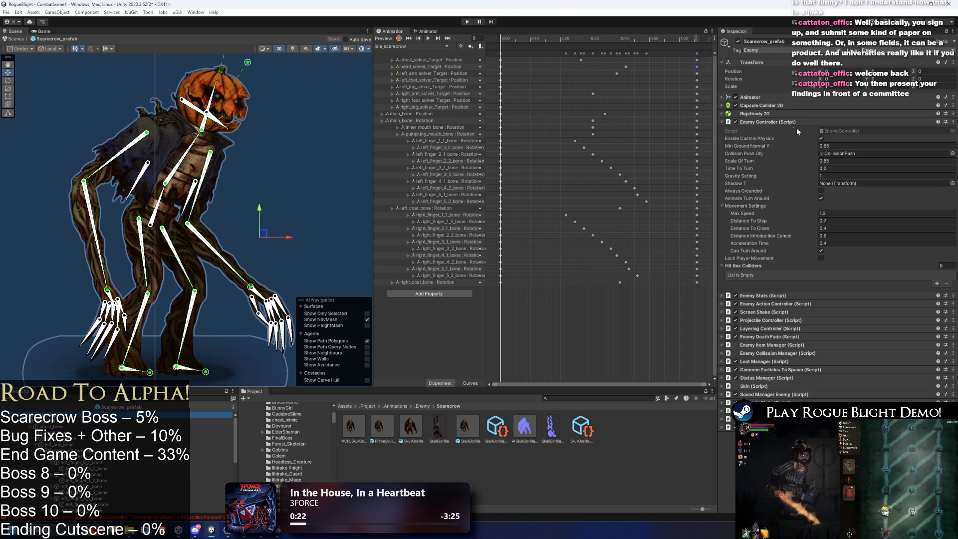
# - Change Enemy Stats Main Attribute from STR to DEX, keeping Enemy Type as Elite_enemy
pyautogui.click(785, 122)
pyautogui.click(780, 130)
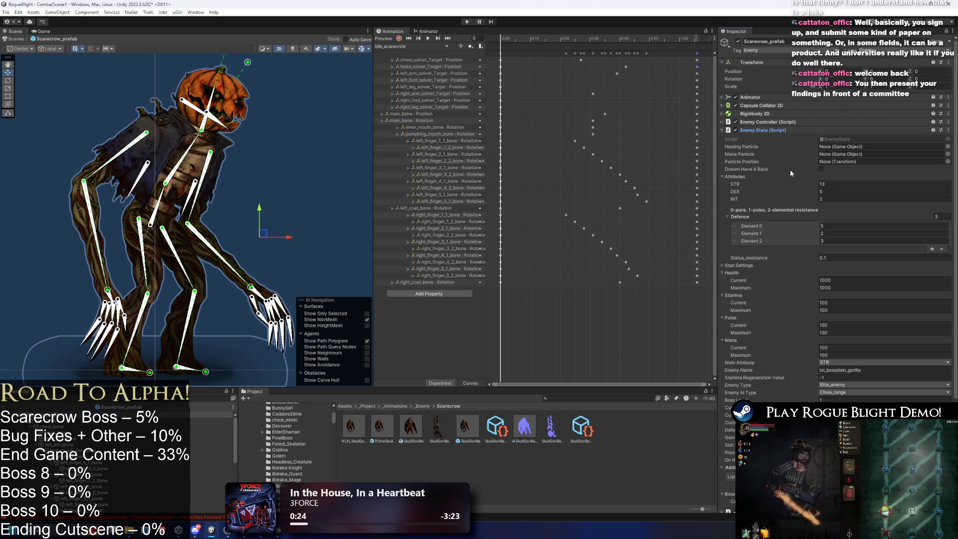
pyautogui.click(845, 363)
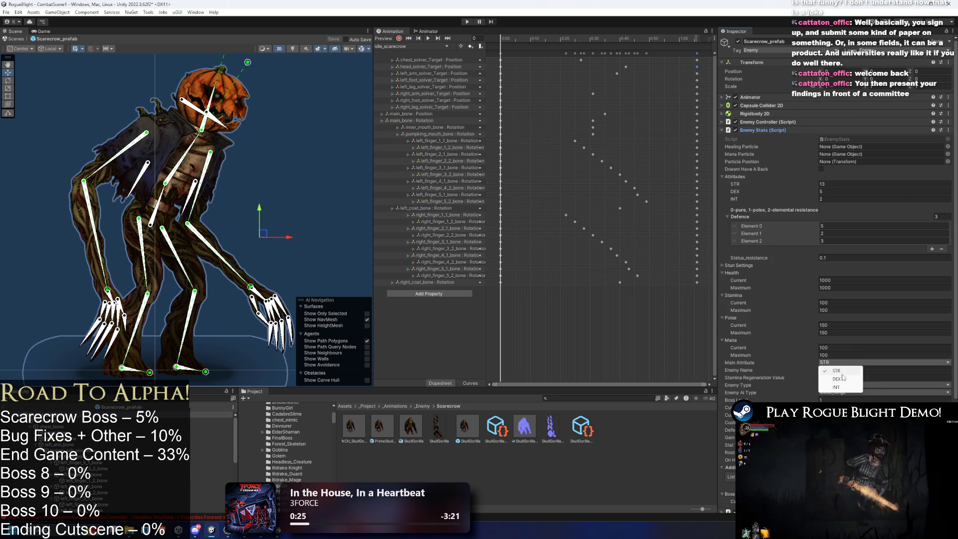
pyautogui.click(843, 378)
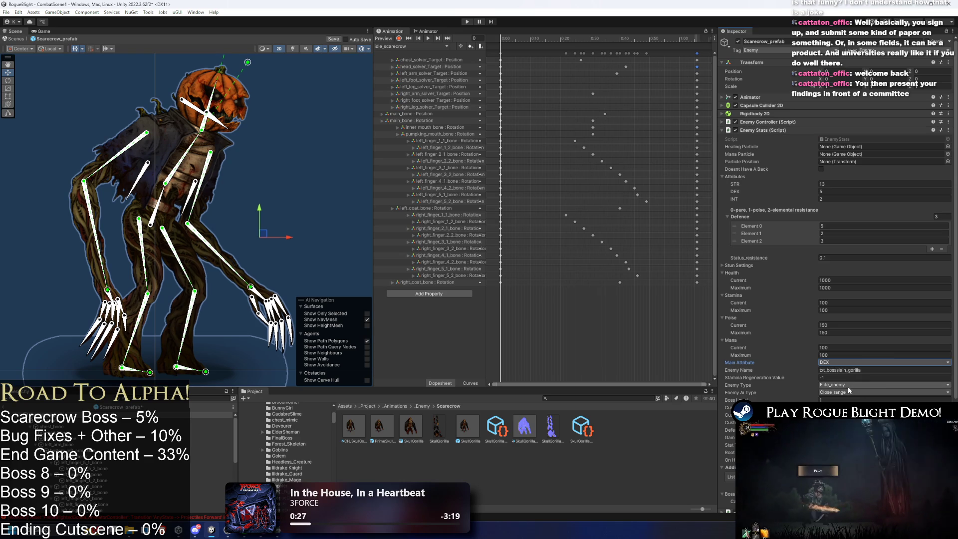
pyautogui.click(848, 387)
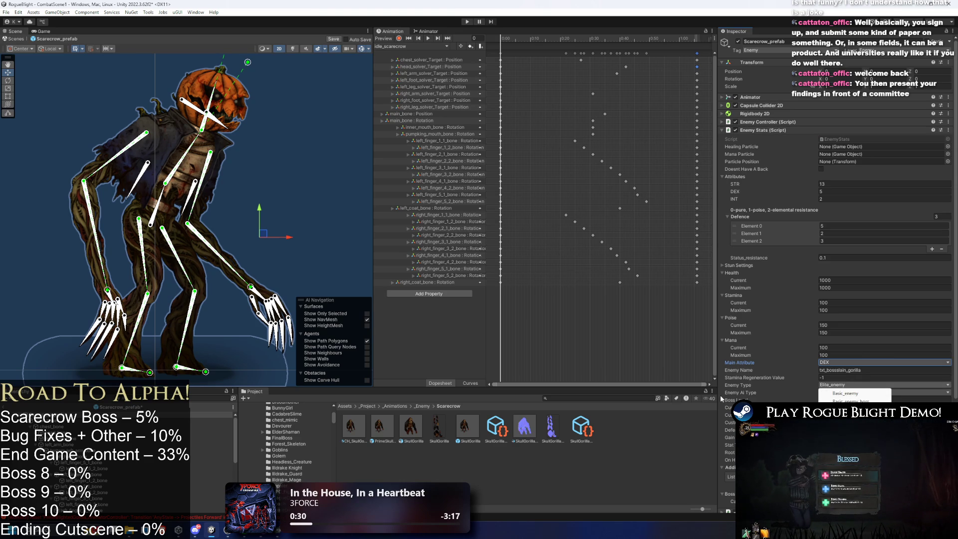
pyautogui.click(717, 394)
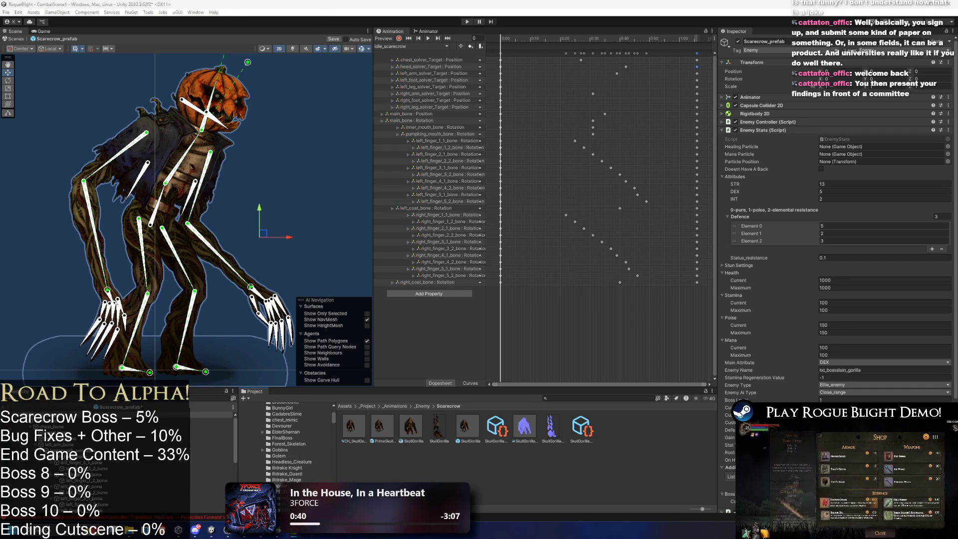
pyautogui.hotkey('alt', 'Tab')
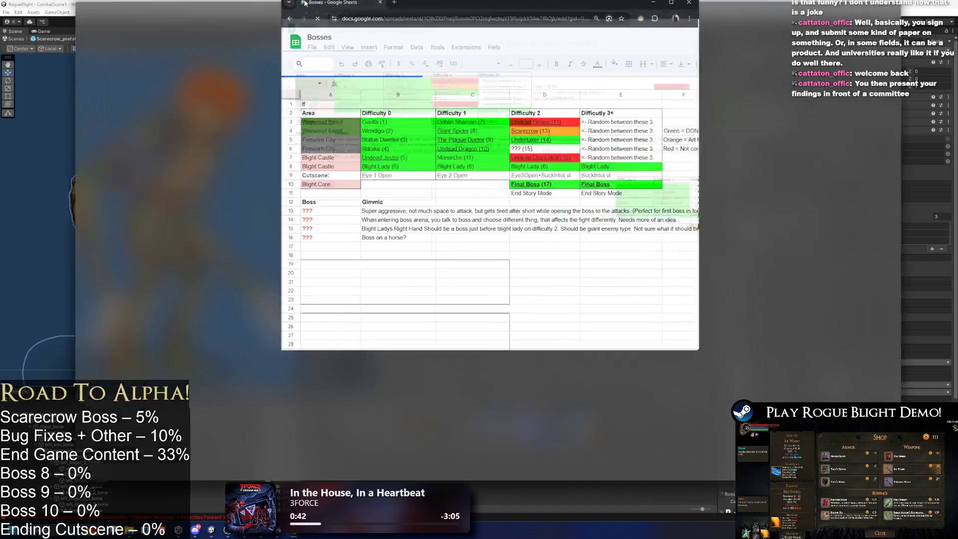
# - Bring the Bosses spreadsheet to the front and maximize its window
pyautogui.moveTo(254, 122)
pyautogui.mouseDown()
pyautogui.moveTo(260, 131)
pyautogui.moveTo(447, 134)
pyautogui.mouseUp()
pyautogui.hotkey('alt', 'Tab')
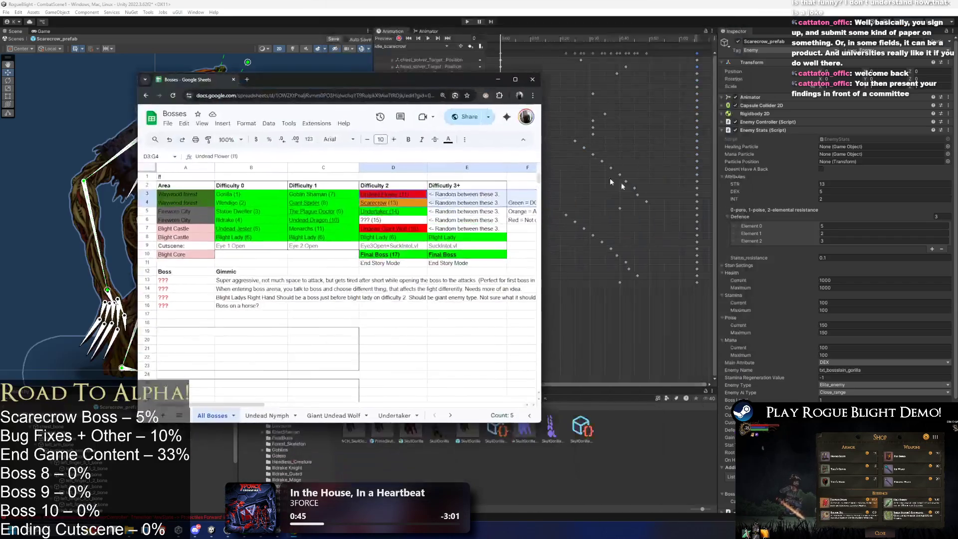
pyautogui.hotkey('alt', 'Tab')
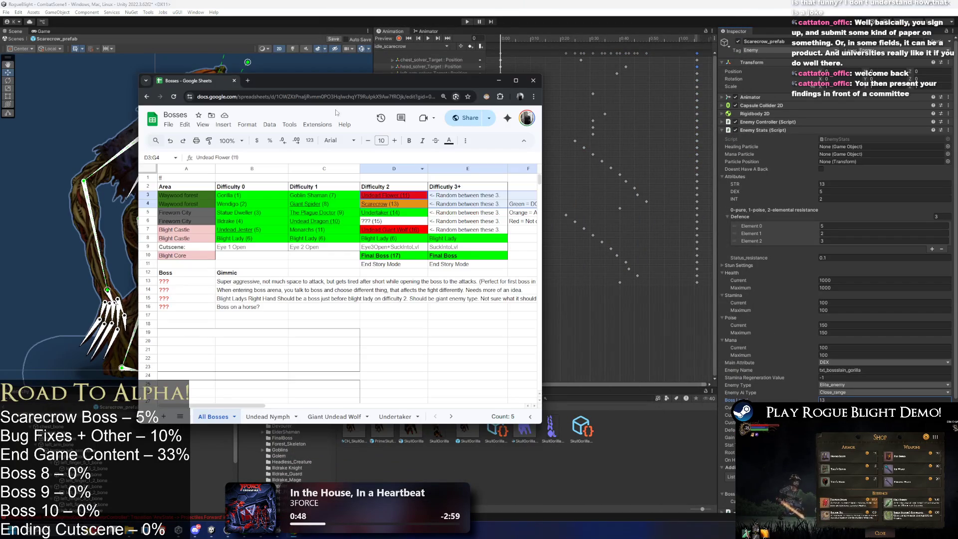
pyautogui.doubleClick(424, 79)
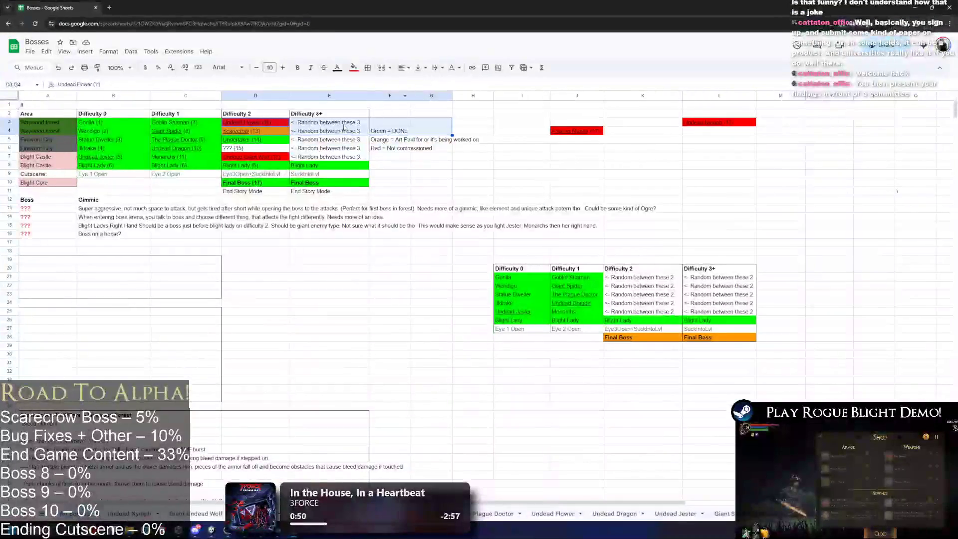
# - Switch the spreadsheet page to dark mode with Dark Reader
pyautogui.click(432, 182)
pyautogui.click(884, 26)
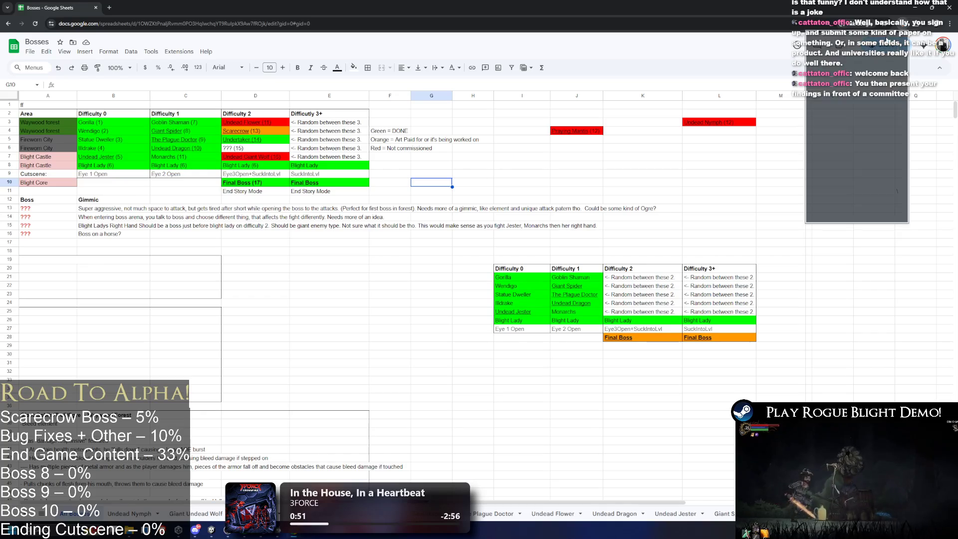
pyautogui.click(879, 50)
pyautogui.click(109, 7)
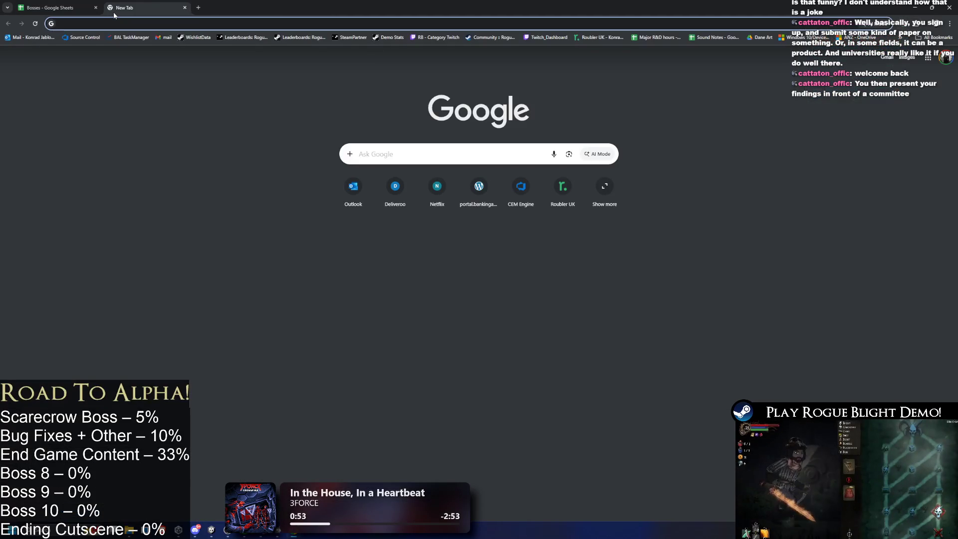
# - Load the Rogue_Blight_Localization sheet and copy the rows from 1234 down
pyautogui.write('sound')
pyautogui.press('Return')
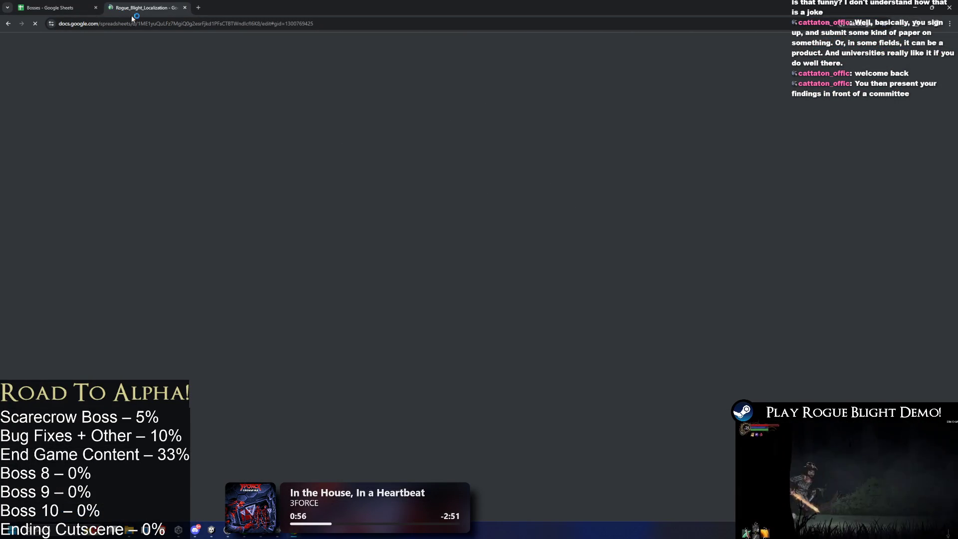
pyautogui.scroll(-6, 354, 210)
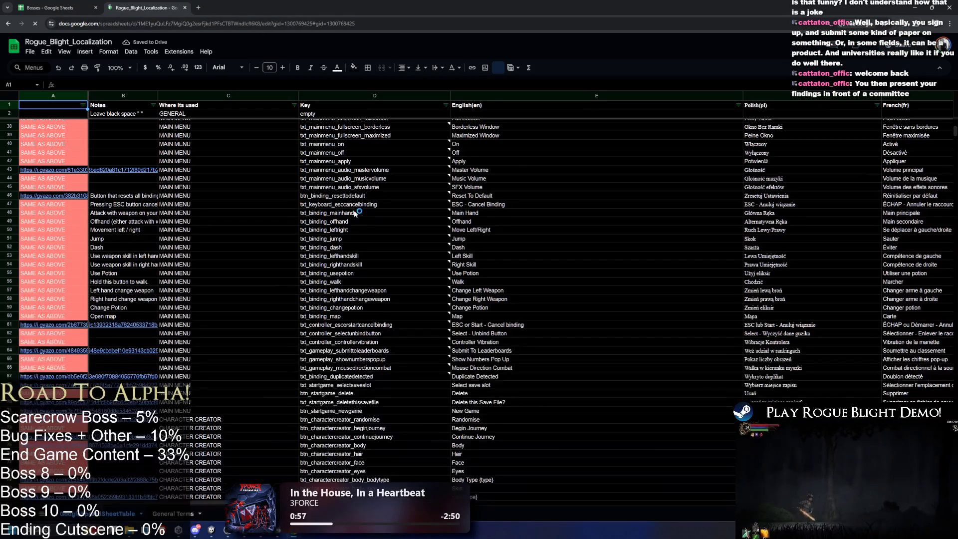
pyautogui.click(424, 222)
pyautogui.scroll(-20, 420, 225)
pyautogui.hscroll(3, 420, 225)
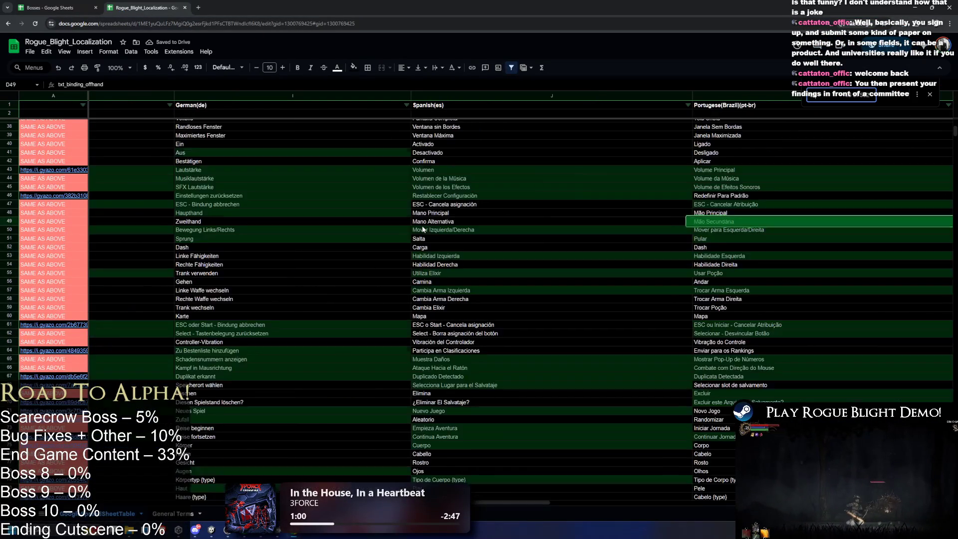
pyautogui.scroll(-5, 239, 259)
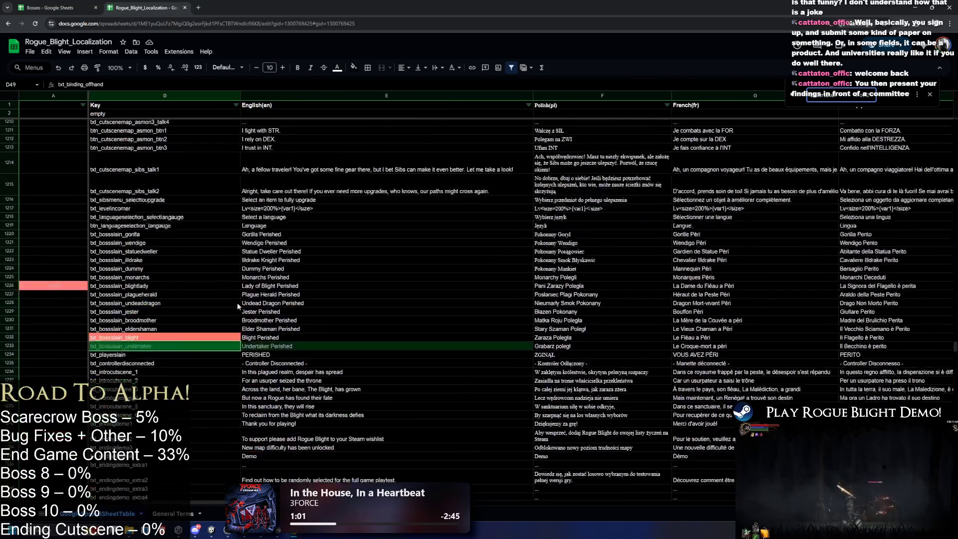
pyautogui.moveTo(3, 320)
pyautogui.mouseDown()
pyautogui.moveTo(5, 504)
pyautogui.moveTo(131, 169)
pyautogui.mouseUp()
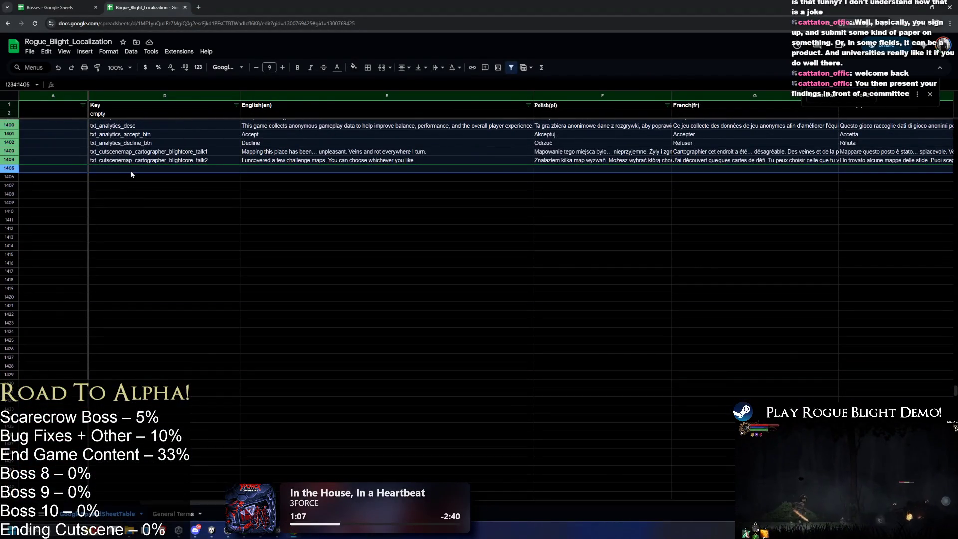
pyautogui.hotkey('ctrl', 'c')
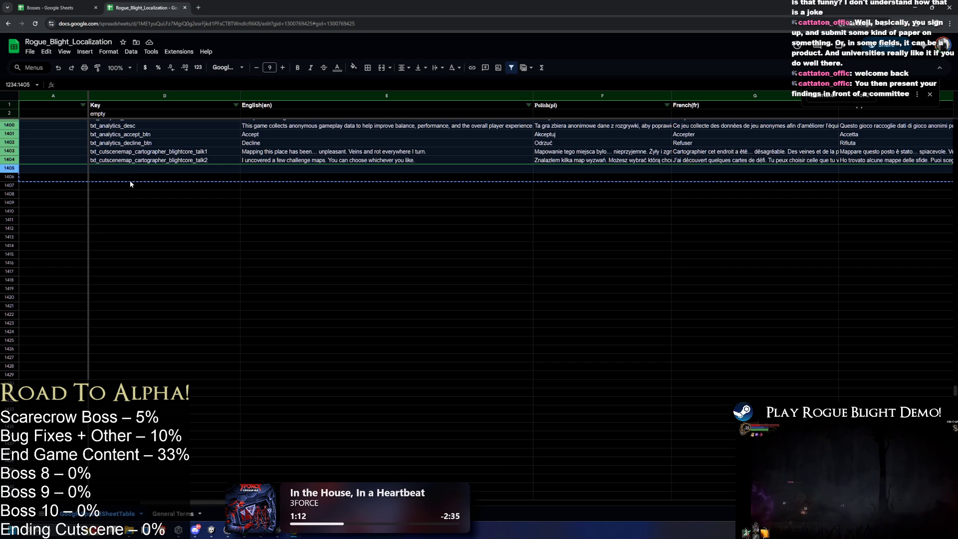
# - Fill row 1234 with key txt_bossslain_scarecrow and English text 'Scarecrow'
pyautogui.scroll(20, 210, 219)
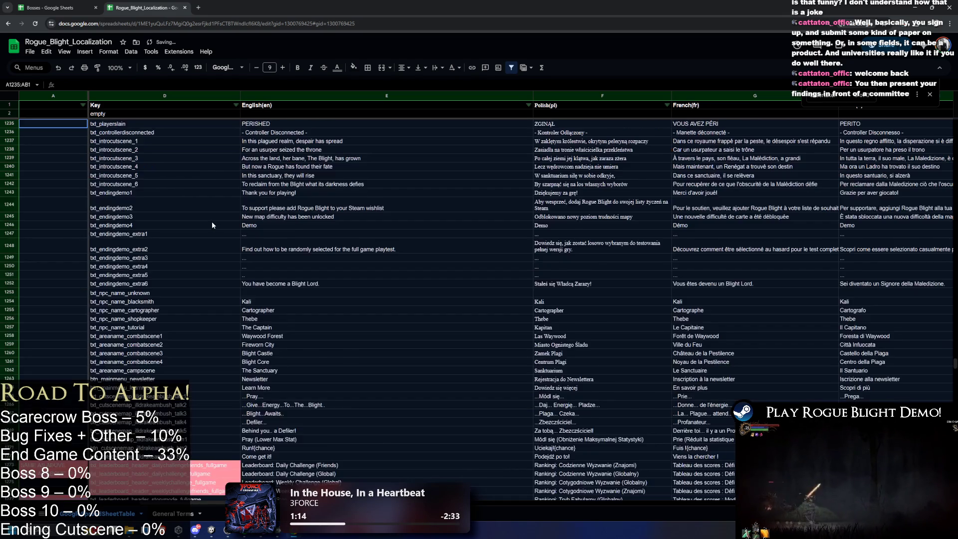
pyautogui.click(146, 339)
pyautogui.hotkey('ctrl', 'd')
pyautogui.press('Return')
pyautogui.press('BackSpace')
pyautogui.press('BackSpace')
pyautogui.press('BackSpace')
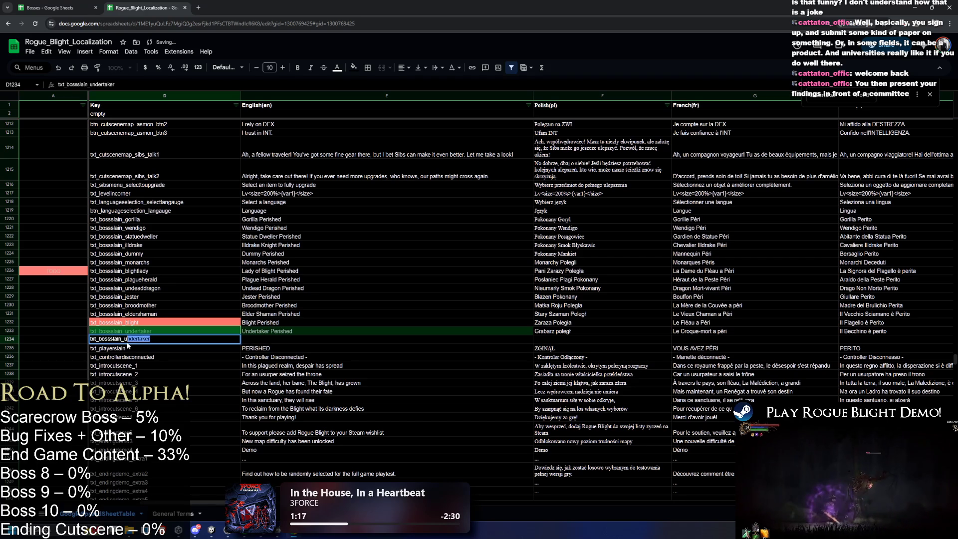
pyautogui.write('scarecrow')
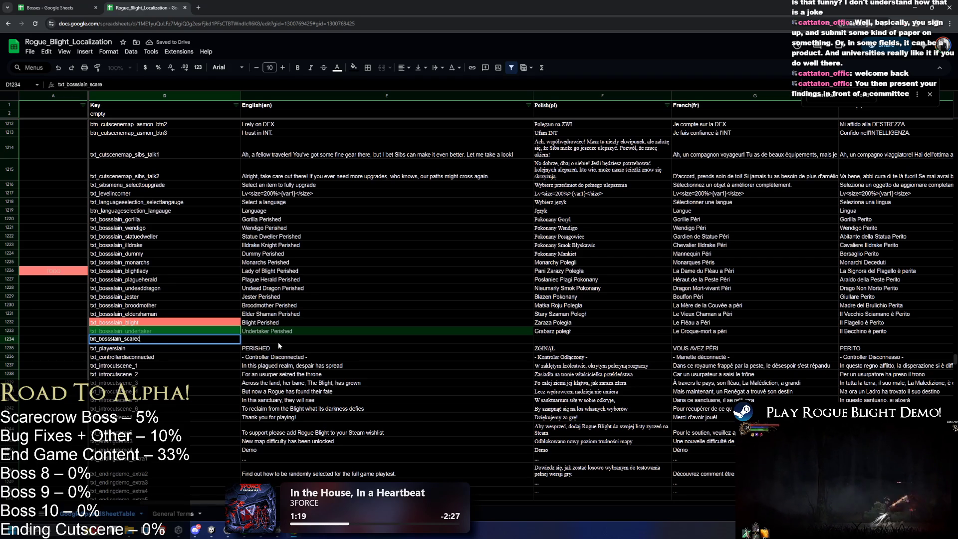
pyautogui.press('Return')
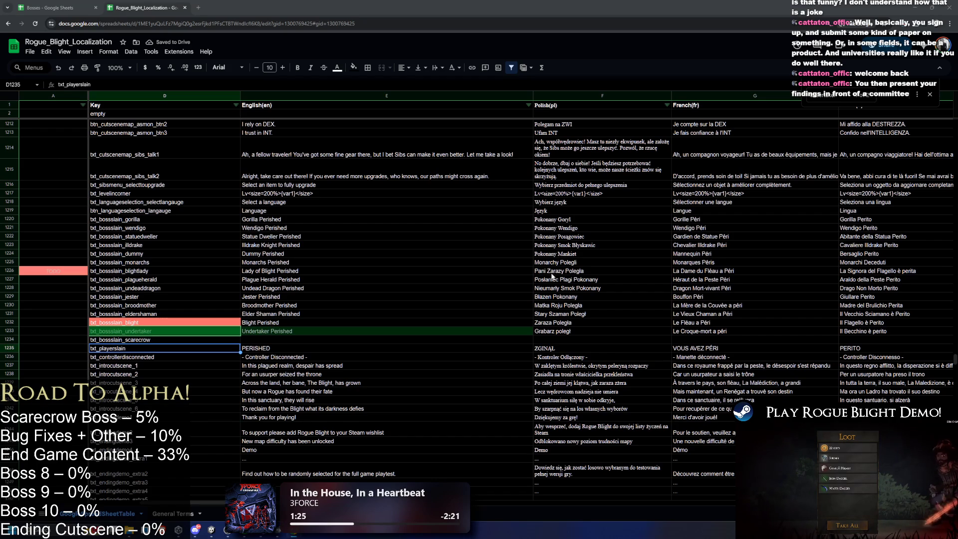
pyautogui.click(266, 340)
pyautogui.write('Scarecrow')
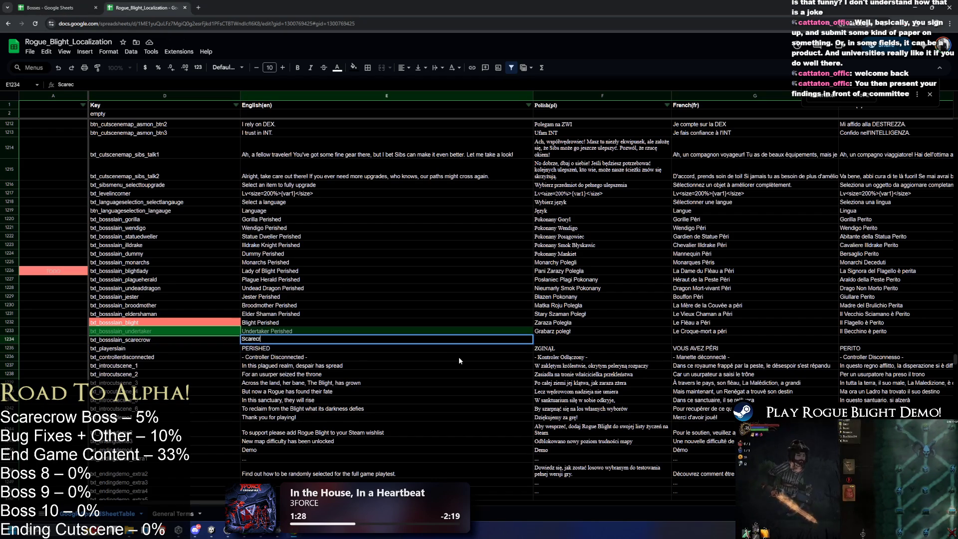
pyautogui.click(53, 271)
# - Paste the red TODO marker into A1233 and A1232, and clear D1232's red fill
pyautogui.hotkey('ctrl', 'c')
pyautogui.click(54, 330)
pyautogui.hotkey('ctrl', 'v')
pyautogui.click(287, 338)
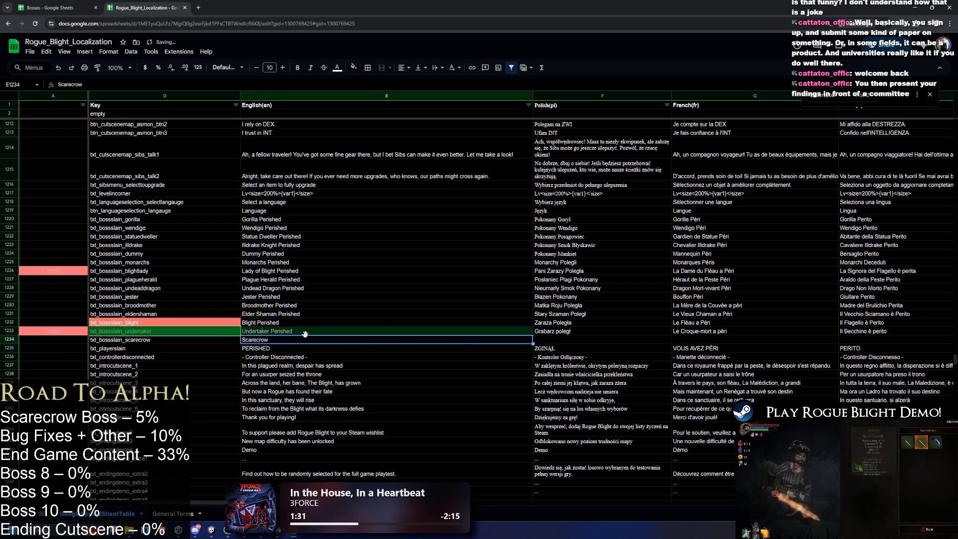
pyautogui.click(35, 325)
pyautogui.hotkey('ctrl', 'v')
pyautogui.click(165, 322)
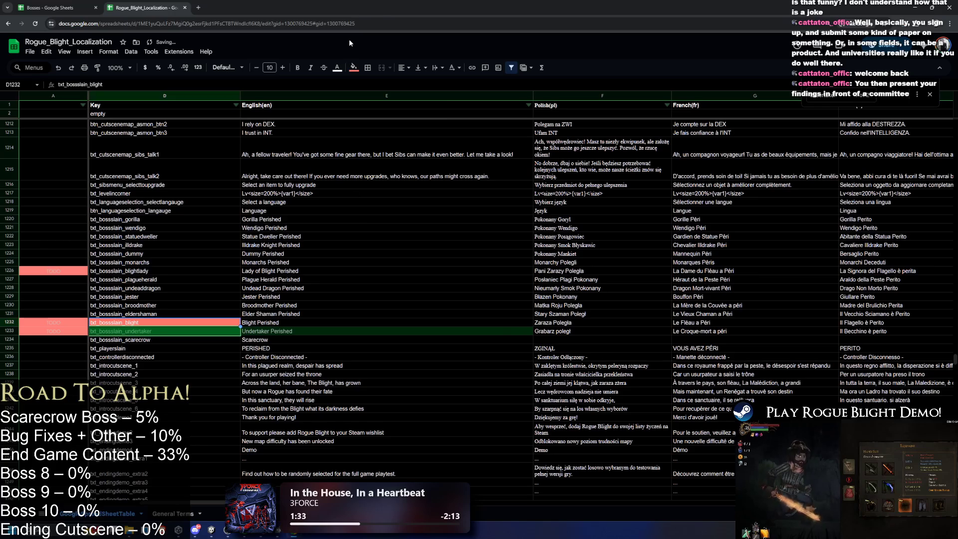
pyautogui.click(354, 68)
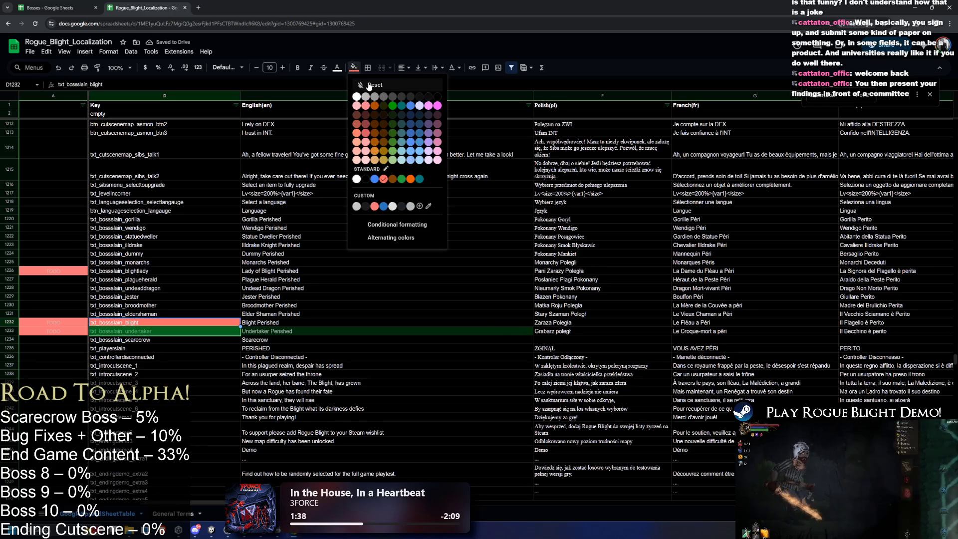
pyautogui.click(374, 84)
# - Change E1234 to 'Scarecrow Perished' and copy the language column headers
pyautogui.press('Down')
pyautogui.press('Down')
pyautogui.press('Right')
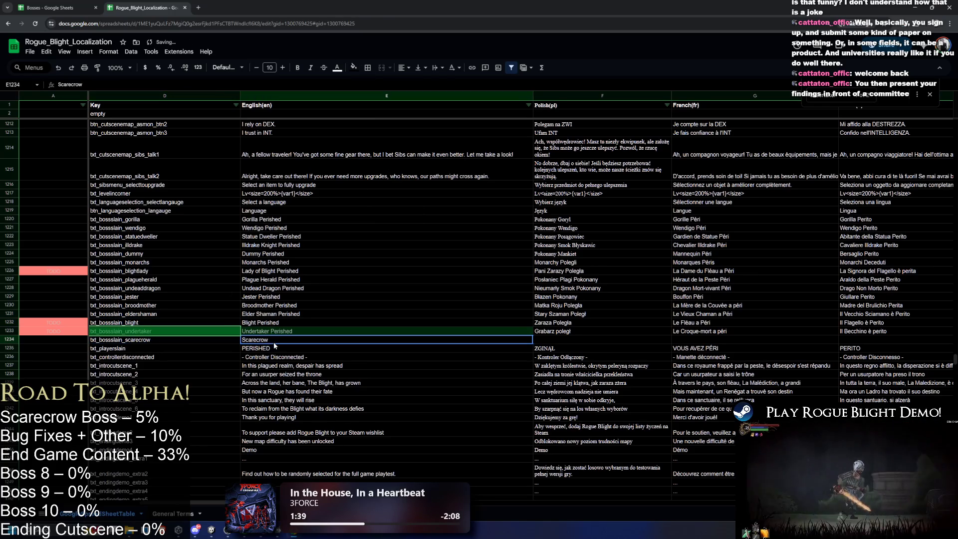
pyautogui.doubleClick(285, 331)
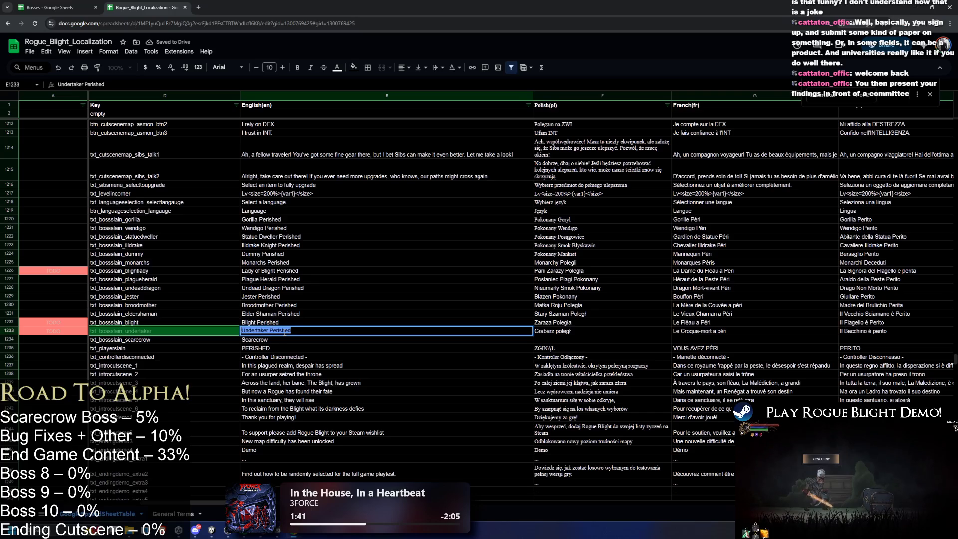
pyautogui.hotkey('ctrl', 'c')
pyautogui.doubleClick(292, 340)
pyautogui.hotkey('ctrl', 'v')
pyautogui.press('Up')
pyautogui.press('Up')
pyautogui.click(324, 340)
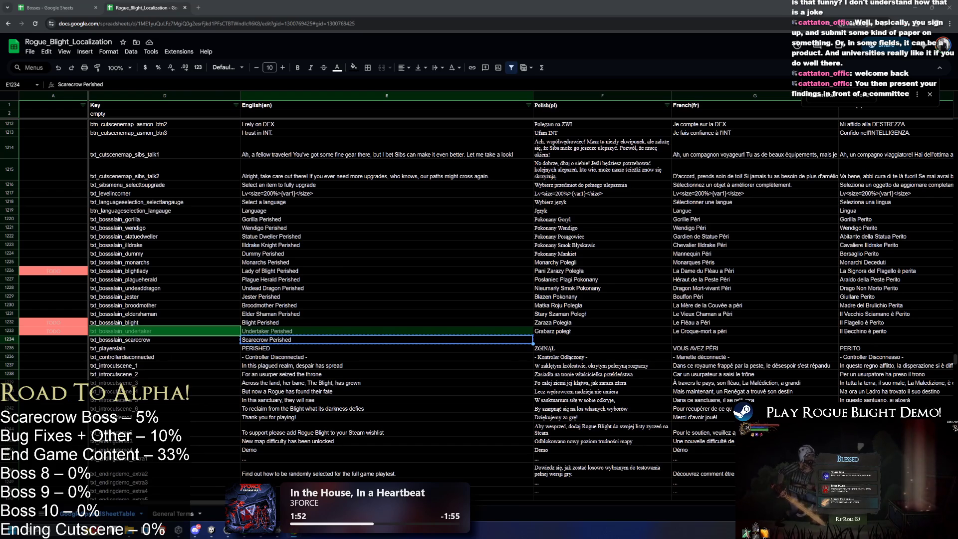
pyautogui.moveTo(570, 106)
pyautogui.mouseDown()
pyautogui.moveTo(938, 107)
pyautogui.moveTo(658, 107)
pyautogui.mouseUp()
pyautogui.hotkey('ctrl', 'c')
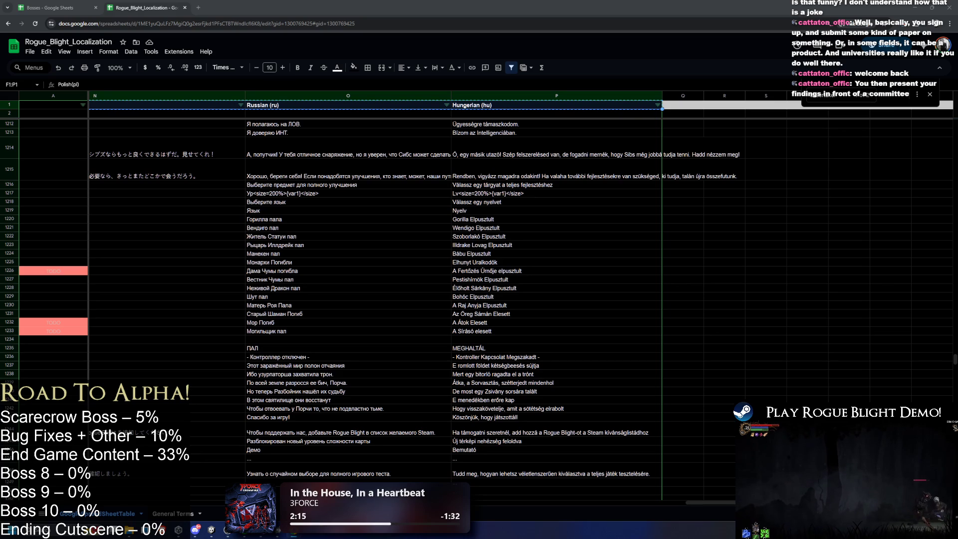
# - Select row 1220's Gorilla Perished translations from English through Hungarian for copying
pyautogui.hscroll(-10, 660, 330)
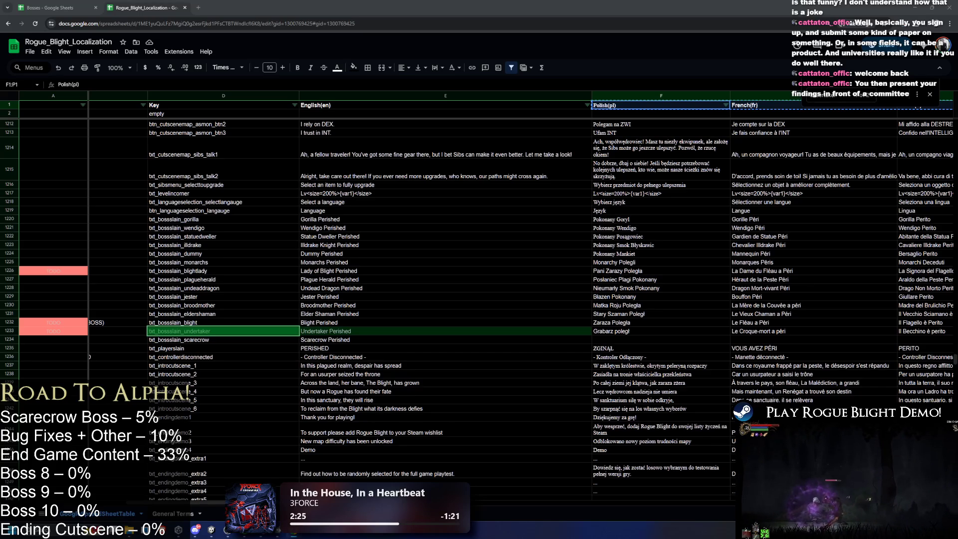
pyautogui.click(453, 222)
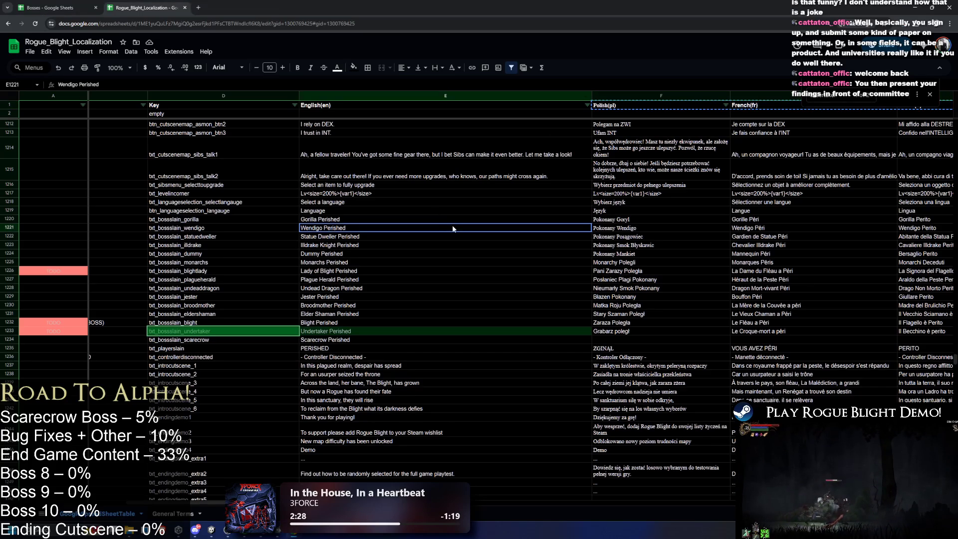
pyautogui.hotkey('shift', 'Right')
pyautogui.hotkey('shift', 'Right')
pyautogui.hotkey('shift', 'Right')
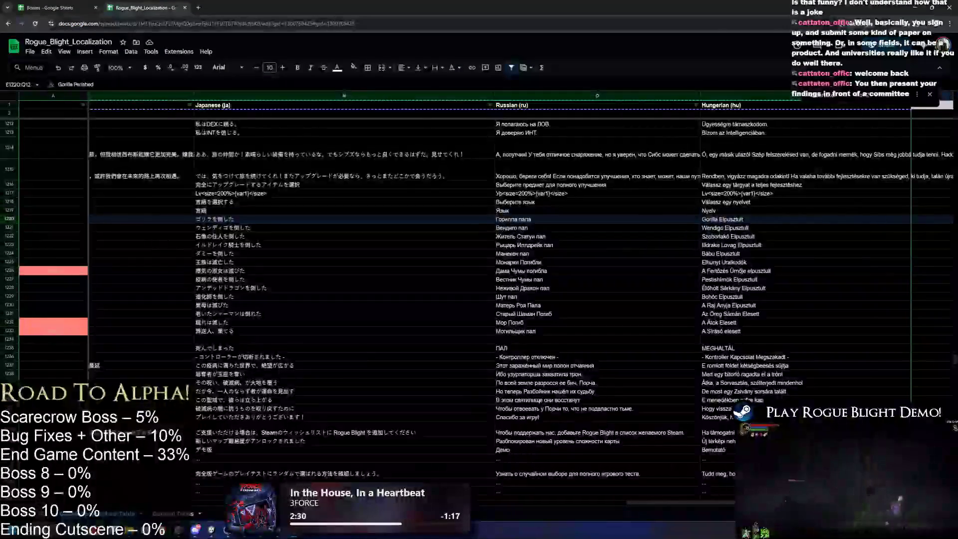
pyautogui.hotkey('shift', 'Right')
pyautogui.hotkey('shift', 'Right')
pyautogui.hotkey('shift', 'Right')
pyautogui.hotkey('alt', 'Tab')
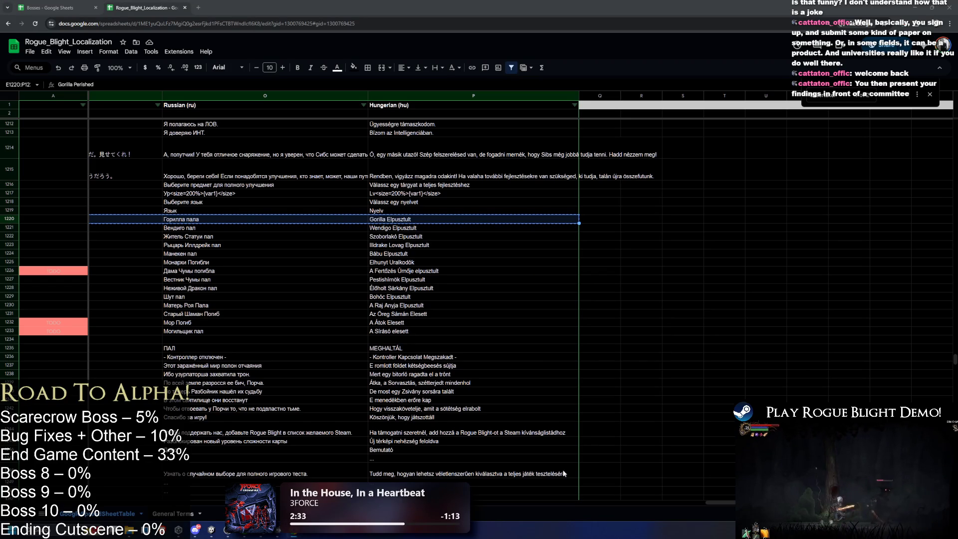
pyautogui.moveTo(723, 501); pyautogui.dragTo(166, 505)
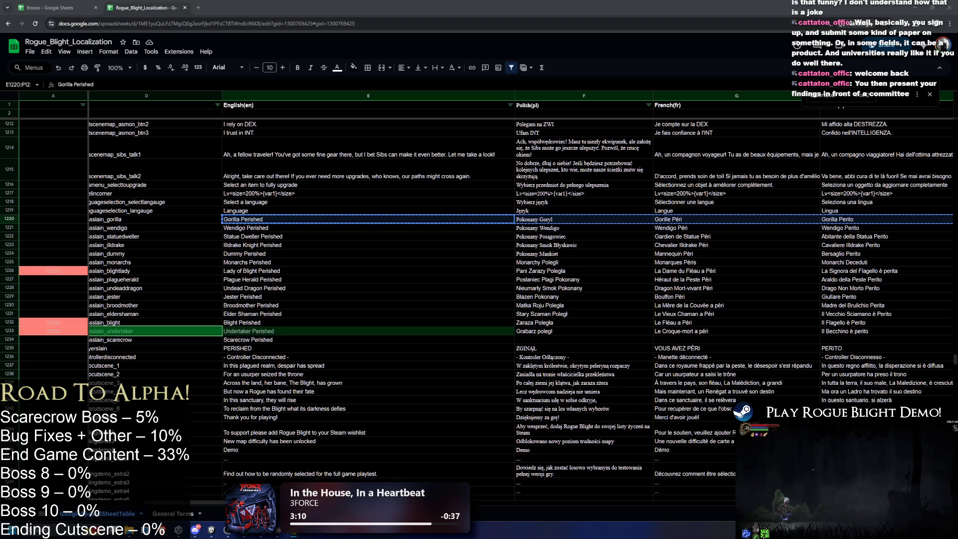
pyautogui.click(543, 338)
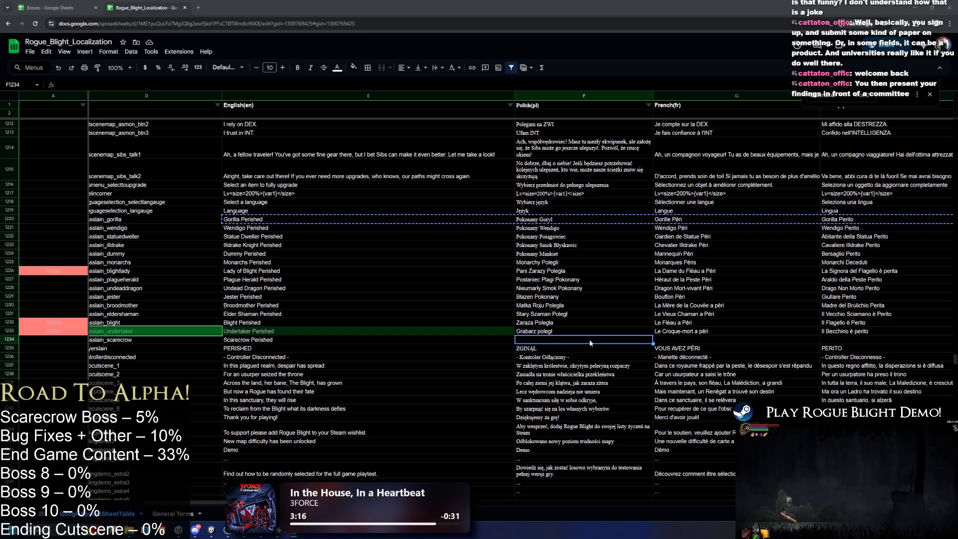
# - Fill the Polish, French and Italian cells, with Polish as 'Strach na Wróble Pokonany'
pyautogui.write('Strach Pokonany')
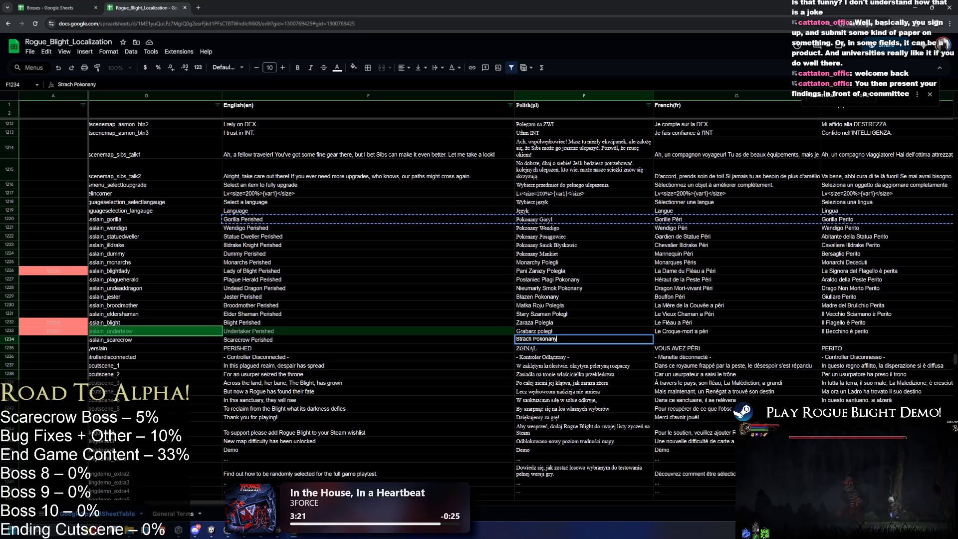
pyautogui.click(701, 341)
pyautogui.hotkey('ctrl', 'v')
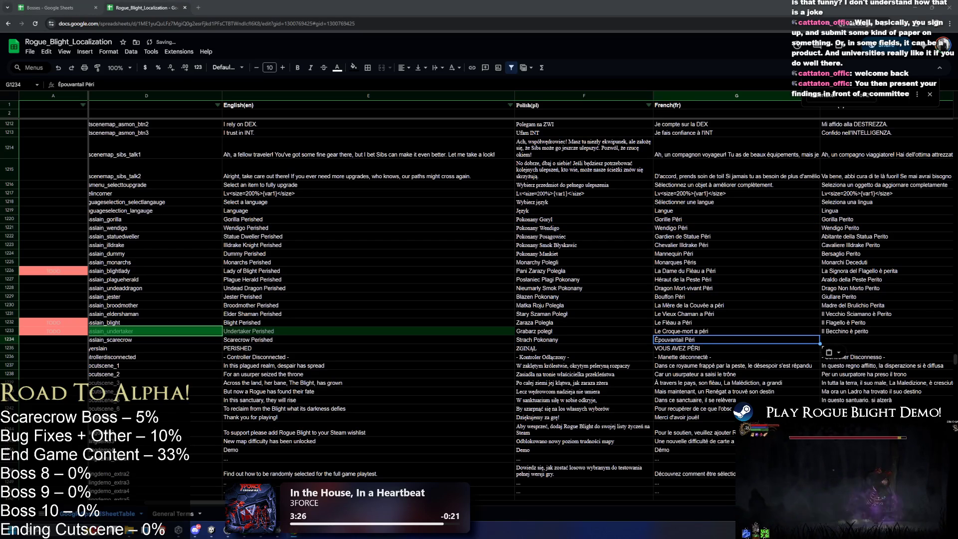
pyautogui.click(838, 340)
pyautogui.hotkey('ctrl', 'v')
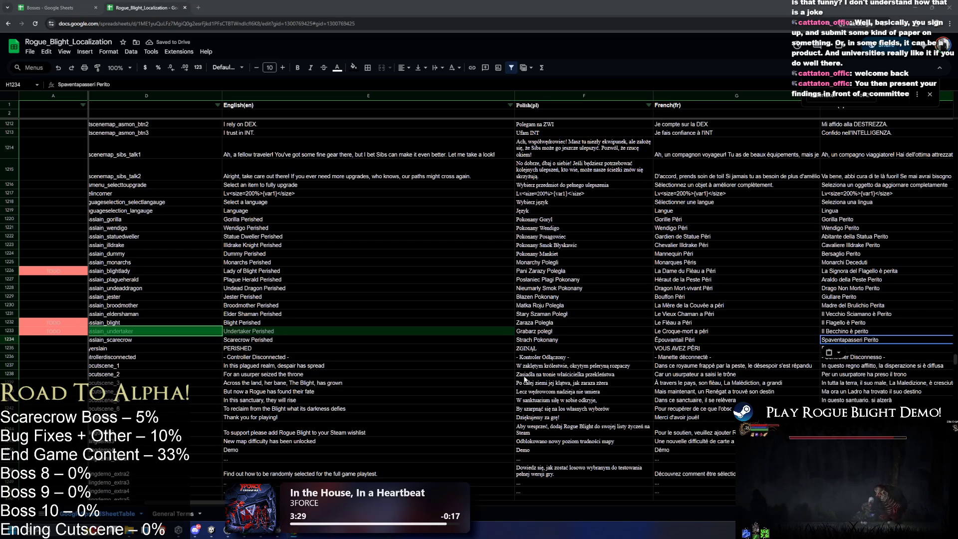
pyautogui.click(542, 340)
pyautogui.hotkey('ctrl', 'v')
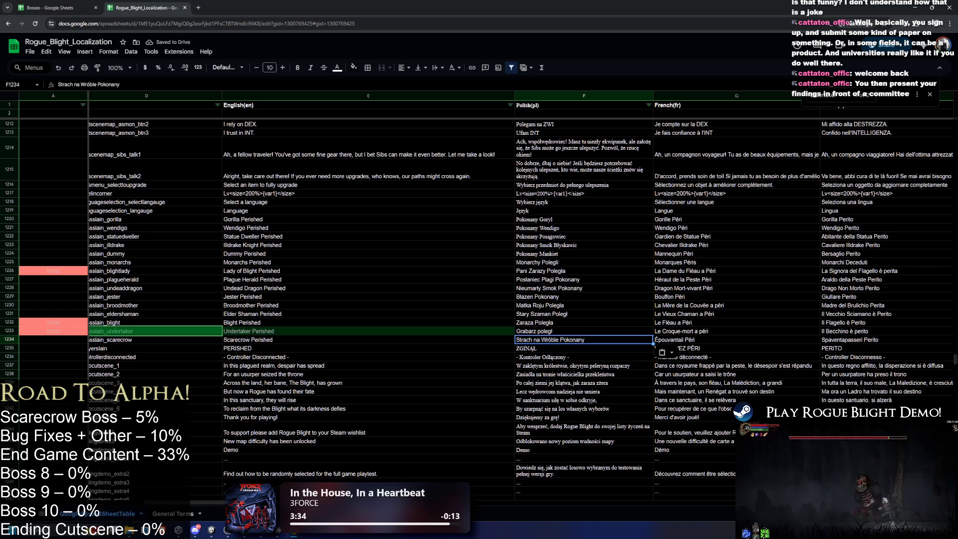
# - Paste the German, Spanish, Portuguese, Simplified and Traditional Chinese translations into I1234–M1234
pyautogui.hscroll(3, 417, 382)
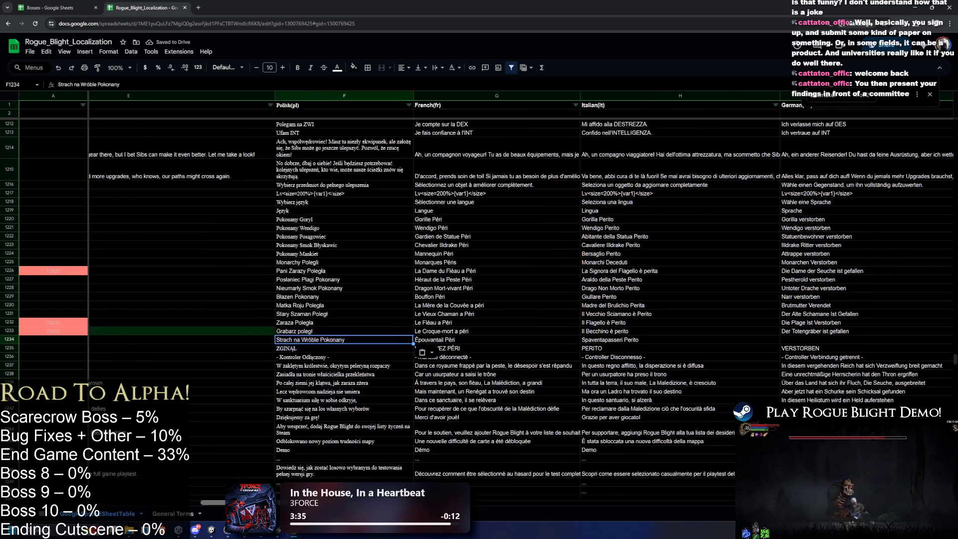
pyautogui.click(647, 339)
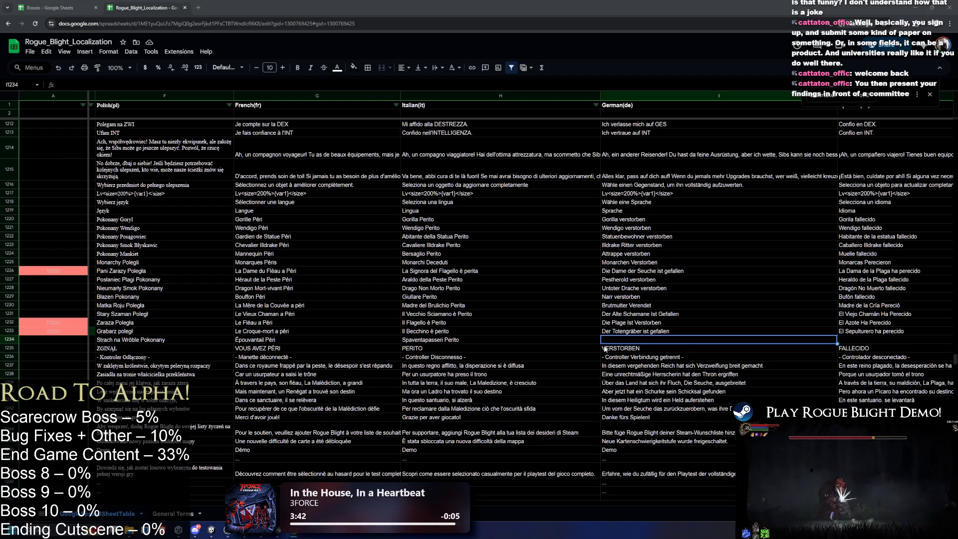
pyautogui.hotkey('ctrl', 'v')
pyautogui.hscroll(3, 561, 480)
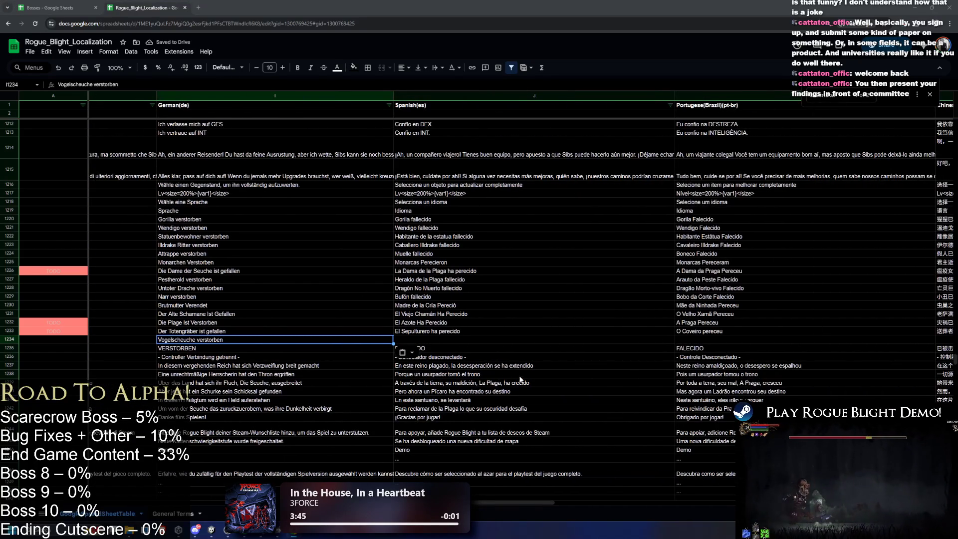
pyautogui.click(452, 340)
pyautogui.hotkey('ctrl', 'v')
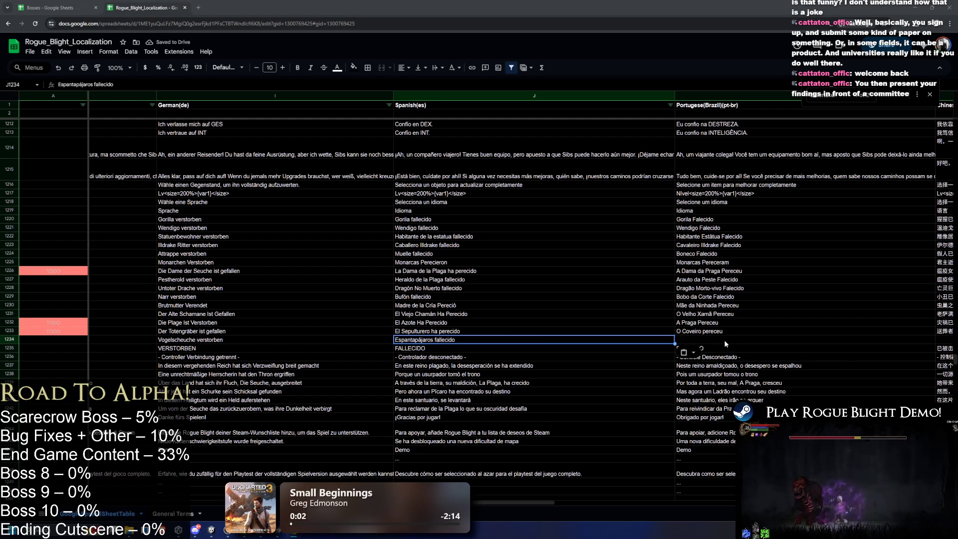
pyautogui.click(723, 340)
pyautogui.hotkey('ctrl', 'v')
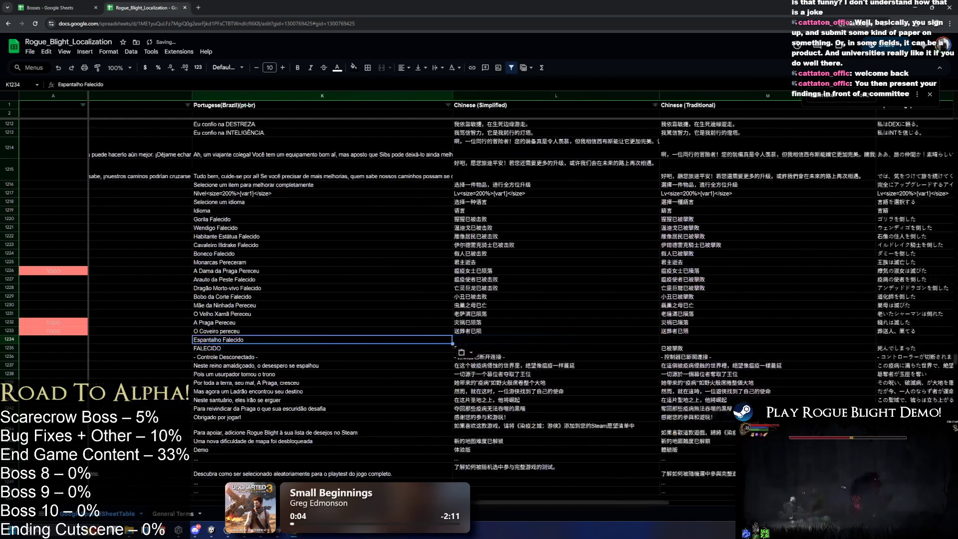
pyautogui.click(487, 341)
pyautogui.hotkey('ctrl', 'v')
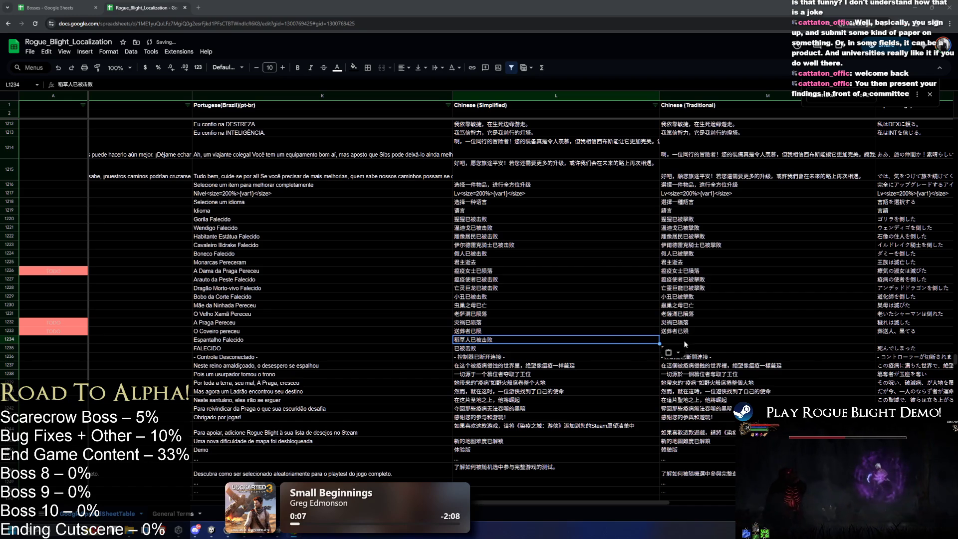
pyautogui.click(738, 340)
pyautogui.hotkey('ctrl', 'v')
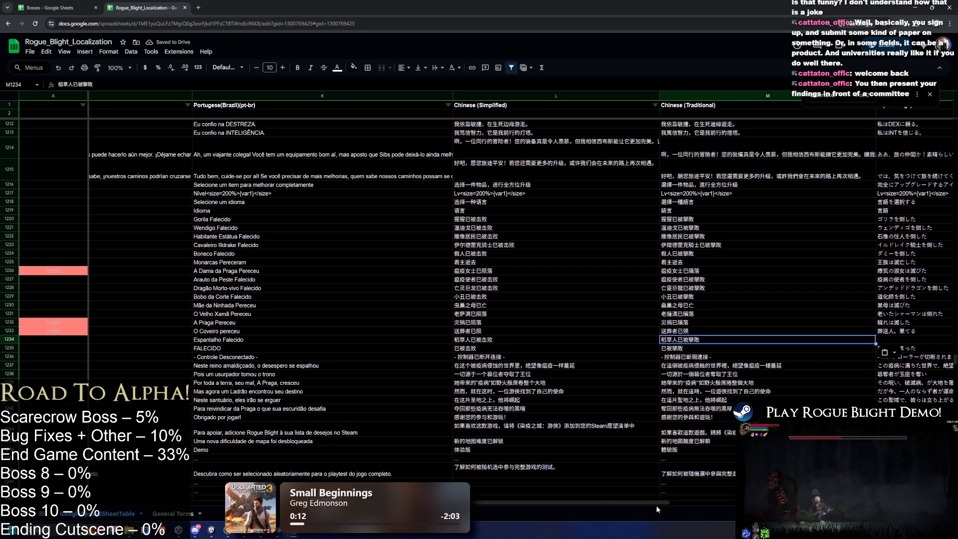
# - Paste the Japanese, Russian and Hungarian scarecrow translations into N1234–P1234
pyautogui.moveTo(656, 503); pyautogui.dragTo(681, 503)
pyautogui.click(582, 338)
pyautogui.hotkey('ctrl', 'v')
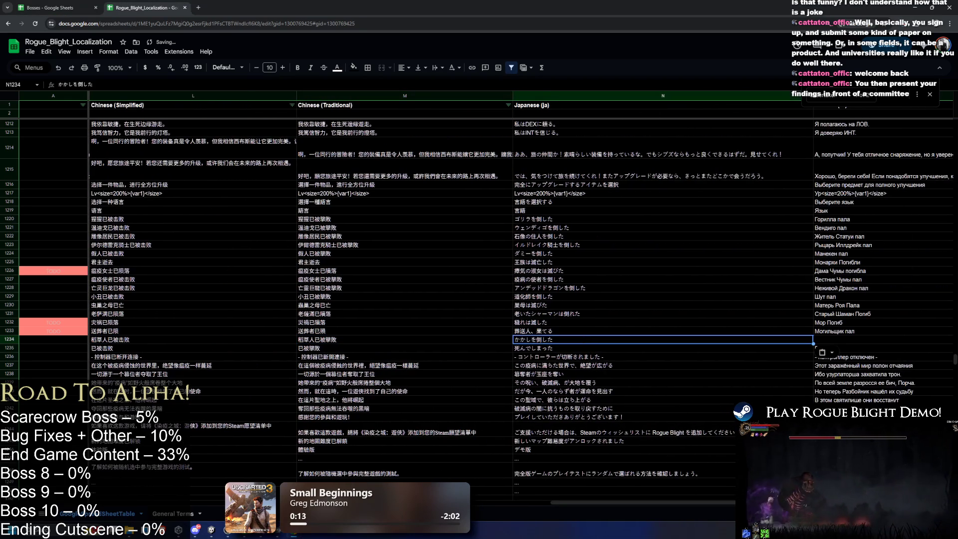
pyautogui.click(834, 342)
pyautogui.hotkey('ctrl', 'v')
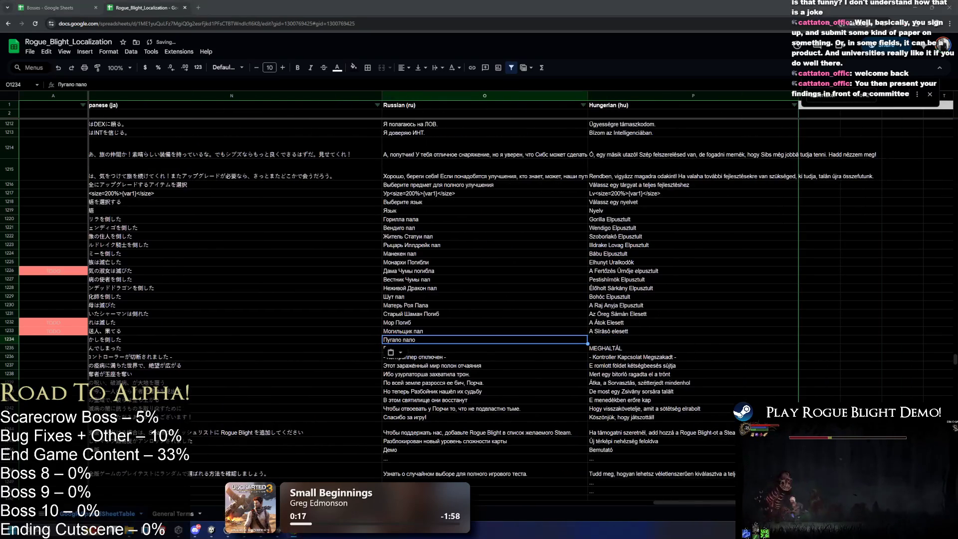
pyautogui.press('Tab')
pyautogui.hotkey('ctrl', 'v')
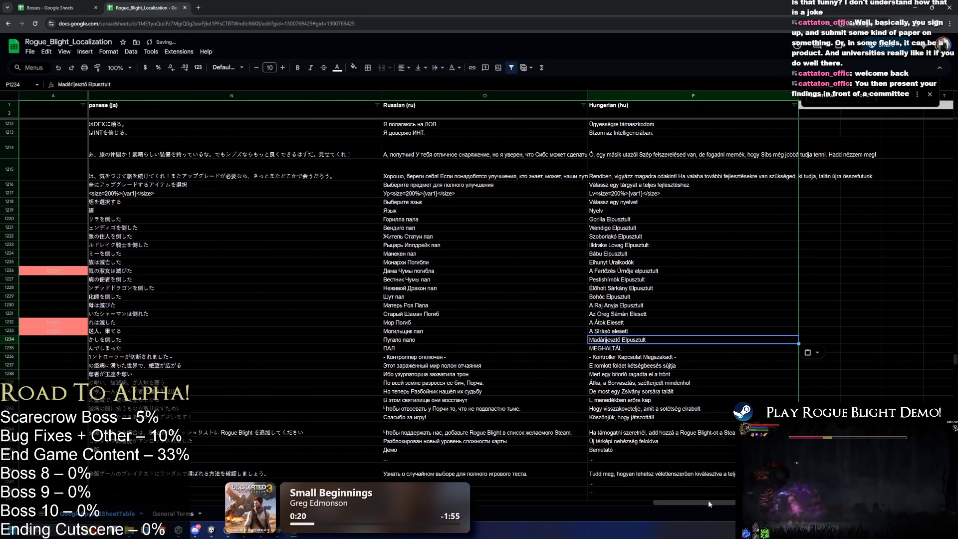
# - Copy the BOSS SLAIN label from C1233 into C1234
pyautogui.moveTo(701, 502); pyautogui.dragTo(200, 500)
pyautogui.click(187, 331)
pyautogui.hotkey('ctrl', 'c')
pyautogui.click(187, 343)
pyautogui.hotkey('ctrl', 'v')
# - Copy the txt_bossslain_scarecrow key text from D1234
pyautogui.click(357, 342)
pyautogui.hotkey('ctrl', 'c')
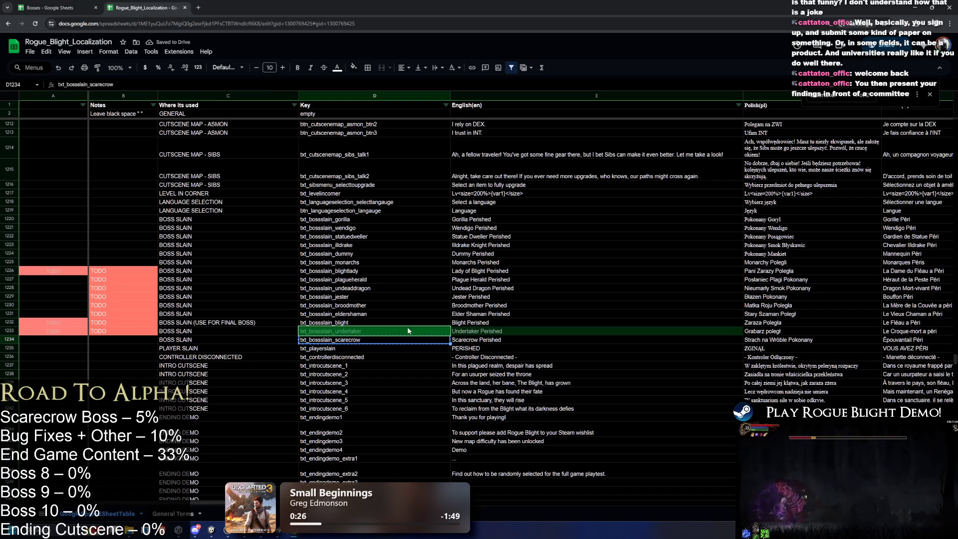
pyautogui.doubleClick(364, 343)
pyautogui.hotkey('ctrl', 'a')
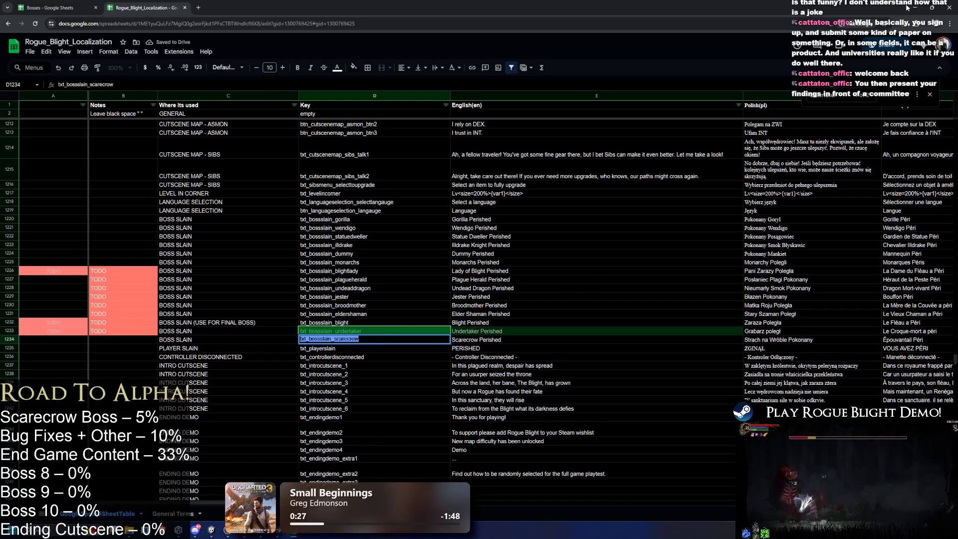
# - Set the Scarecrow's Enemy Name to txt_bossslain_scarecrow in the Inspector
pyautogui.click(914, 8)
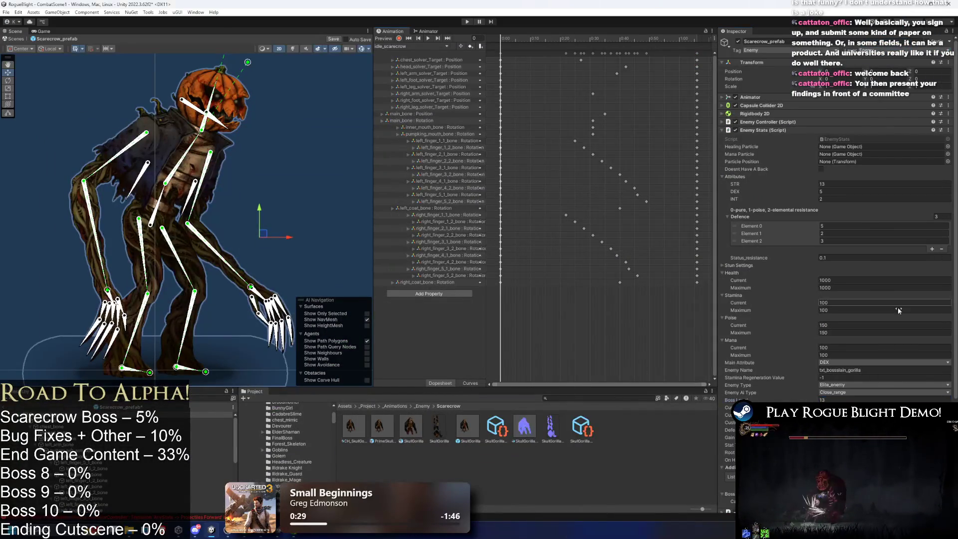
pyautogui.doubleClick(870, 369)
pyautogui.hotkey('ctrl', 'v')
# - Search the Project for 'google', review the Google Sheets localization asset, then reselect the Scarecrow prefab
pyautogui.click(634, 397)
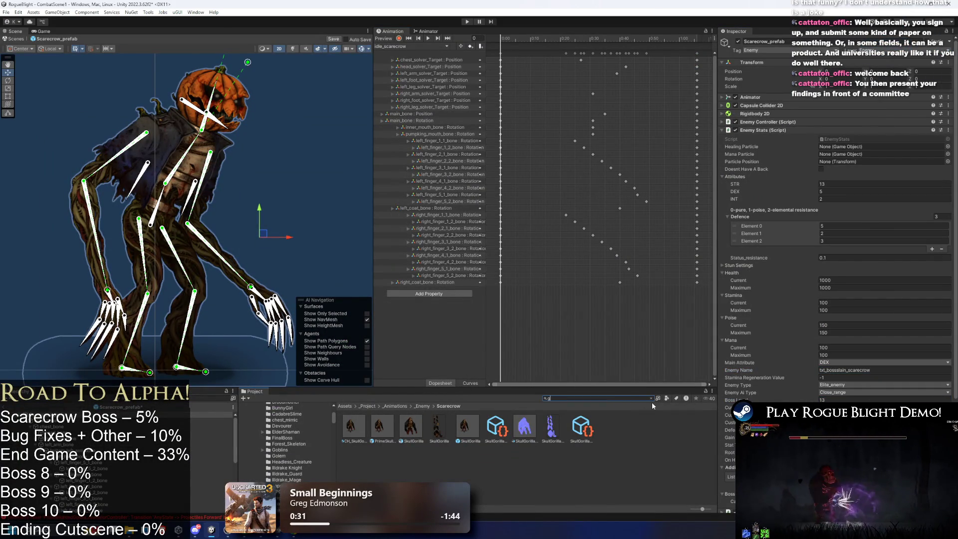
pyautogui.write('oogle')
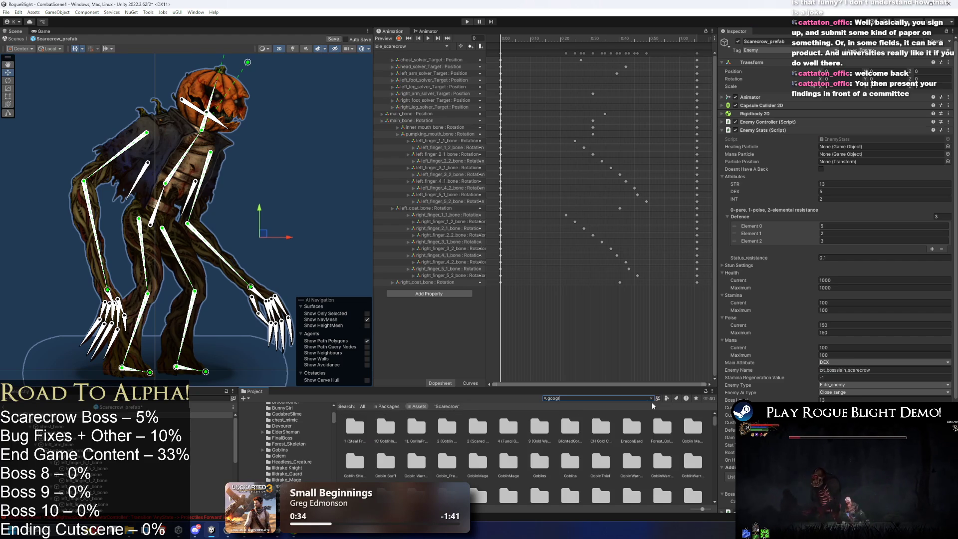
pyautogui.click(383, 427)
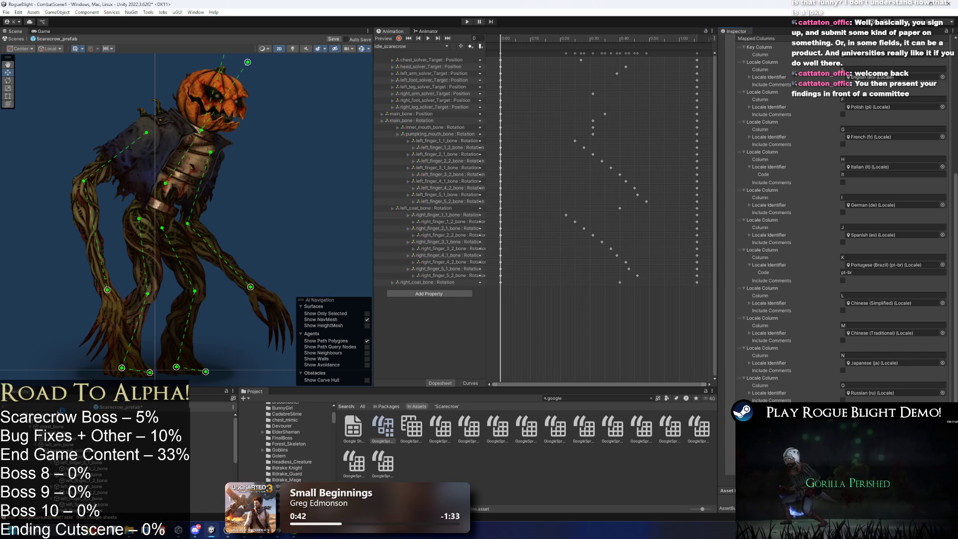
pyautogui.click(209, 415)
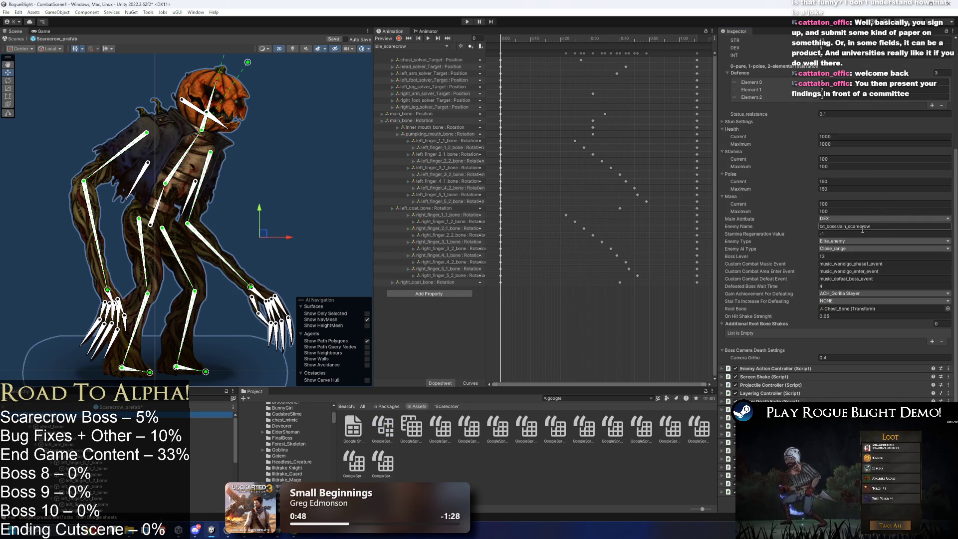
pyautogui.click(861, 295)
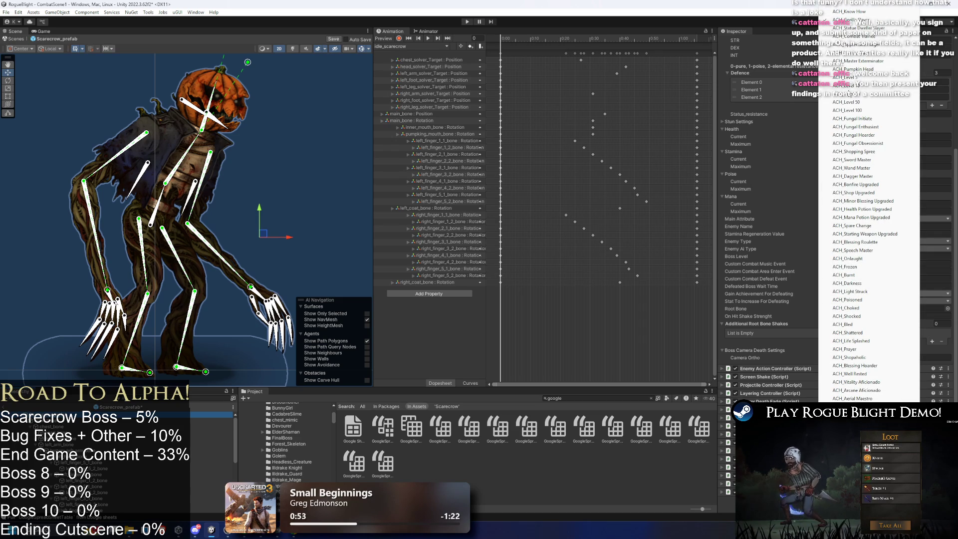
# - Leave the defeat achievement at NONE and set Root Bone to chest_bone
pyautogui.scroll(1, 868, 9)
pyautogui.click(868, 10)
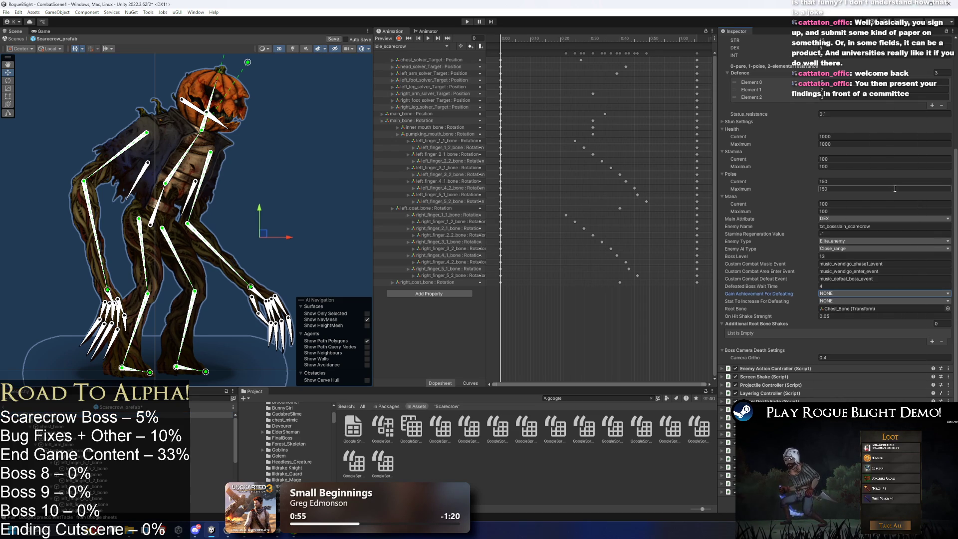
pyautogui.moveTo(52, 426)
pyautogui.mouseDown()
pyautogui.moveTo(699, 324)
pyautogui.moveTo(893, 309)
pyautogui.mouseUp()
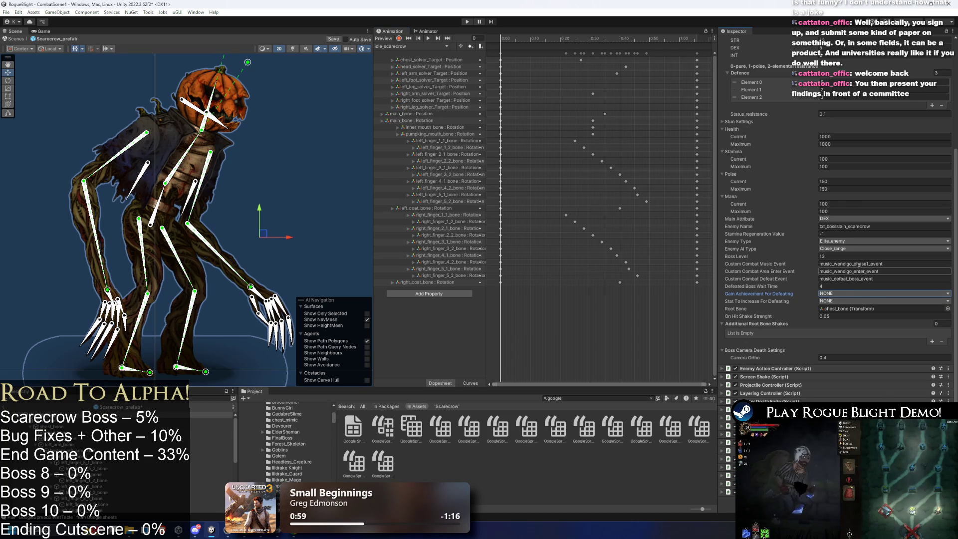
# - Set the Enemy Stats to STR 7, DEX 13 and INT 0
pyautogui.scroll(3, 861, 248)
pyautogui.scroll(1, 862, 245)
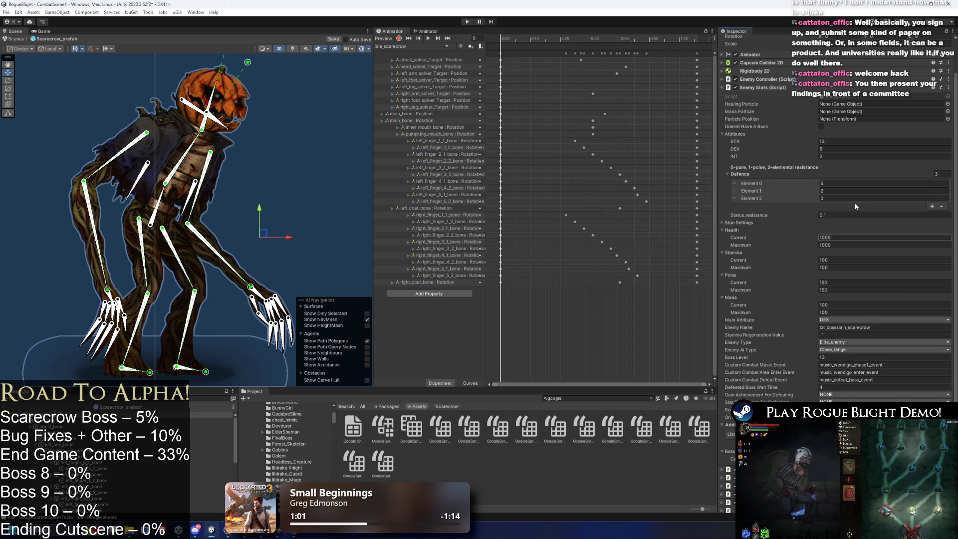
pyautogui.hotkey('ctrl', 'x')
pyautogui.click(837, 151)
pyautogui.hotkey('ctrl', 'v')
pyautogui.click(836, 142)
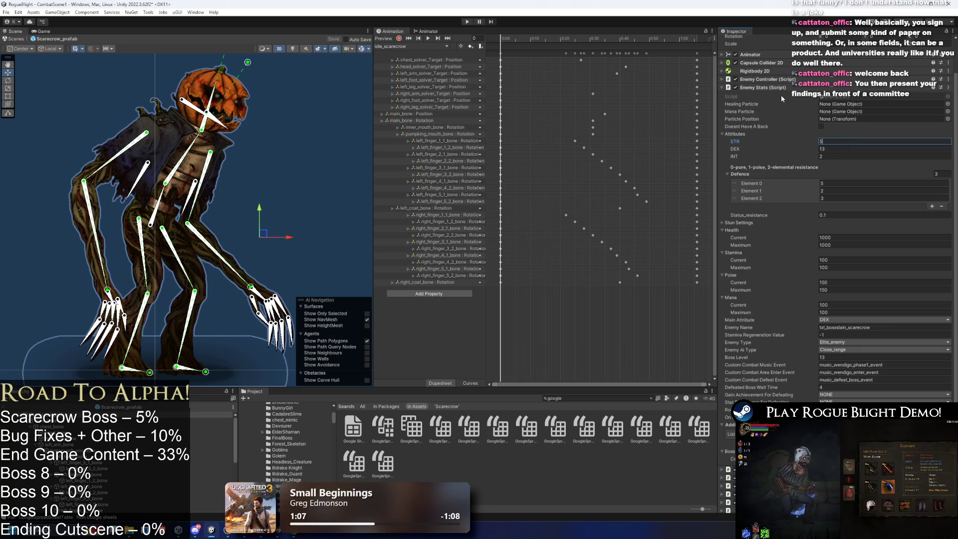
pyautogui.click(836, 157)
pyautogui.write('0')
pyautogui.click(845, 140)
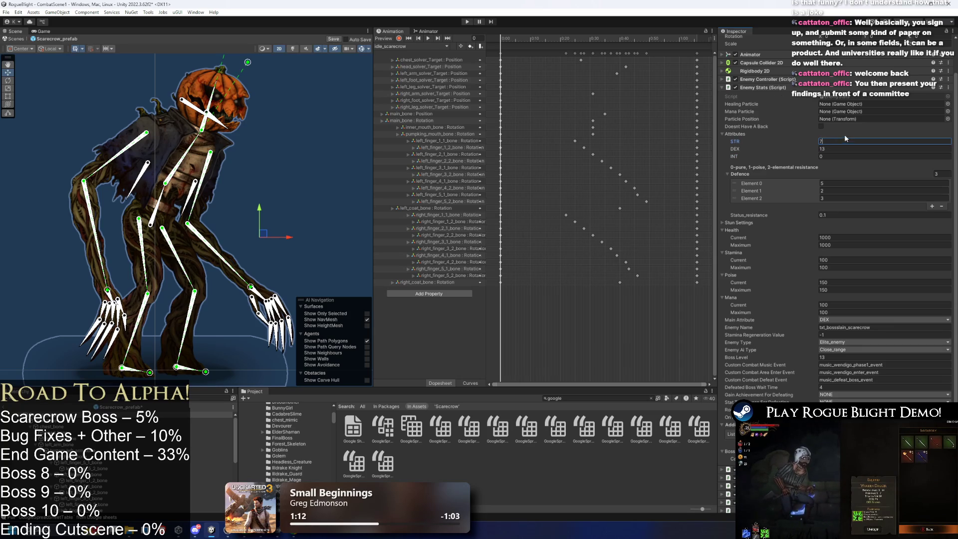
pyautogui.write('7')
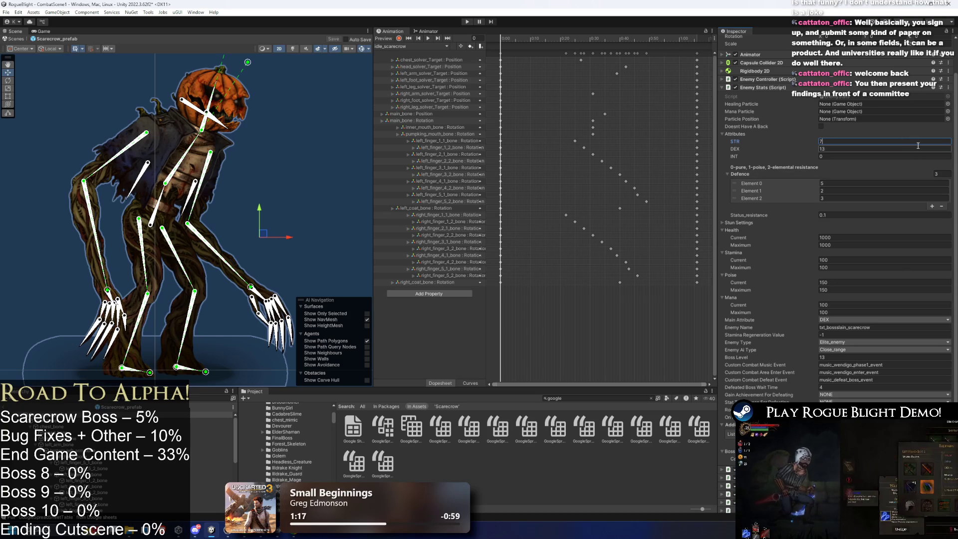
# - Cancel the Defeated Boss Wait Time edit to 13, keeping its original value
pyautogui.click(898, 387)
pyautogui.write('13')
pyautogui.press('Escape')
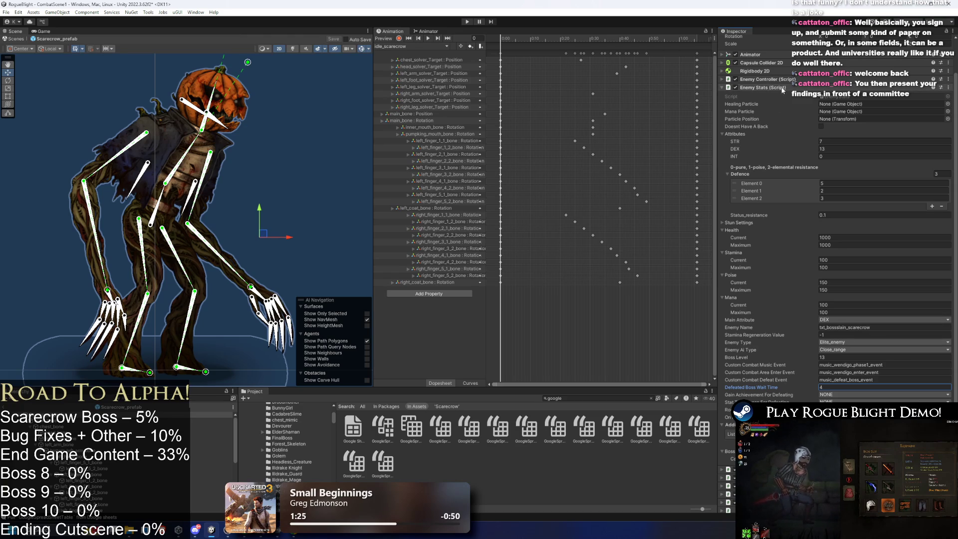
pyautogui.click(782, 87)
# - Set the Action Patterns list size to 0 and edit the Screen Shake Arr size to 0
pyautogui.click(776, 138)
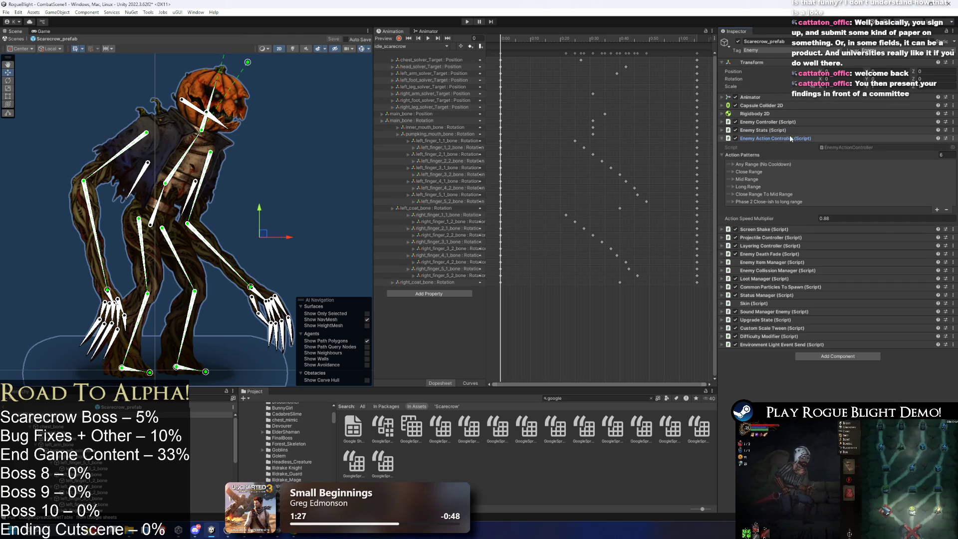
pyautogui.click(818, 154)
pyautogui.press('Return')
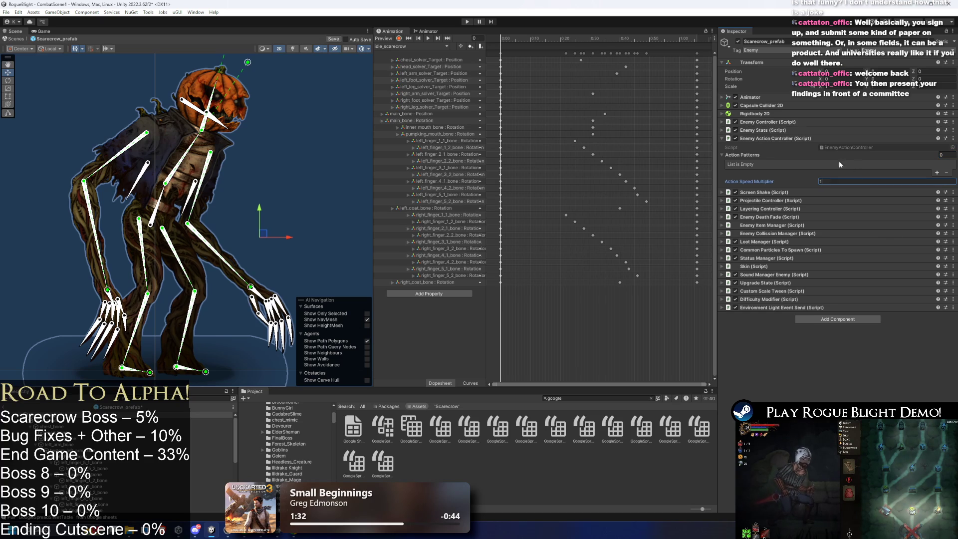
pyautogui.click(776, 138)
pyautogui.click(768, 147)
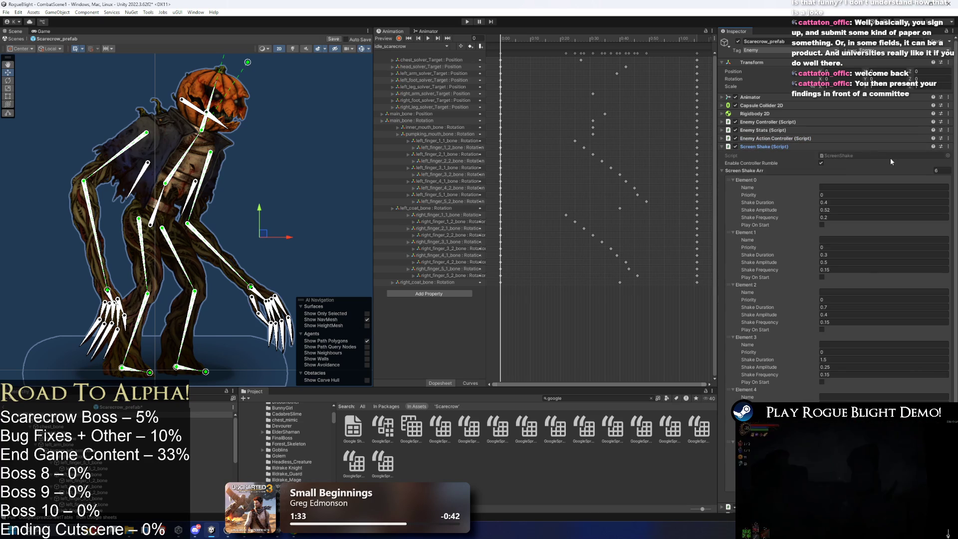
pyautogui.click(942, 170)
pyautogui.write('0')
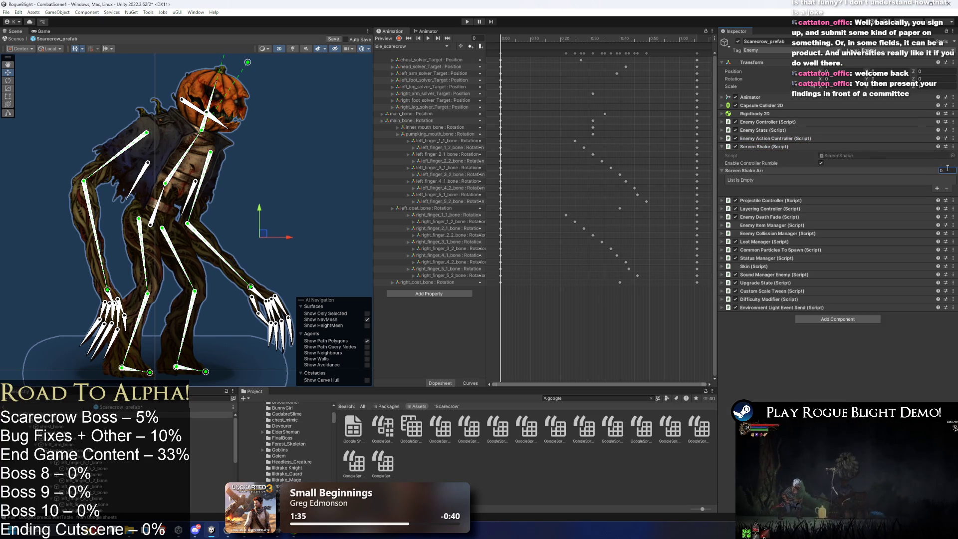
# - Review the Projectile and Layering Controllers and expand Enemy Death Fade on Scarecrow_prefab
pyautogui.click(800, 147)
pyautogui.click(797, 155)
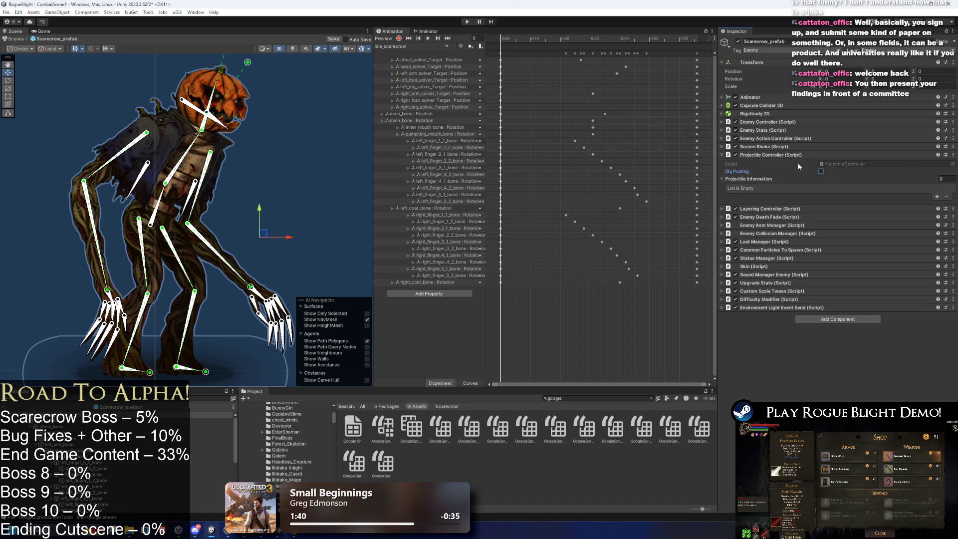
pyautogui.click(822, 155)
pyautogui.click(823, 163)
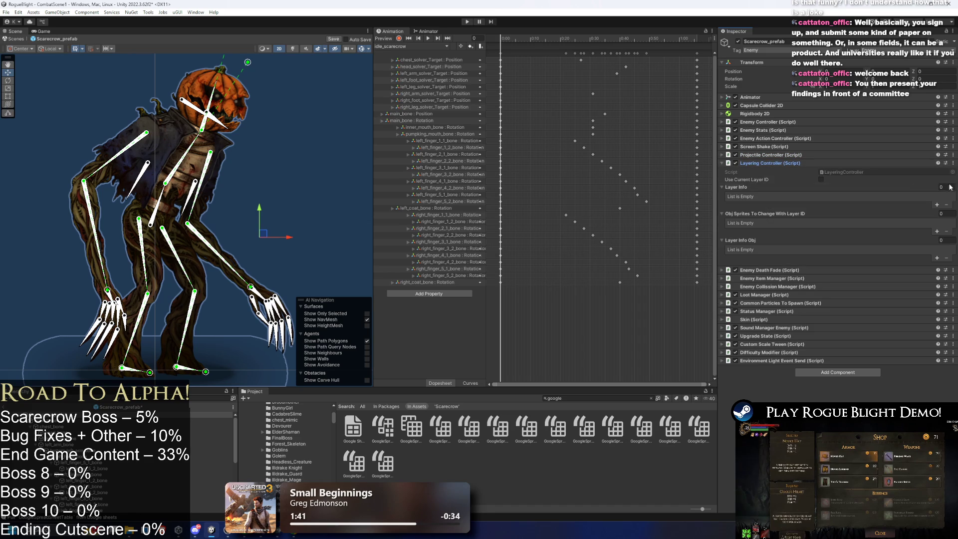
pyautogui.click(785, 163)
pyautogui.click(785, 171)
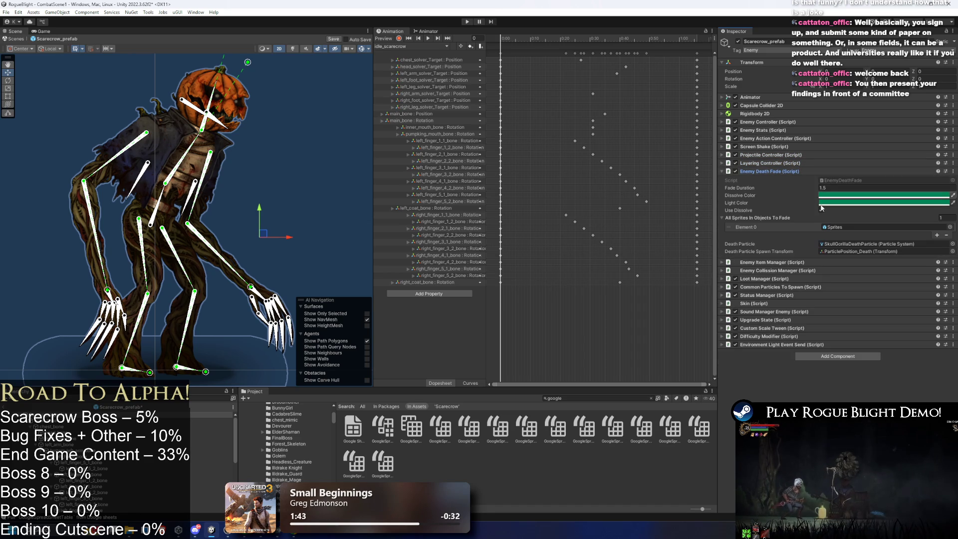
pyautogui.click(151, 222)
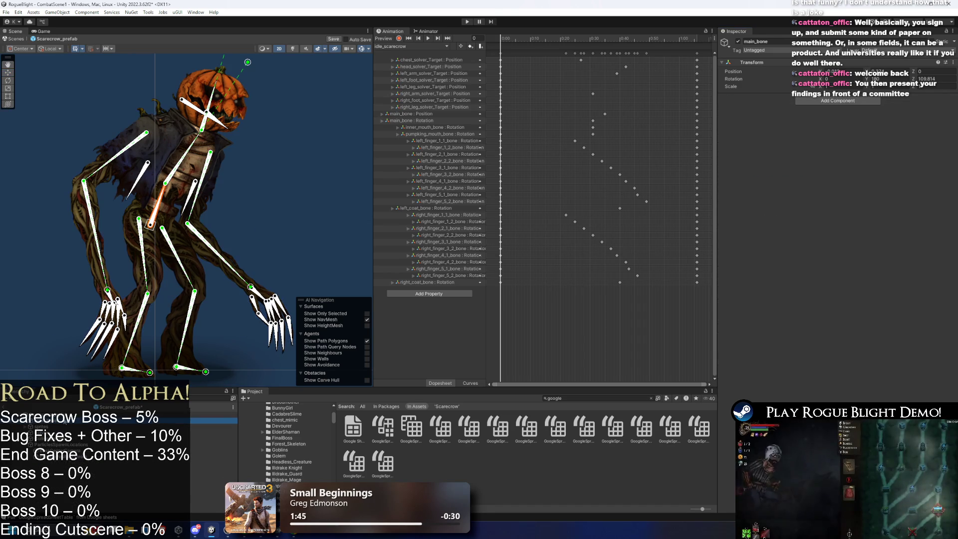
pyautogui.click(215, 414)
# - Add the eyes object as Element 1 of All Sprites In Objects To Fade
pyautogui.click(878, 229)
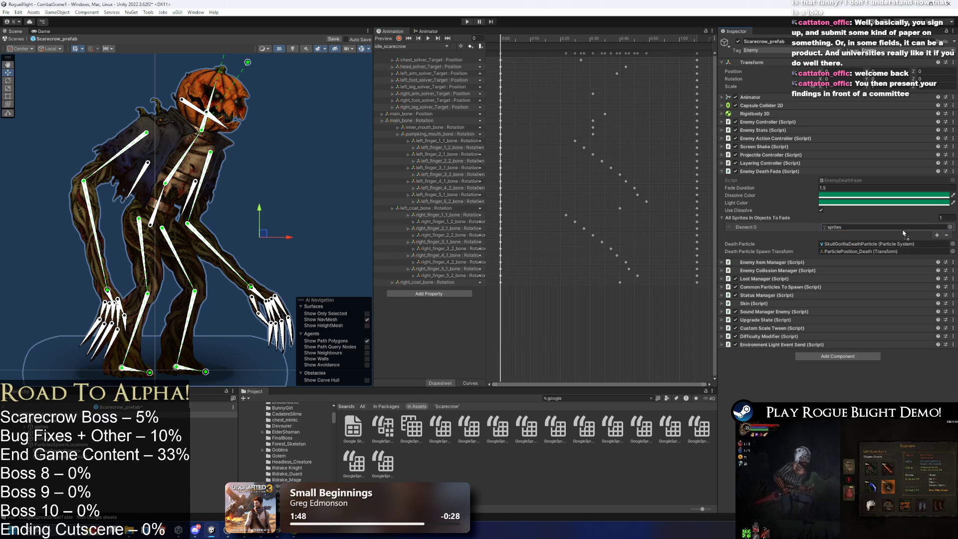
pyautogui.click(936, 235)
pyautogui.click(950, 236)
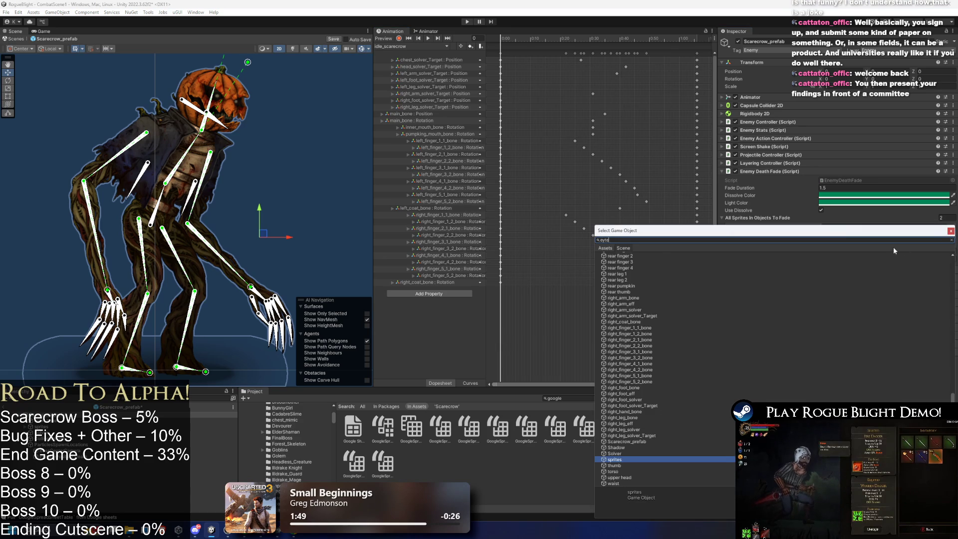
pyautogui.write('ye')
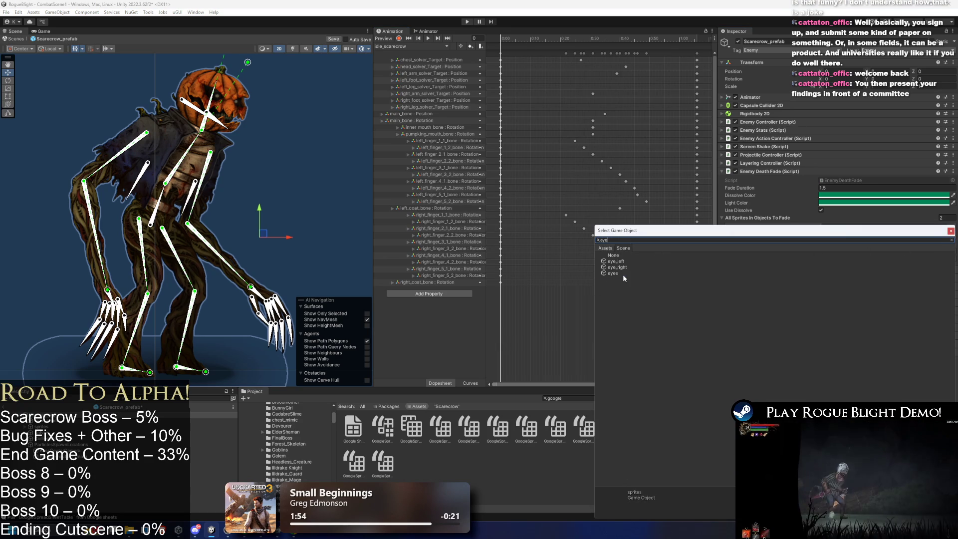
pyautogui.doubleClick(624, 274)
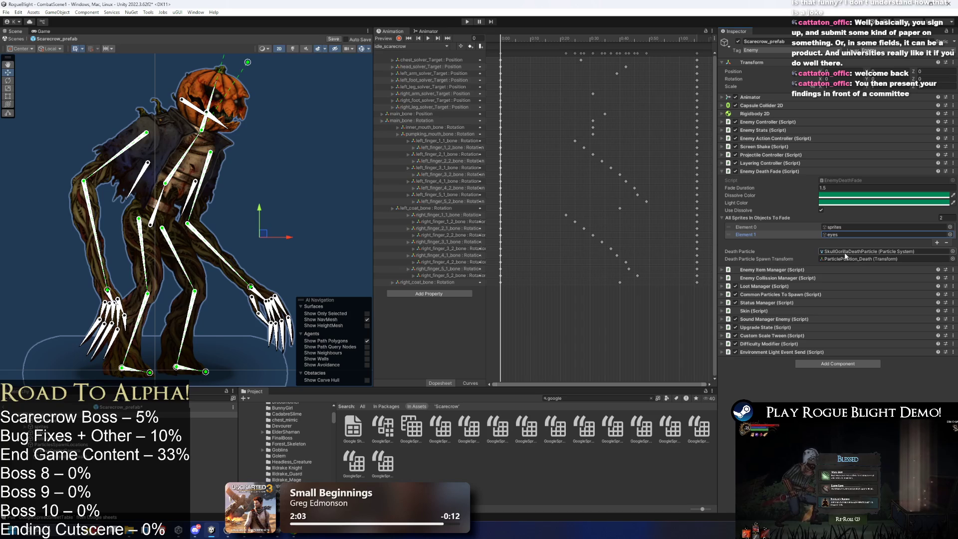
pyautogui.click(778, 171)
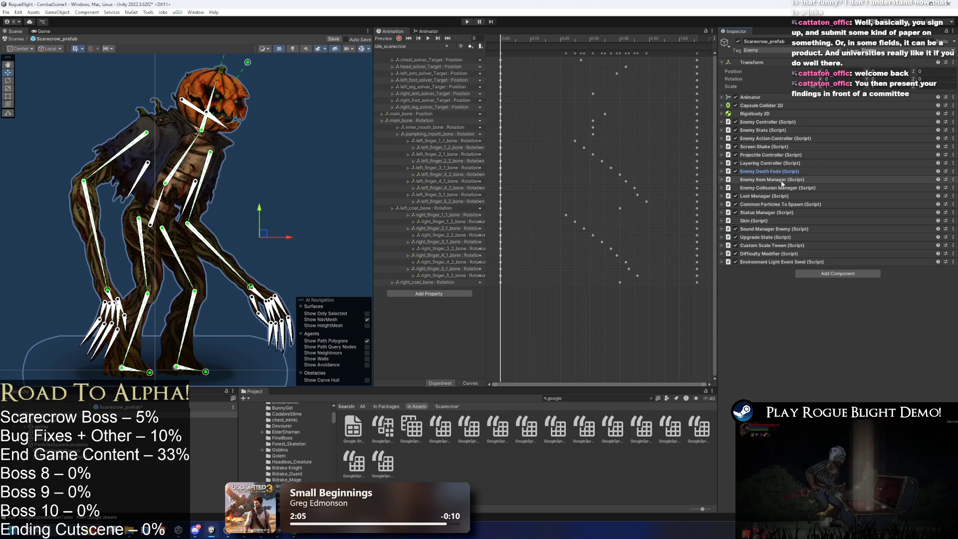
# - Clear Main Hand Obj and Off Hand Obj and empty Attack Objs in Enemy Collission Manager
pyautogui.click(787, 179)
pyautogui.click(787, 179)
pyautogui.click(778, 187)
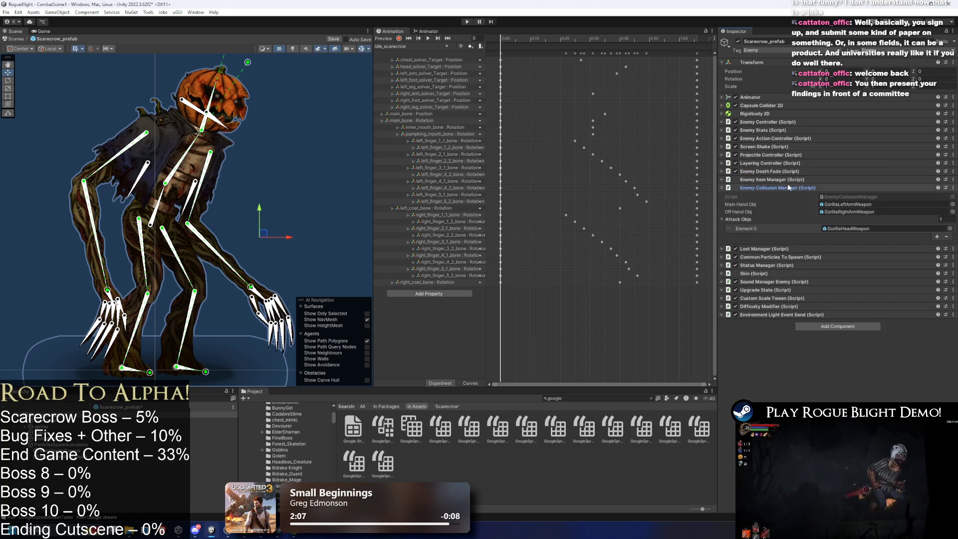
pyautogui.click(928, 204)
pyautogui.press('Delete')
pyautogui.click(852, 211)
pyautogui.press('Delete')
pyautogui.click(948, 219)
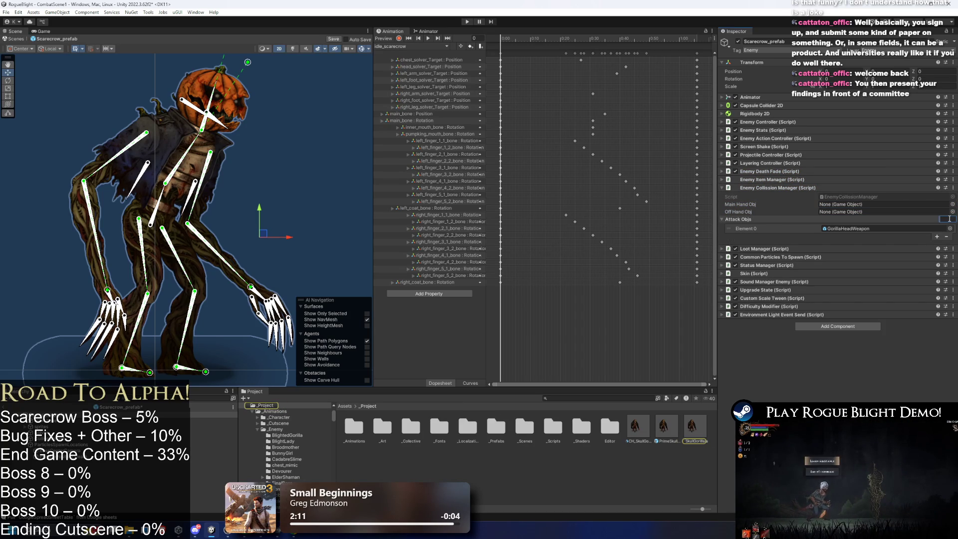
pyautogui.click(947, 218)
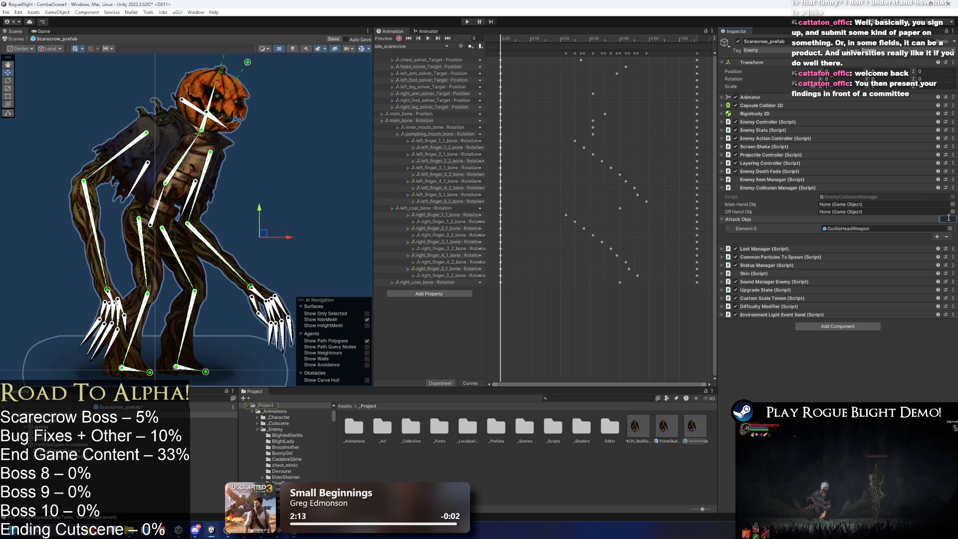
pyautogui.press('Return')
pyautogui.click(777, 188)
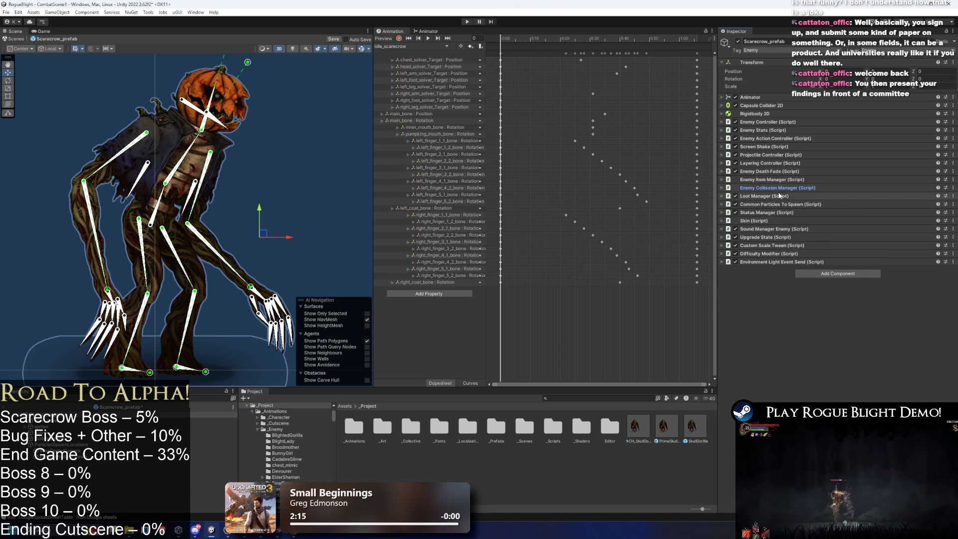
# - Set the Common Particles To Spawn list size to 0
pyautogui.click(781, 196)
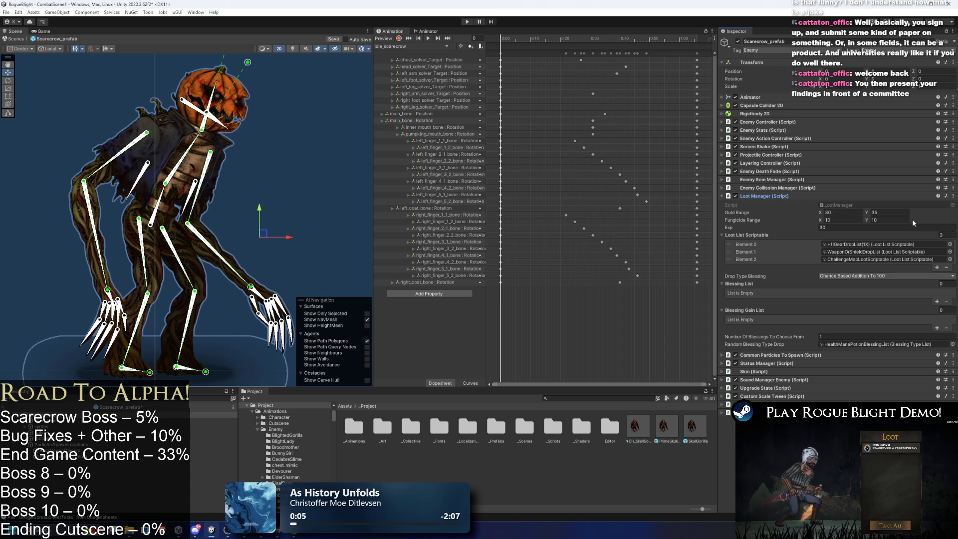
pyautogui.click(773, 197)
pyautogui.click(776, 205)
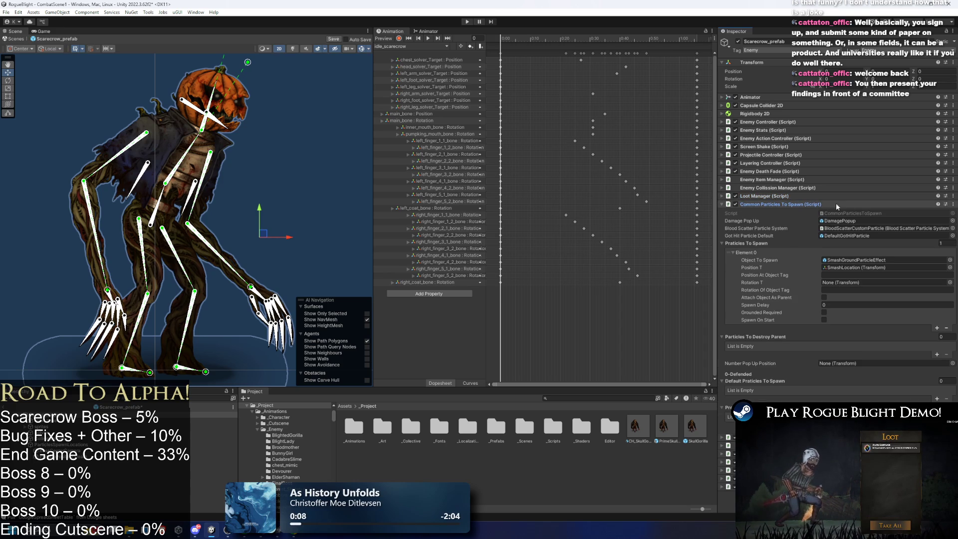
pyautogui.click(180, 166)
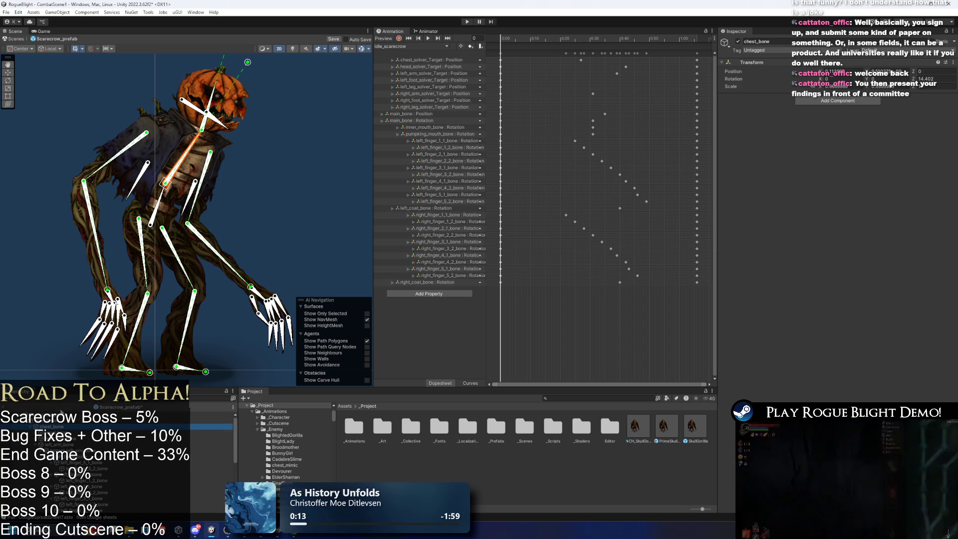
pyautogui.click(85, 440)
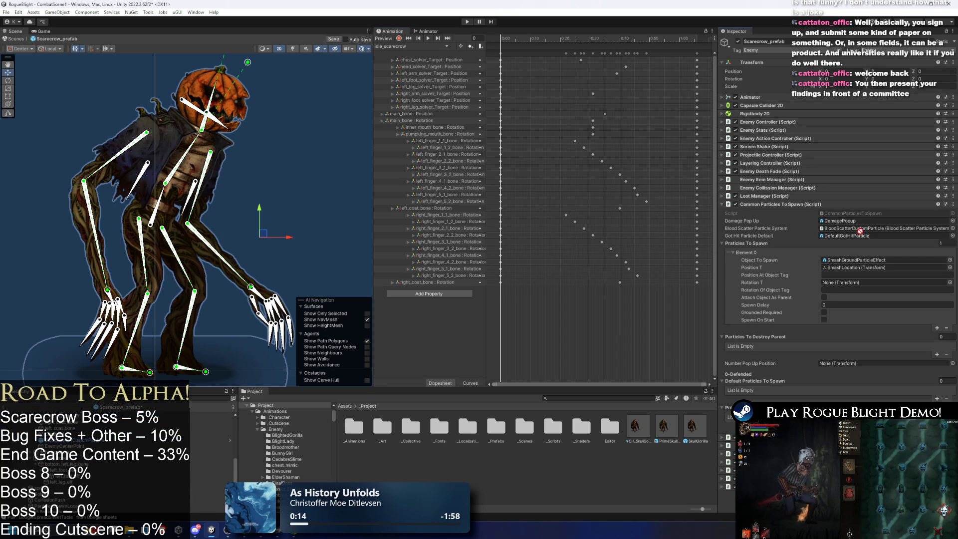
pyautogui.click(940, 242)
pyautogui.write('0')
pyautogui.press('Return')
pyautogui.click(772, 204)
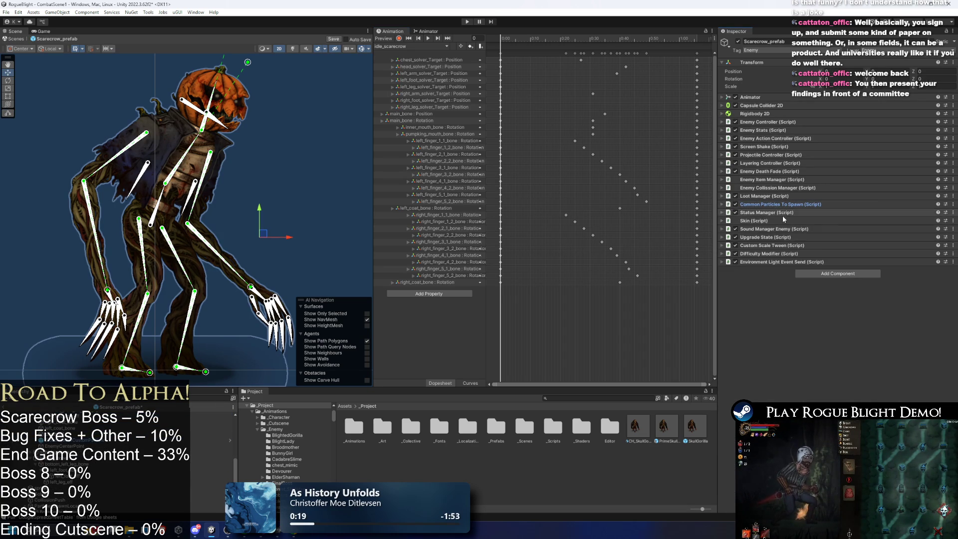
pyautogui.click(779, 211)
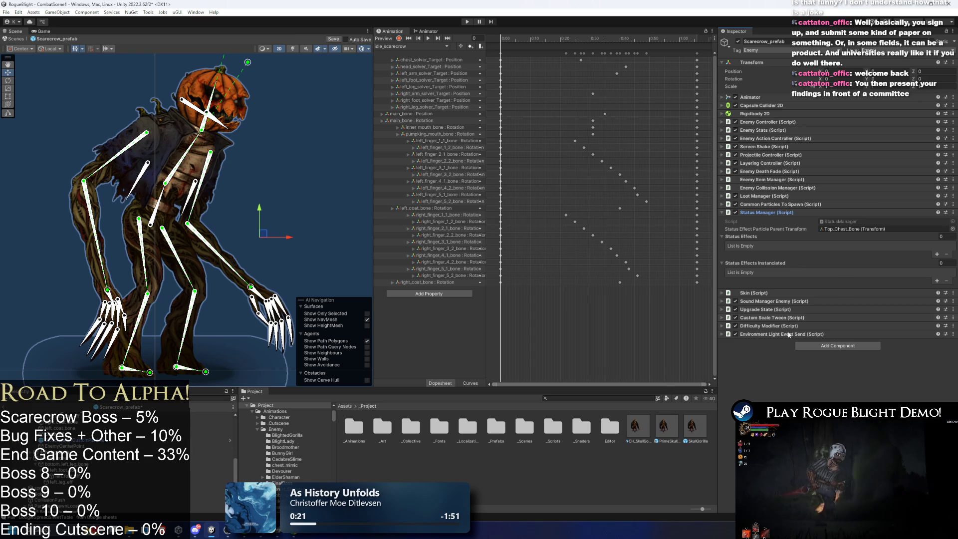
# - Pick EnemyCenterPoint via the object picker as the Status Effect Particle Parent Transform
pyautogui.scroll(3, 263, 431)
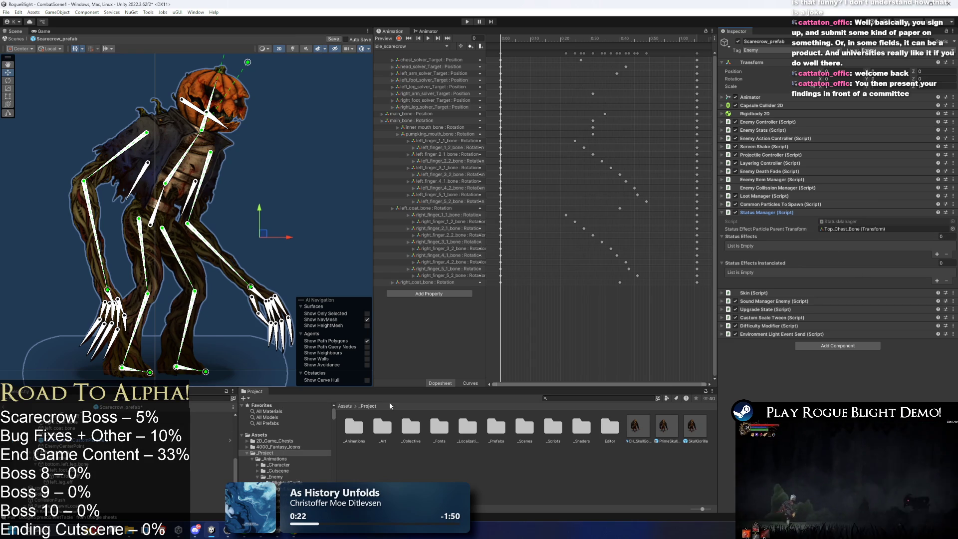
pyautogui.scroll(-5, 163, 469)
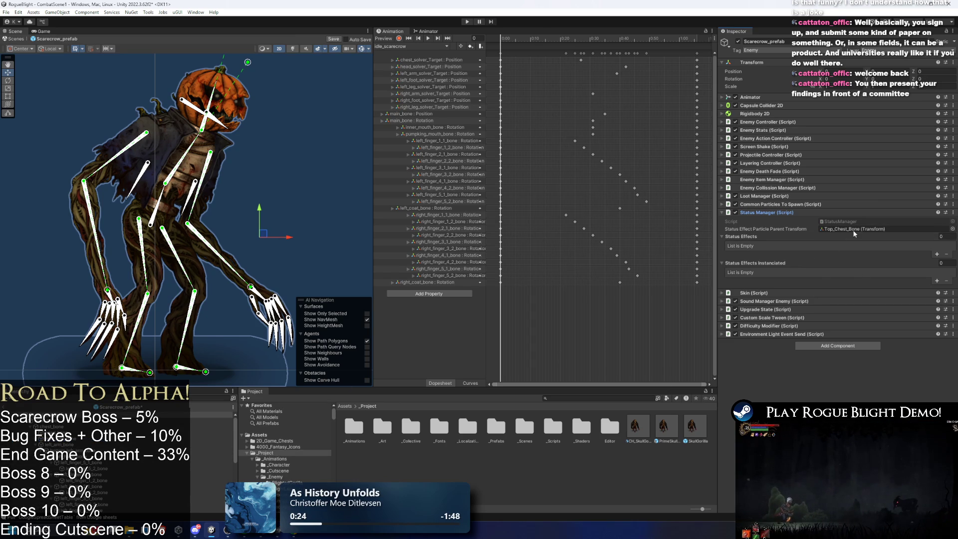
pyautogui.click(953, 229)
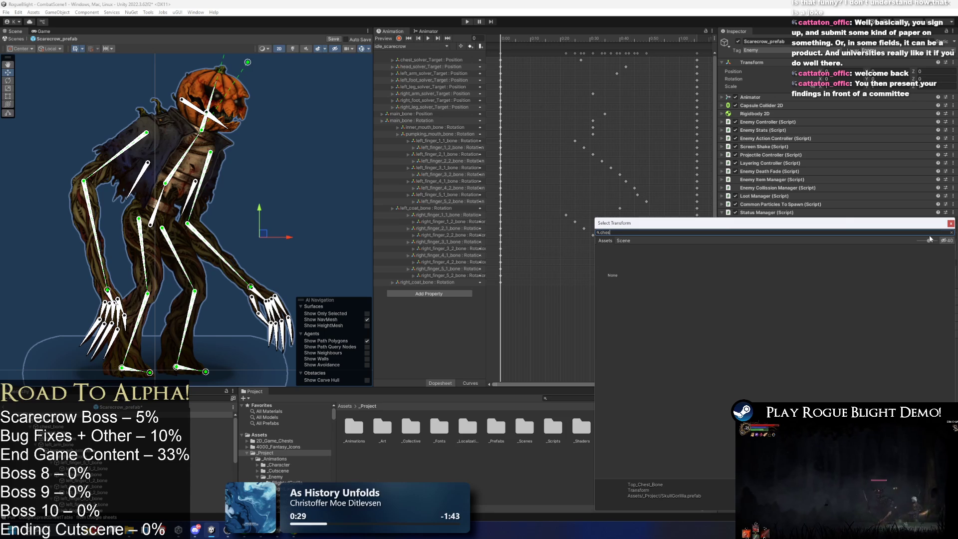
pyautogui.write('r')
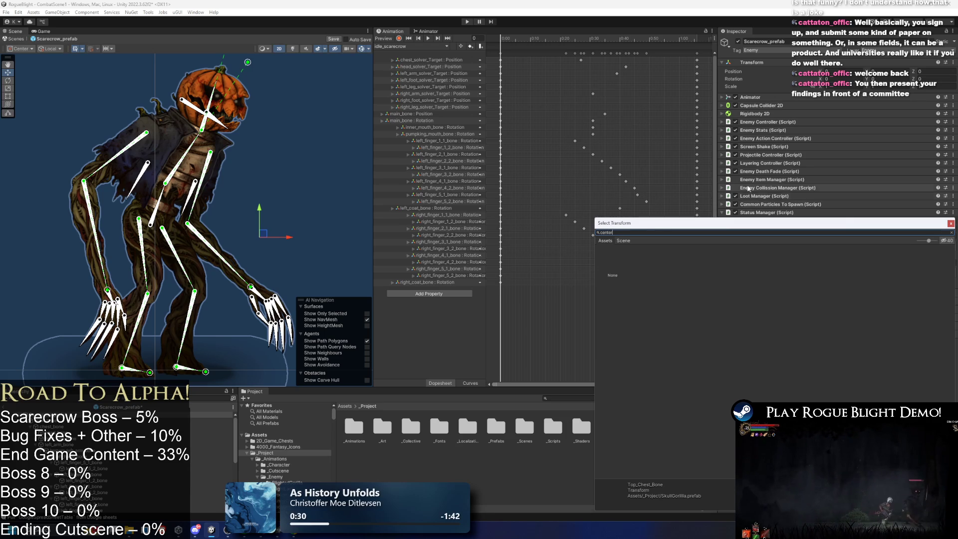
pyautogui.click(624, 240)
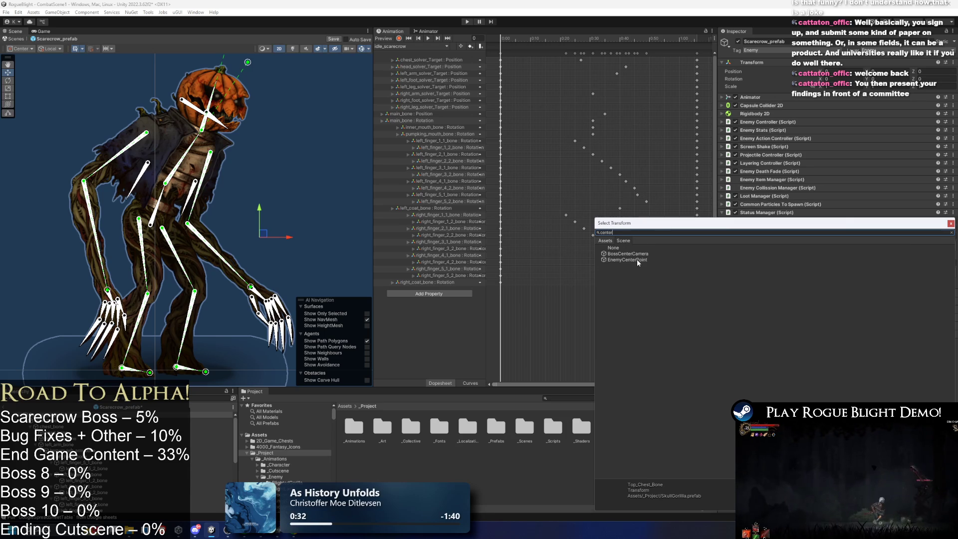
pyautogui.doubleClick(636, 258)
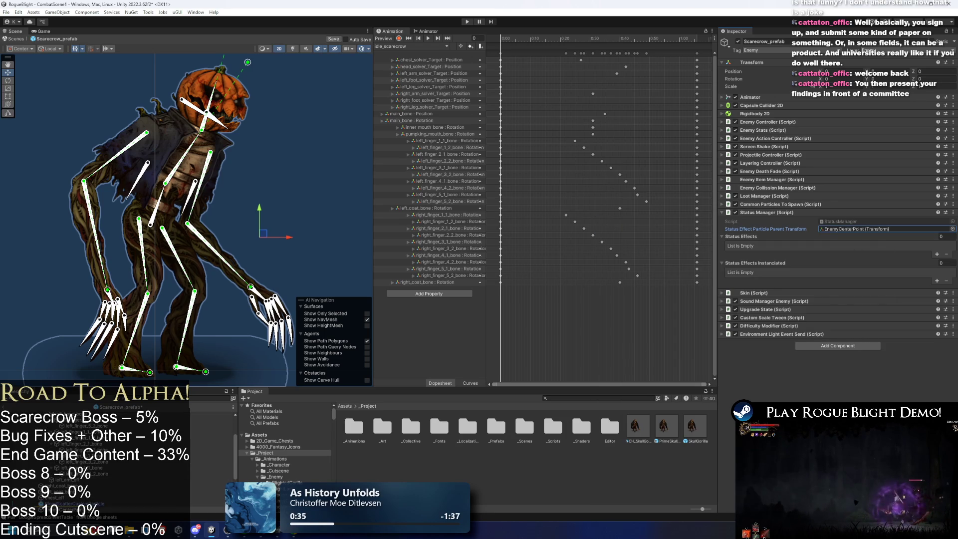
pyautogui.doubleClick(845, 229)
pyautogui.press('Up')
pyautogui.press('Up')
pyautogui.press('Up')
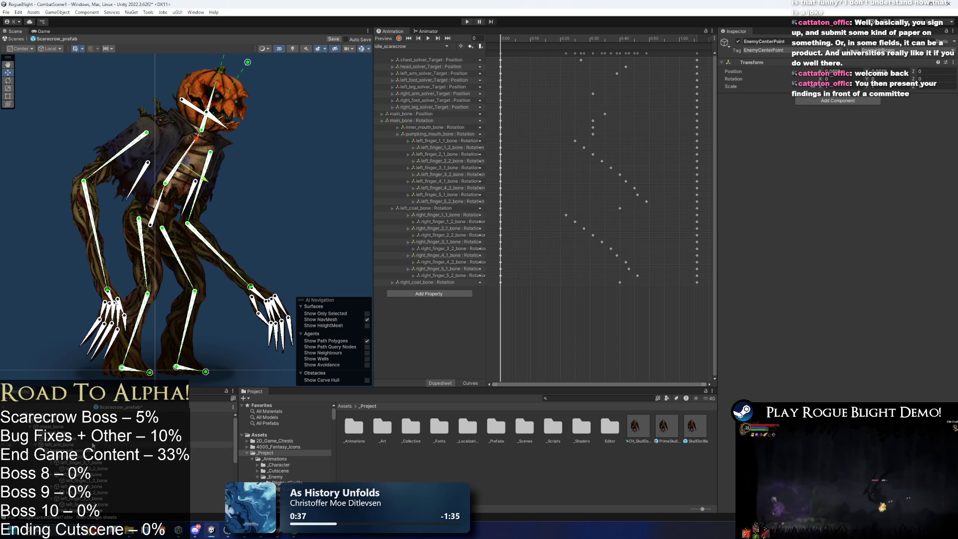
pyautogui.click(777, 212)
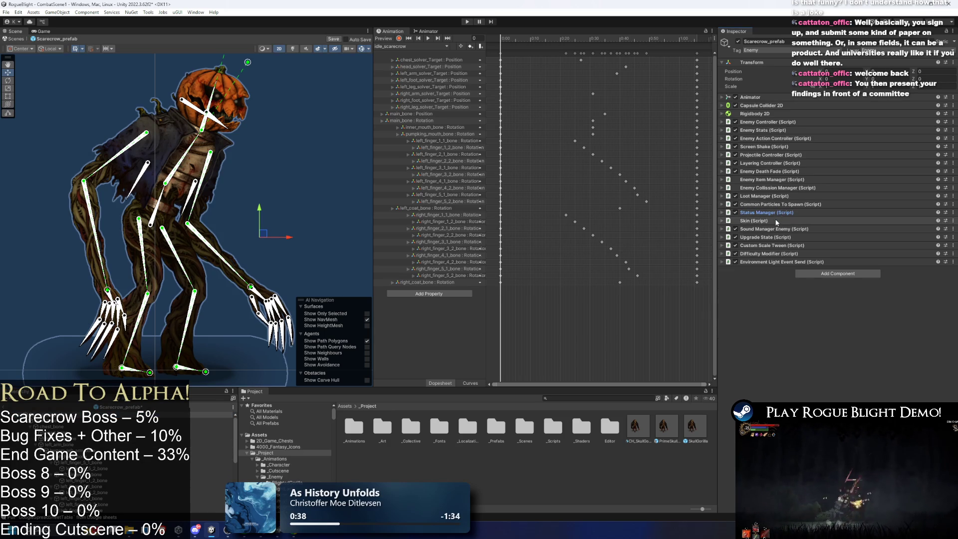
# - Assign the prefab's sprites object to Skin Element 0
pyautogui.click(776, 221)
pyautogui.scroll(-5, 100, 449)
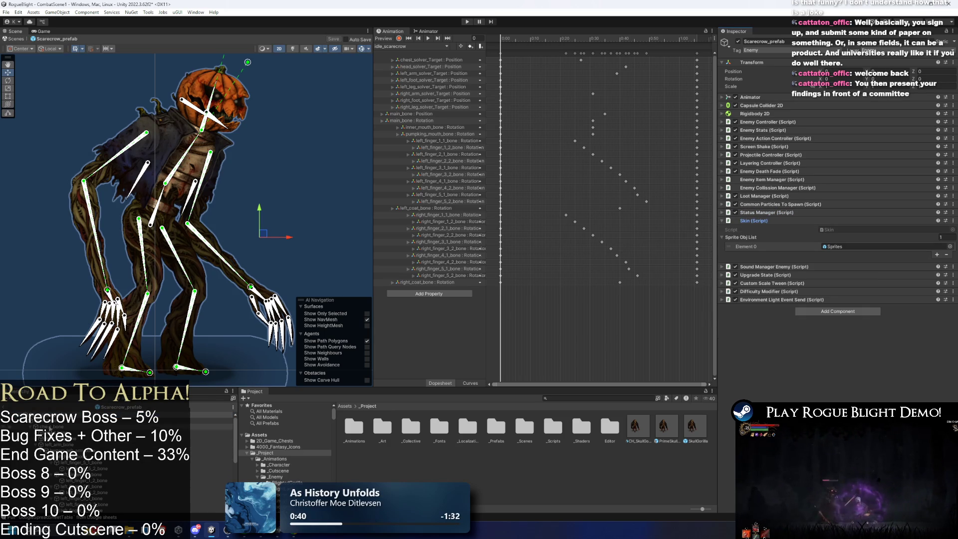
pyautogui.moveTo(45, 427)
pyautogui.mouseDown()
pyautogui.moveTo(579, 274)
pyautogui.moveTo(863, 250)
pyautogui.mouseUp()
pyautogui.click(775, 220)
# - Empty the Enemy Damage List and set Feet Type to Hard_boot, keeping Heavy and Default_outfit
pyautogui.click(787, 228)
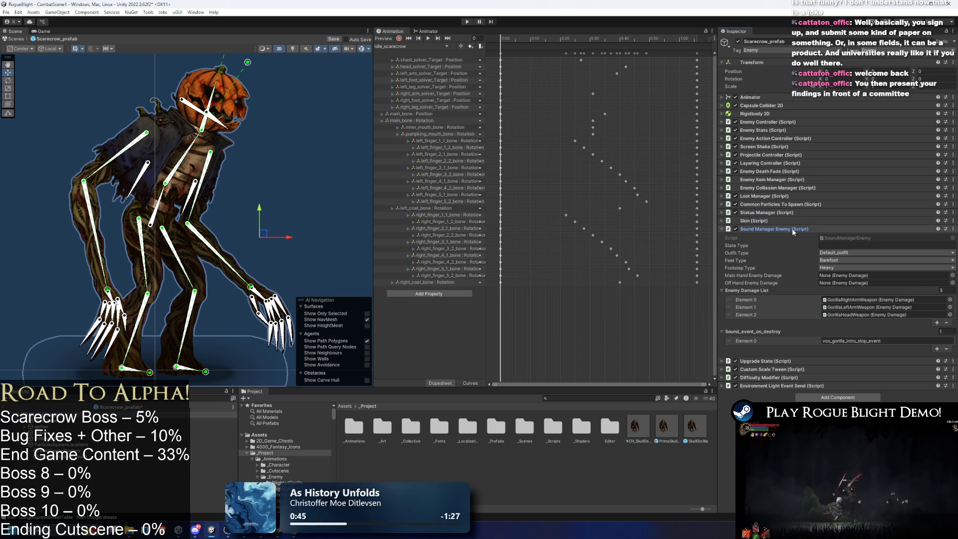
pyautogui.click(948, 290)
pyautogui.write('0')
pyautogui.press('Return')
pyautogui.click(835, 261)
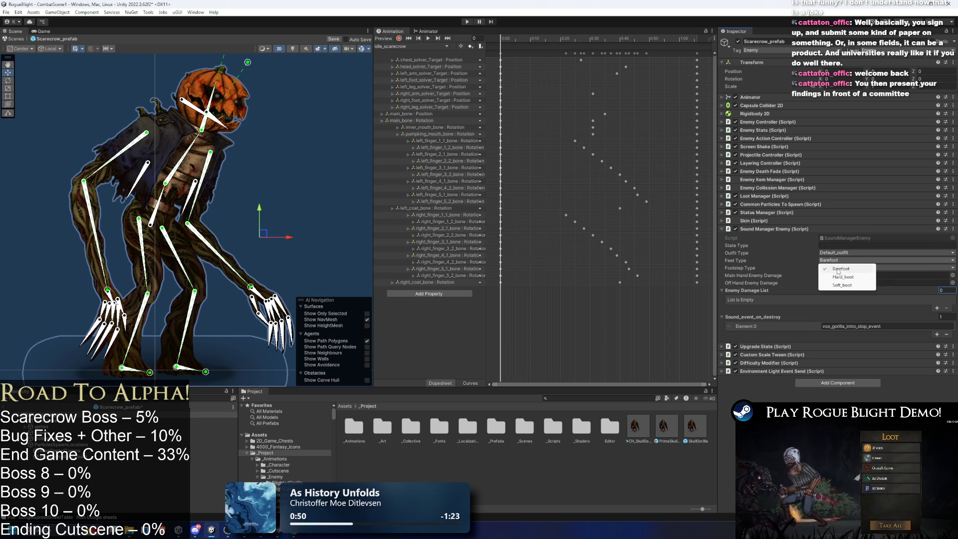
pyautogui.click(863, 277)
pyautogui.click(844, 267)
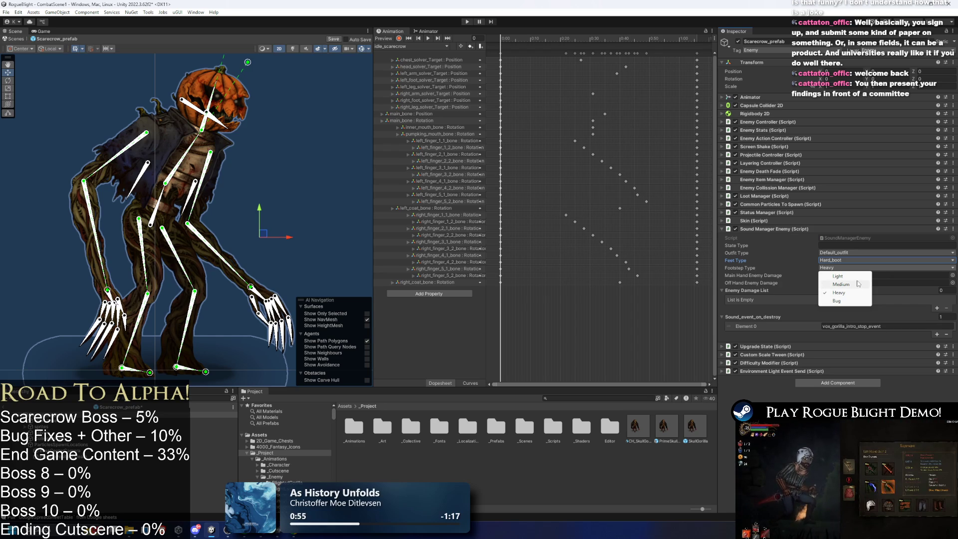
pyautogui.click(848, 293)
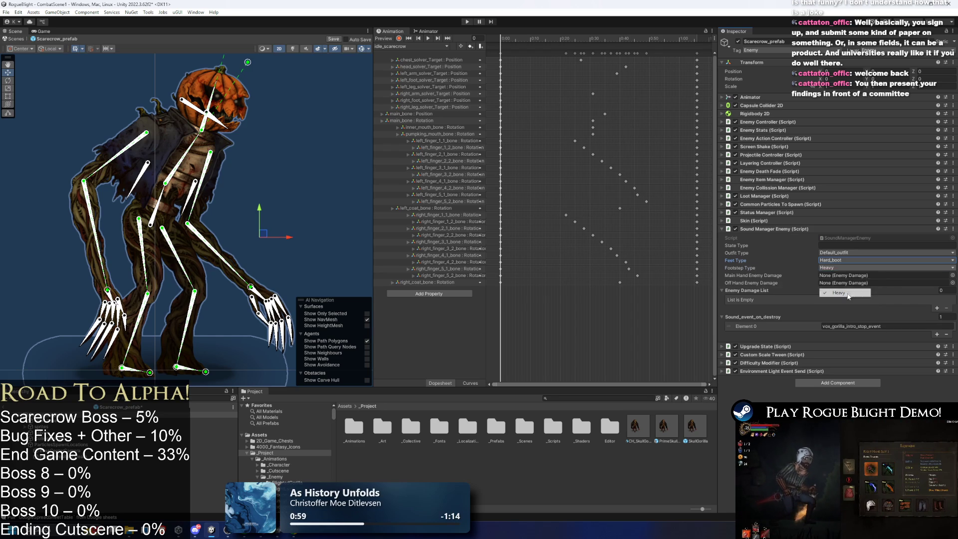
pyautogui.click(841, 254)
pyautogui.click(846, 262)
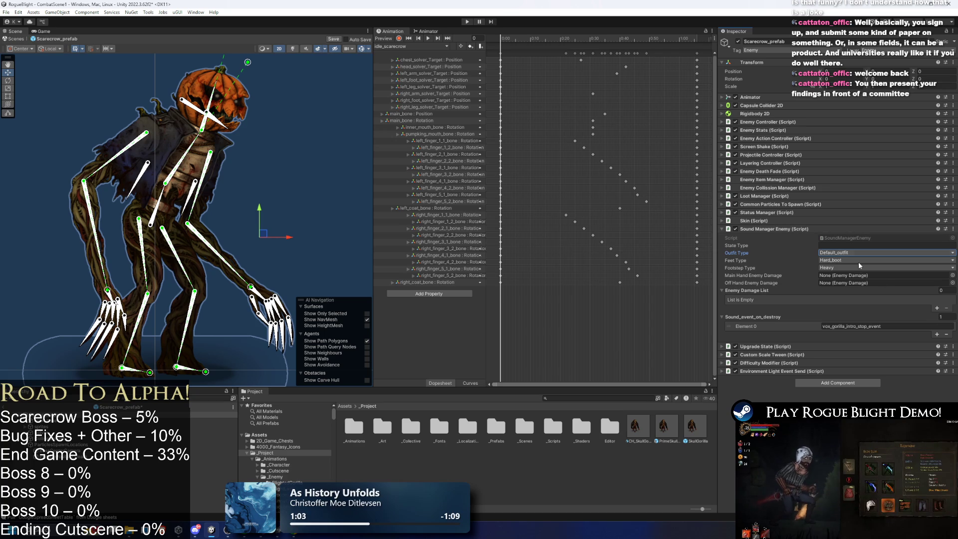
# - Set the Sound_event_on_destroy list size to 0
pyautogui.click(948, 318)
pyautogui.doubleClick(948, 318)
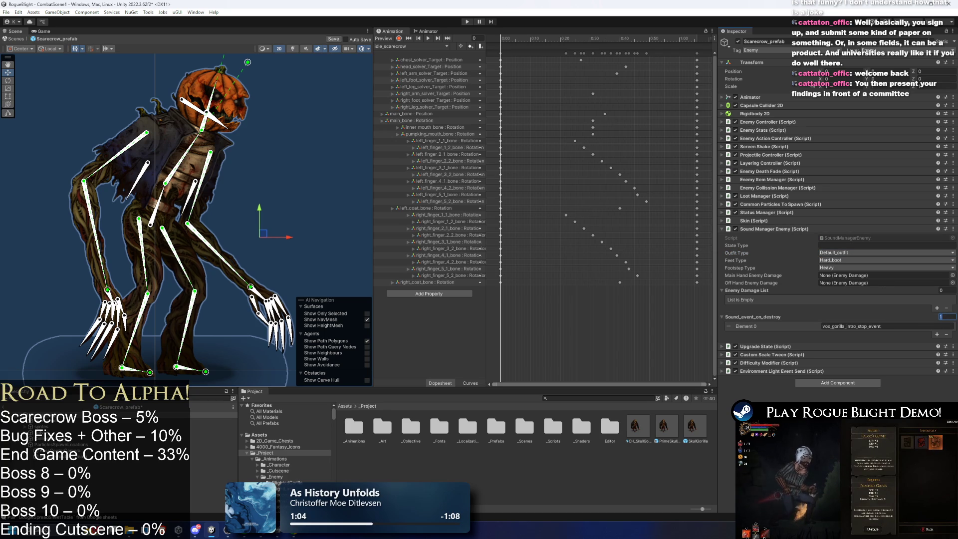
pyautogui.write('0')
pyautogui.press('Return')
pyautogui.click(766, 230)
# - Disable the Environment Light Event Send component
pyautogui.click(766, 237)
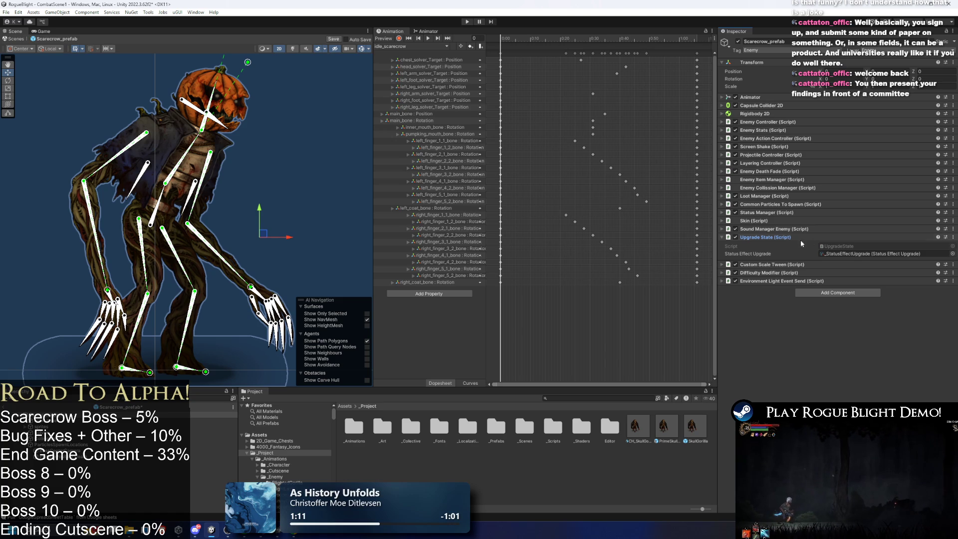
pyautogui.click(773, 238)
pyautogui.click(775, 246)
pyautogui.click(777, 245)
pyautogui.click(775, 253)
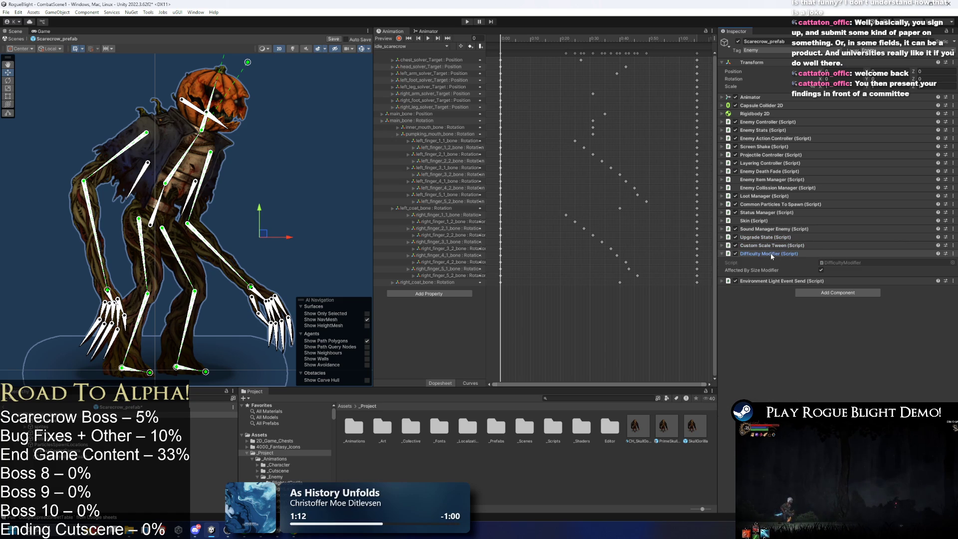
pyautogui.click(773, 253)
pyautogui.click(770, 262)
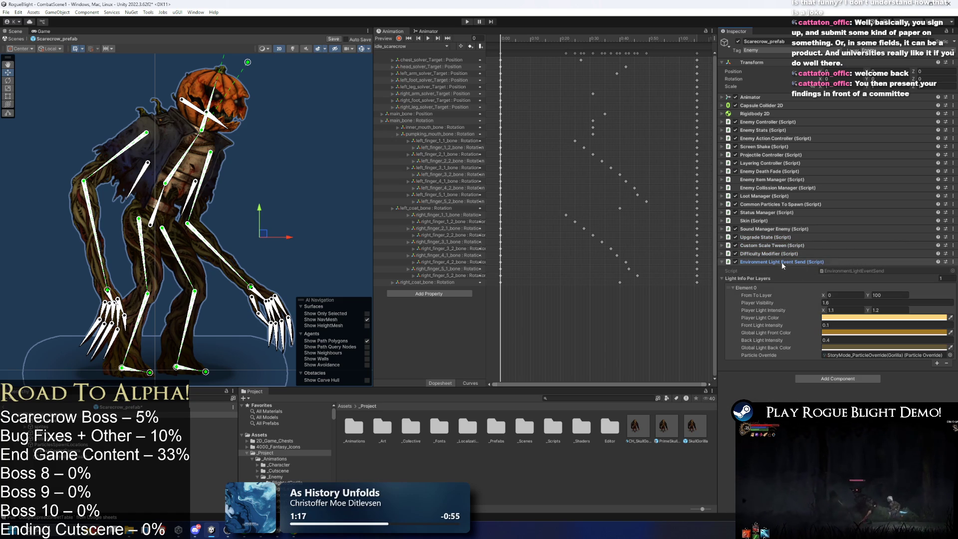
pyautogui.click(735, 262)
pyautogui.click(768, 261)
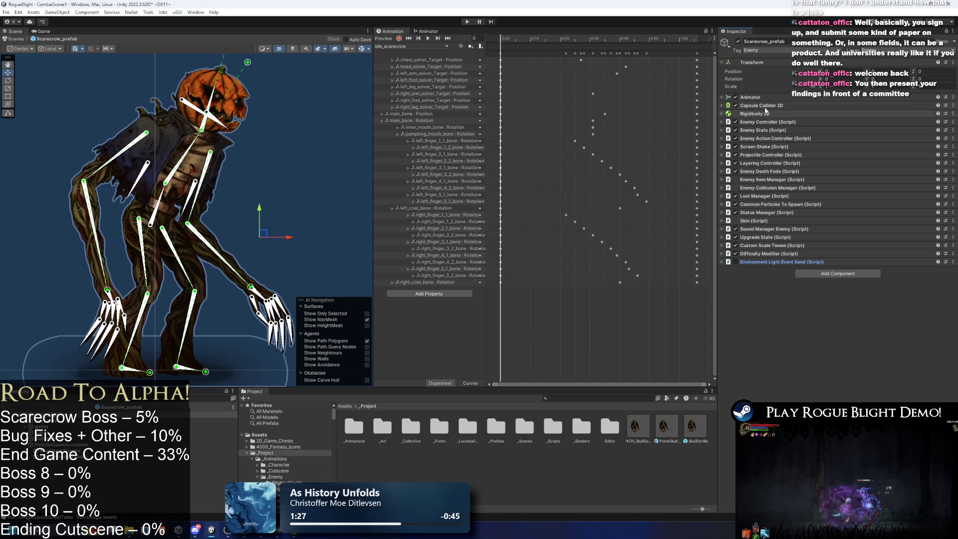
# - Select main_bone together with both lower-leg bones, both thigh bones and the hip bone
pyautogui.click(180, 420)
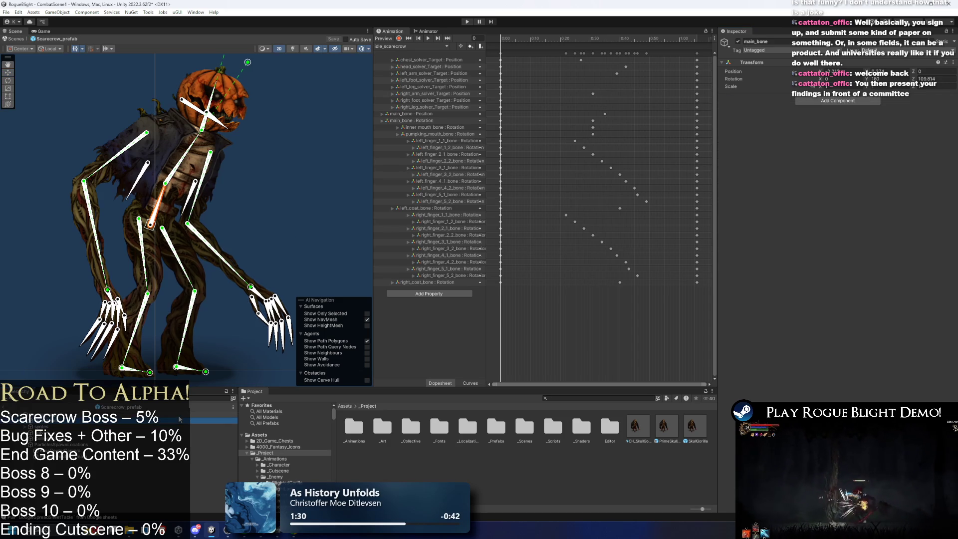
pyautogui.click(145, 317)
pyautogui.keyDown('ctrl'); pyautogui.click(189, 324); pyautogui.keyUp('ctrl')
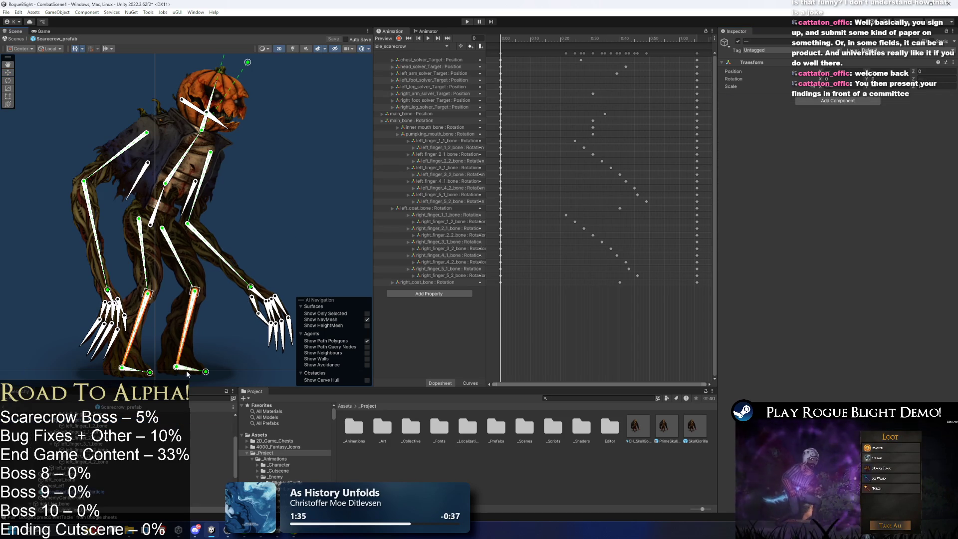
pyautogui.keyDown('ctrl'); pyautogui.click(142, 255); pyautogui.keyUp('ctrl')
pyautogui.keyDown('ctrl'); pyautogui.click(180, 257); pyautogui.keyUp('ctrl')
pyautogui.keyDown('ctrl'); pyautogui.click(157, 204); pyautogui.keyUp('ctrl')
# - Add the neck, left upper-arm and both forearm bones to the selection, framing the legs
pyautogui.keyDown('ctrl'); pyautogui.click(218, 97); pyautogui.keyUp('ctrl')
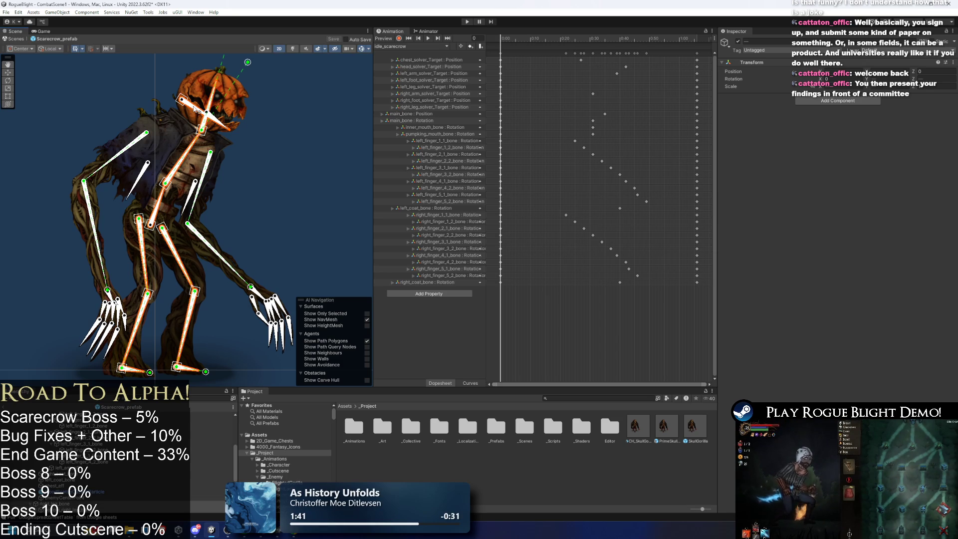
pyautogui.keyDown('ctrl'); pyautogui.click(115, 157); pyautogui.keyUp('ctrl')
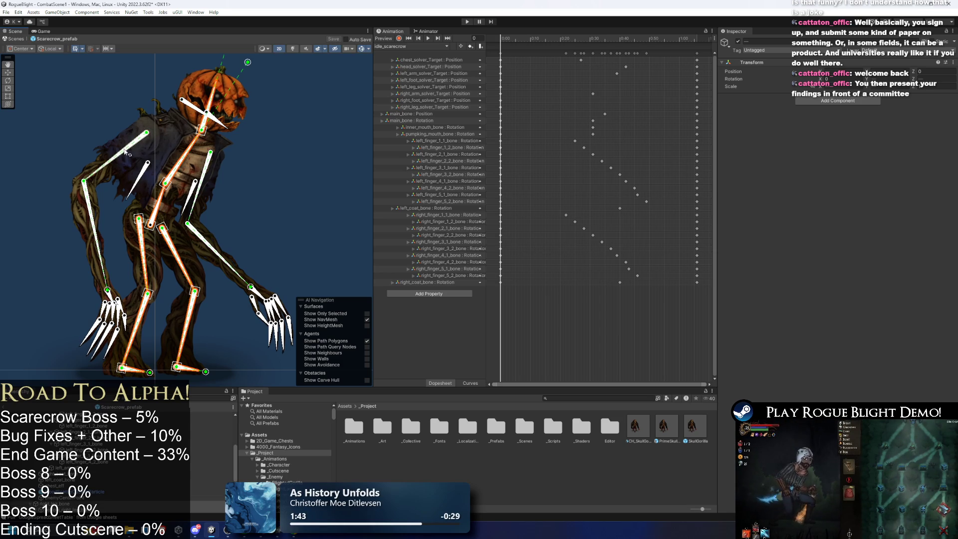
pyautogui.keyDown('ctrl'); pyautogui.click(204, 242); pyautogui.keyUp('ctrl')
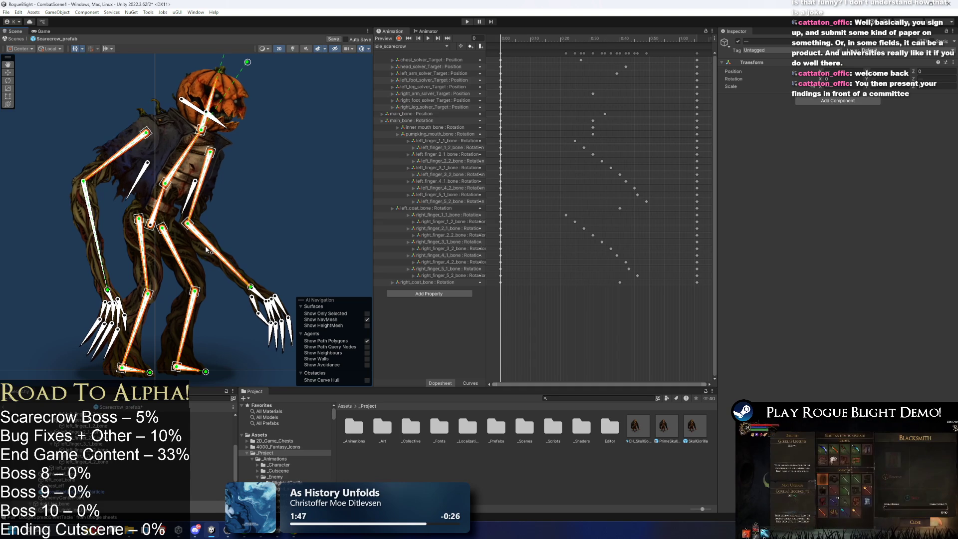
pyautogui.keyDown('ctrl'); pyautogui.click(98, 250); pyautogui.keyUp('ctrl')
pyautogui.scroll(1, 107, 288)
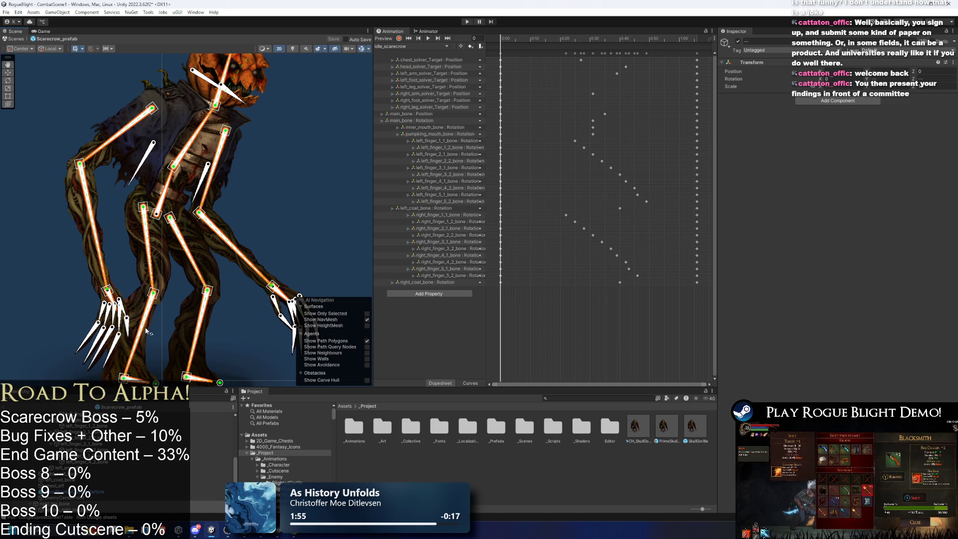
pyautogui.moveTo(175, 327); pyautogui.dragTo(160, 291)
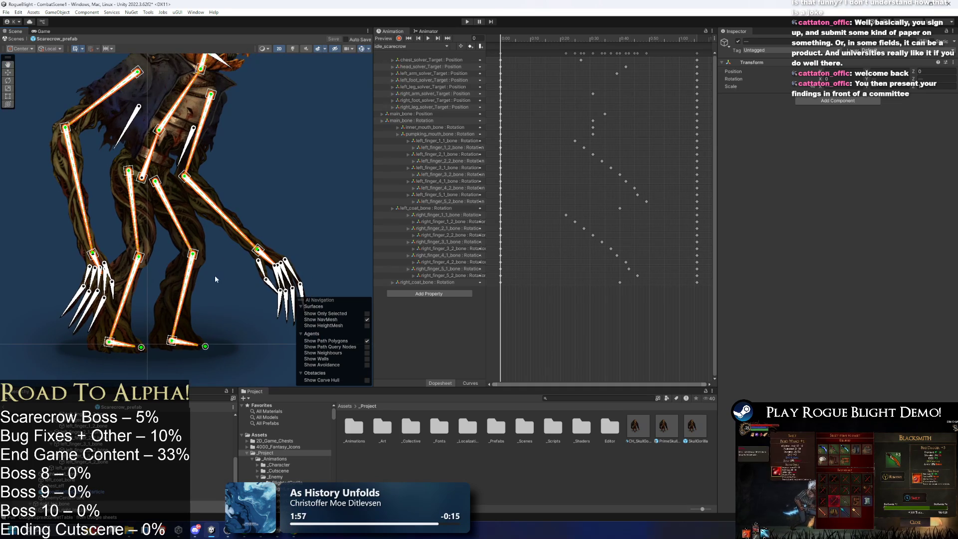
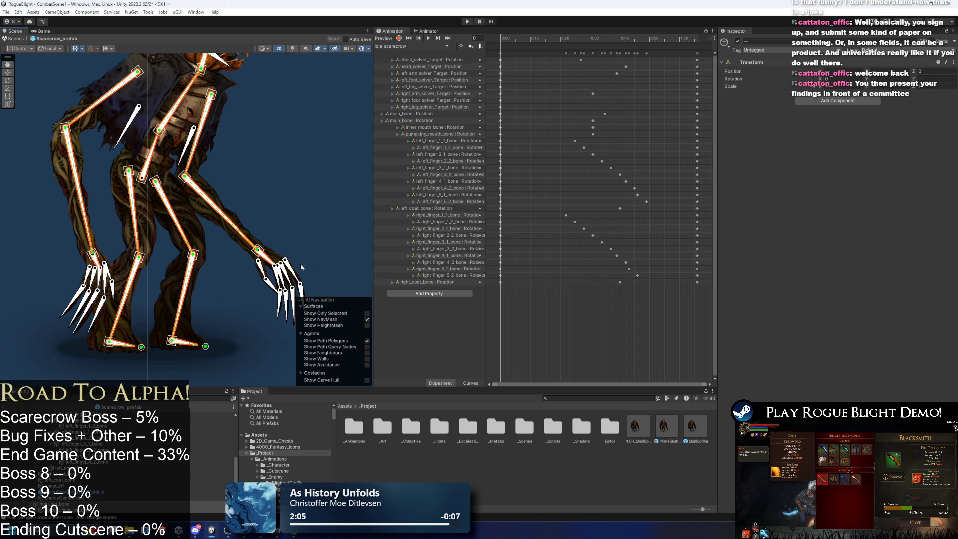
# - Frame the scarecrow and add a Rigidbody 2D to the selected bones
pyautogui.moveTo(254, 214); pyautogui.dragTo(233, 188)
pyautogui.scroll(-2, 274, 246)
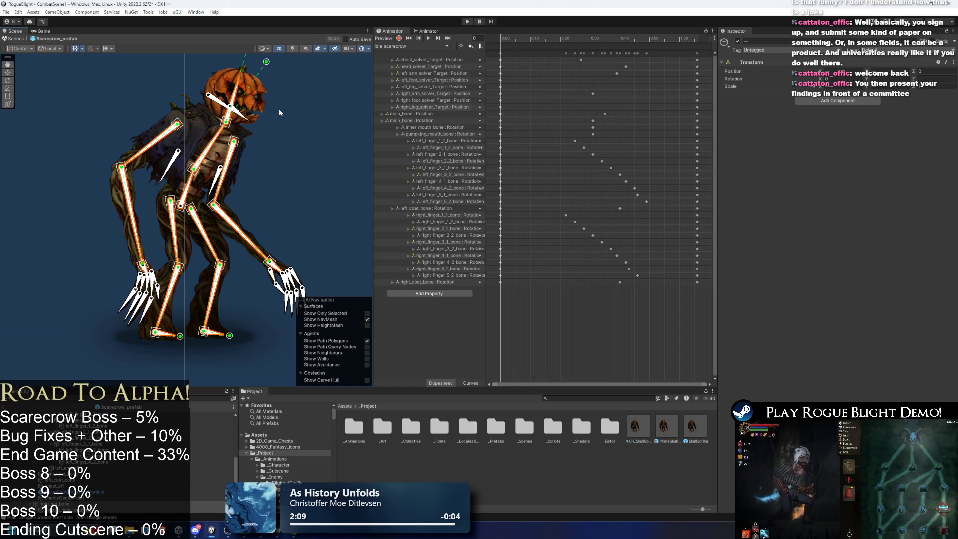
pyautogui.press('f')
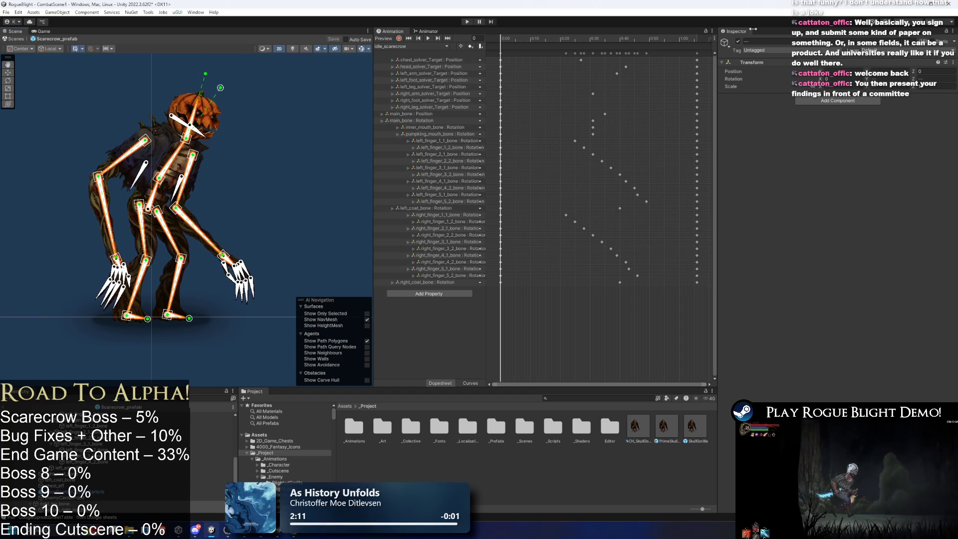
pyautogui.click(820, 101)
pyautogui.write('right')
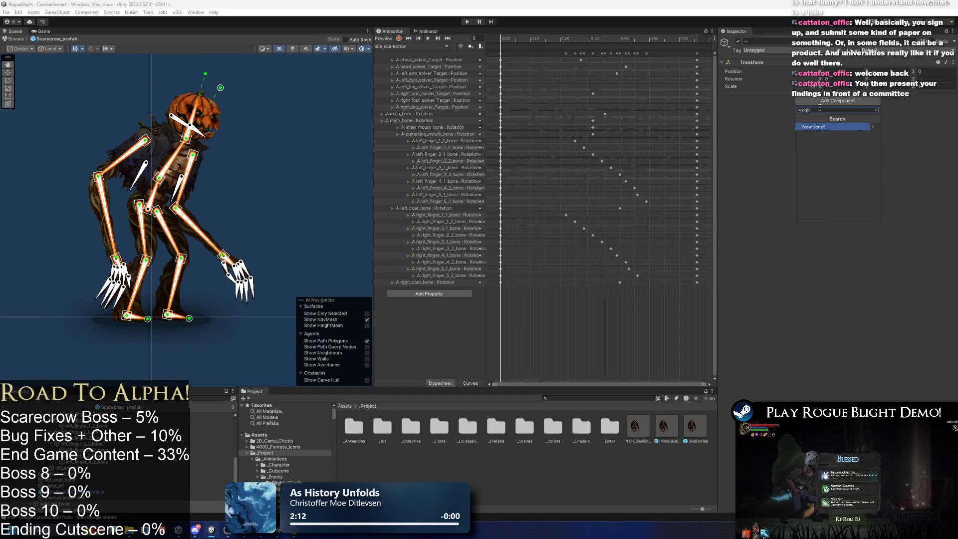
pyautogui.press('BackSpace')
pyautogui.press('BackSpace')
pyautogui.write('i')
pyautogui.press('Down')
pyautogui.press('Return')
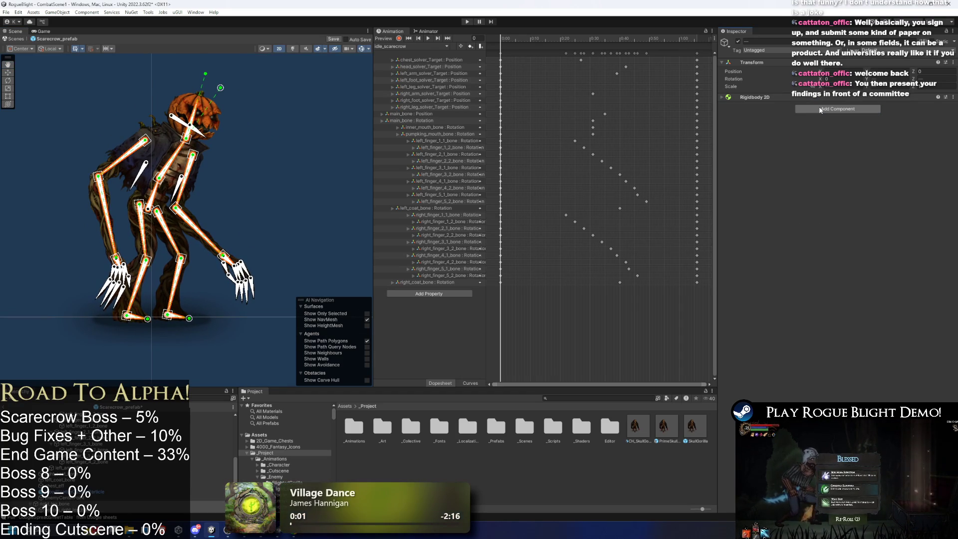
# - Add a Box Collider 2D to the bones and check the Rigidbody 2D settings
pyautogui.click(820, 109)
pyautogui.press('BackSpace')
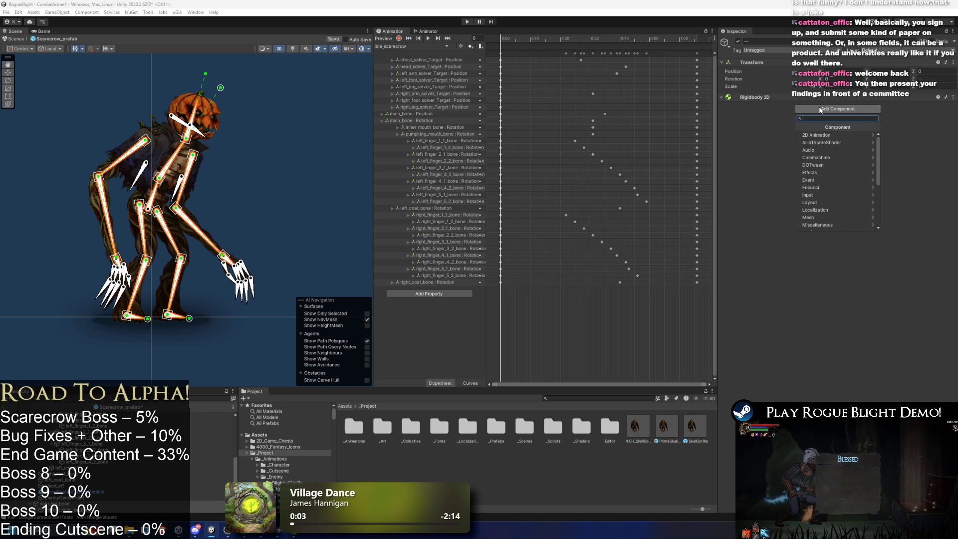
pyautogui.write('box')
pyautogui.press('Down')
pyautogui.press('Return')
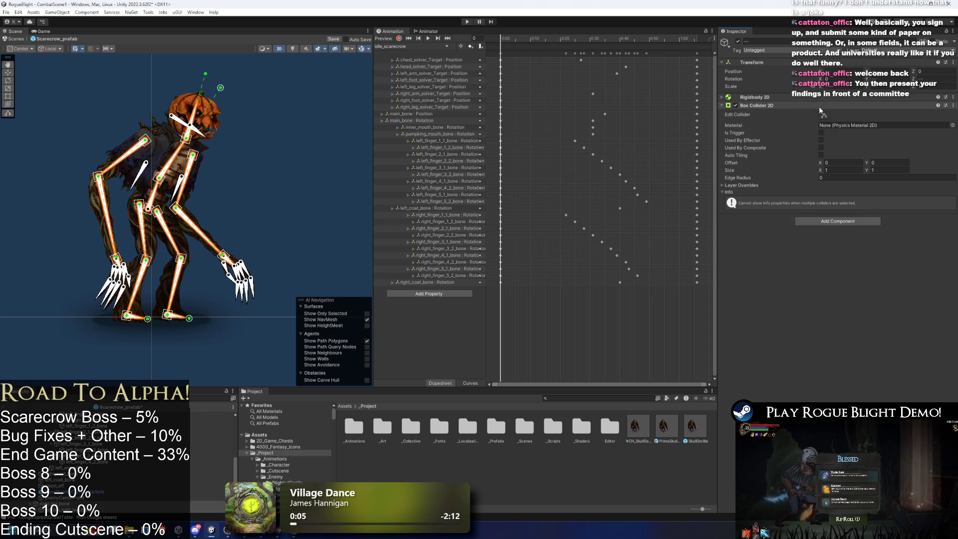
pyautogui.click(784, 105)
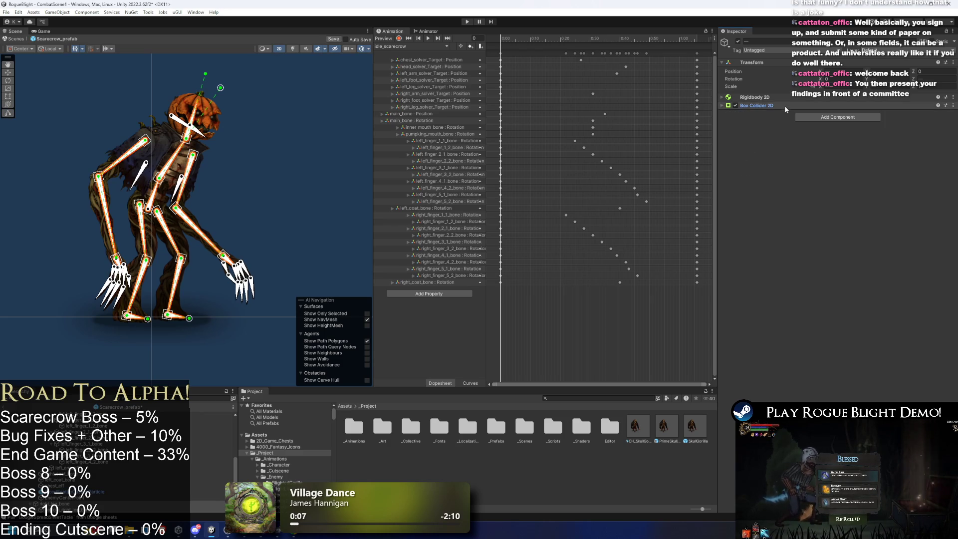
pyautogui.click(772, 98)
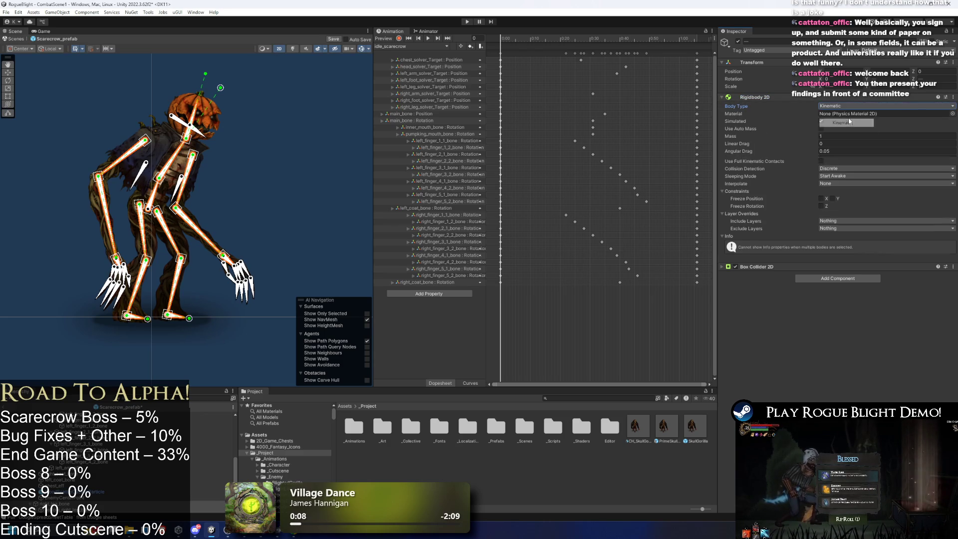
pyautogui.click(772, 97)
# - Tag the bones EnemyHitBoxes and set layer 10: EnemyHitBoxes for this object only
pyautogui.click(756, 50)
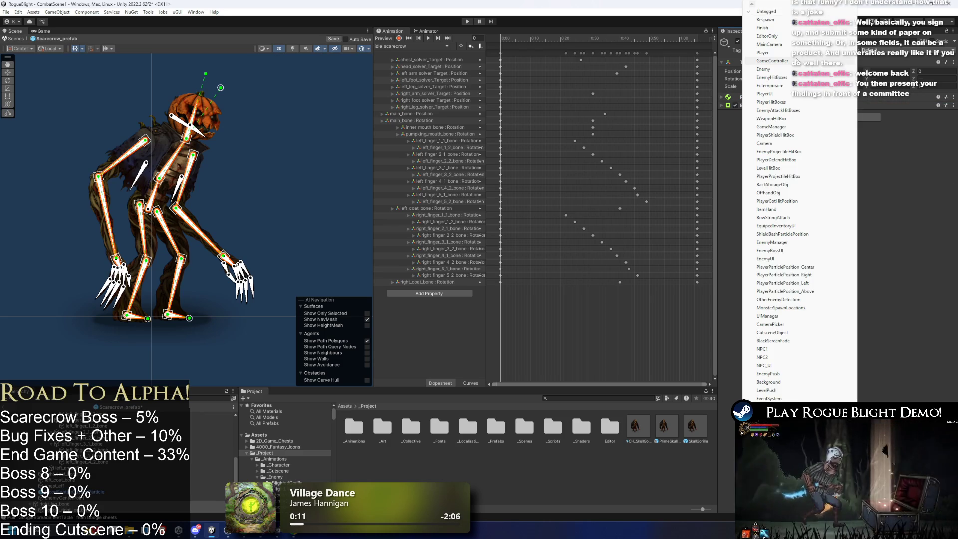
pyautogui.click(797, 77)
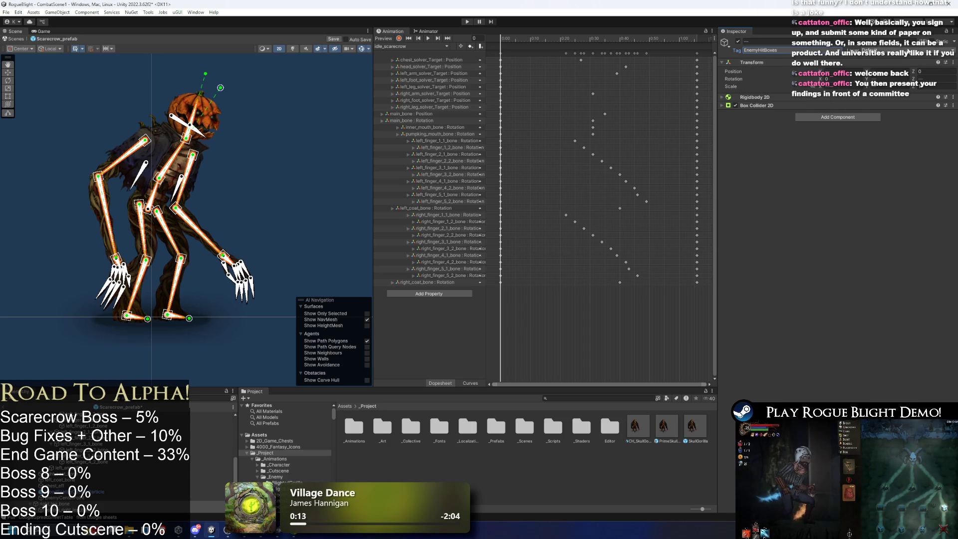
pyautogui.click(907, 51)
pyautogui.press('Down')
pyautogui.press('Down')
pyautogui.press('Down')
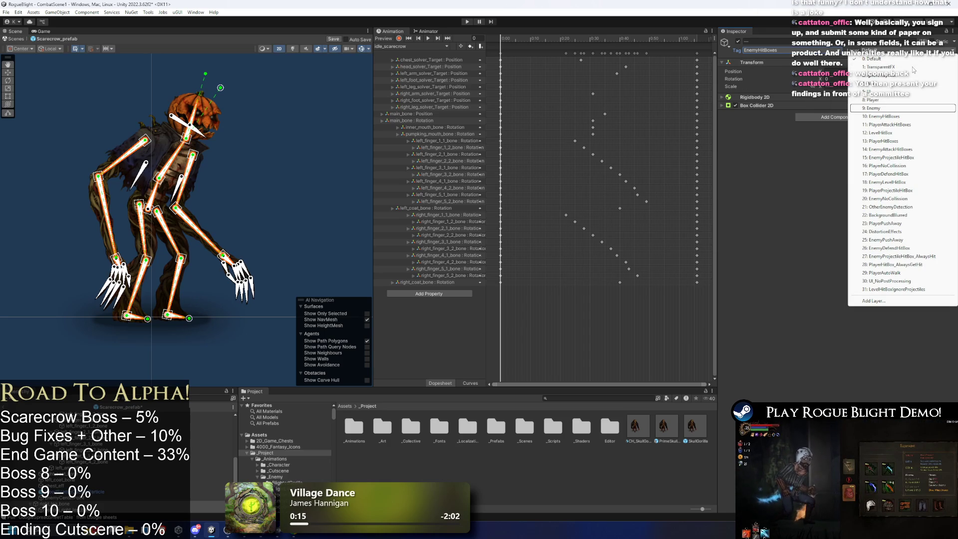
pyautogui.press('Return')
pyautogui.click(494, 278)
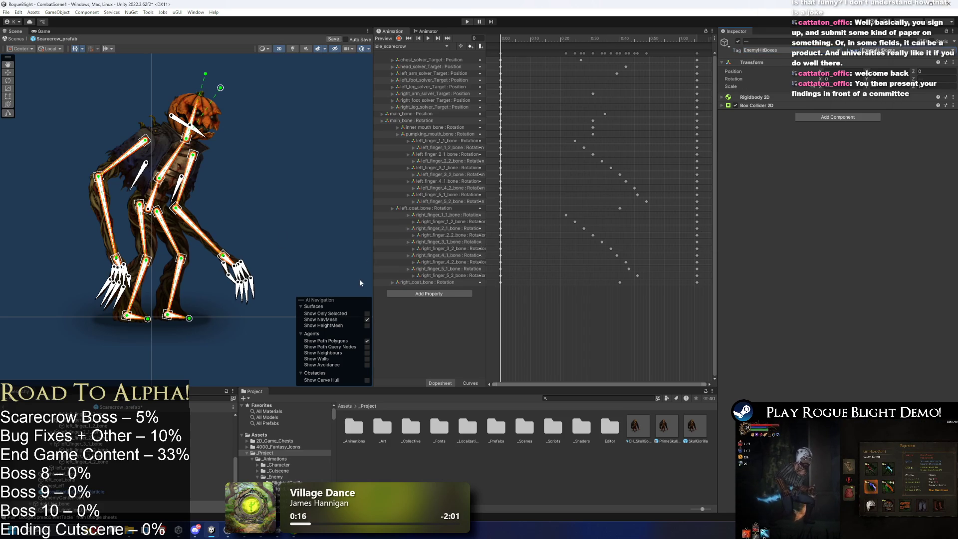
# - Expand the Box Collider 2D and set its Size X to 0.1
pyautogui.click(768, 106)
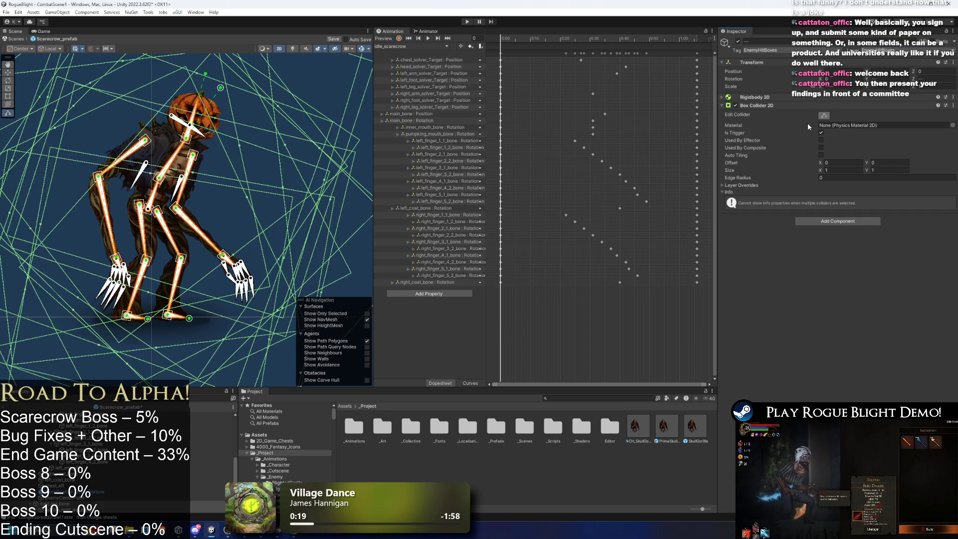
pyautogui.scroll(-3, 231, 225)
pyautogui.moveTo(185, 268); pyautogui.dragTo(148, 252)
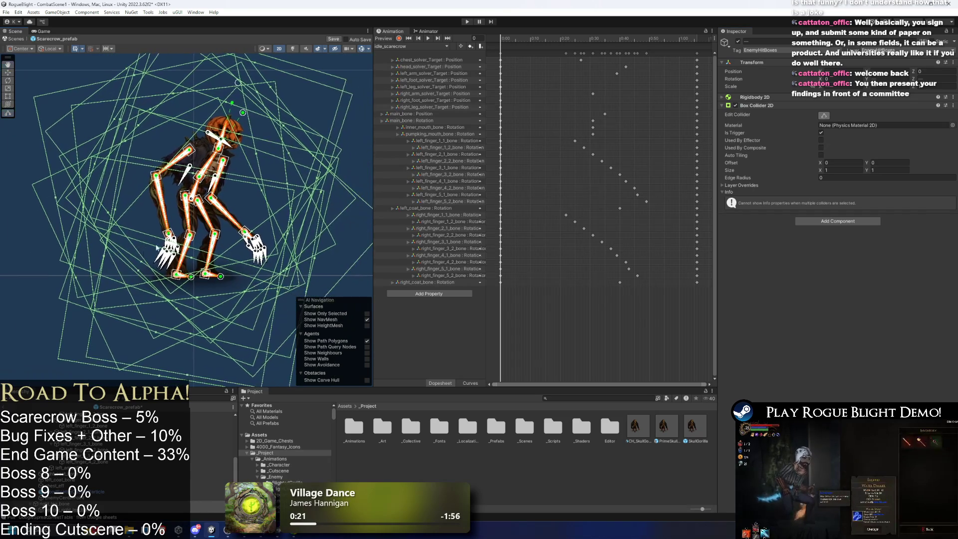
pyautogui.scroll(-1, 220, 190)
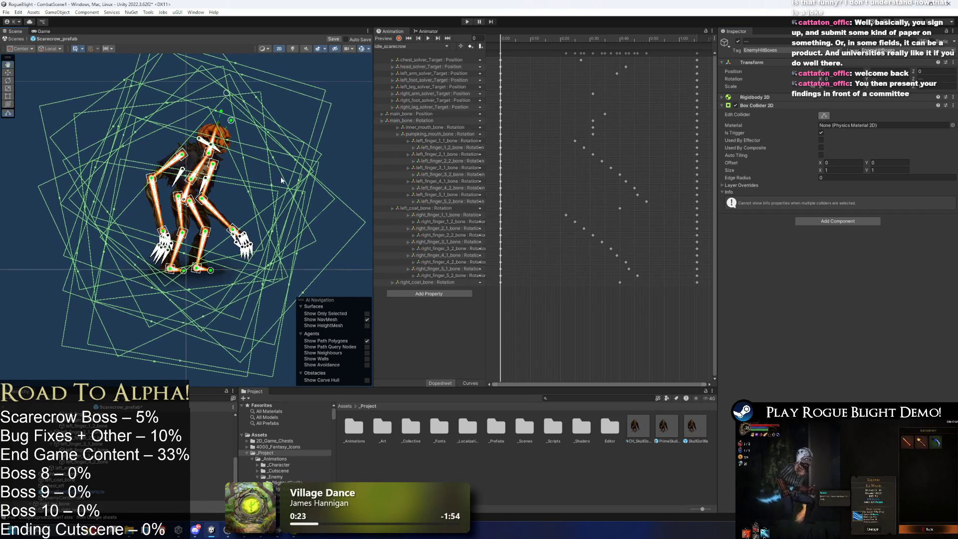
pyautogui.write('0.1')
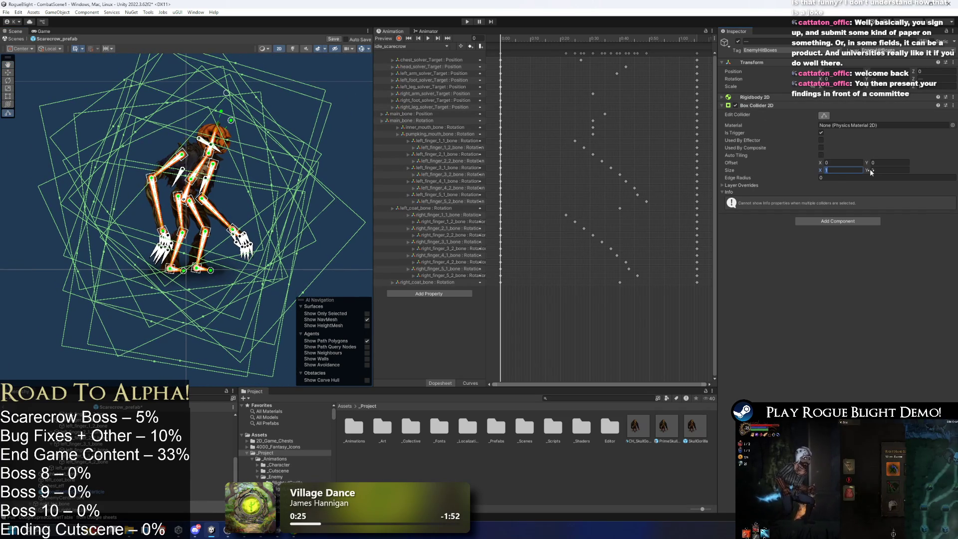
pyautogui.press('Tab')
# - Set the collider Size Y to 0.1, then select head_bone in the Scene view
pyautogui.write('0.1')
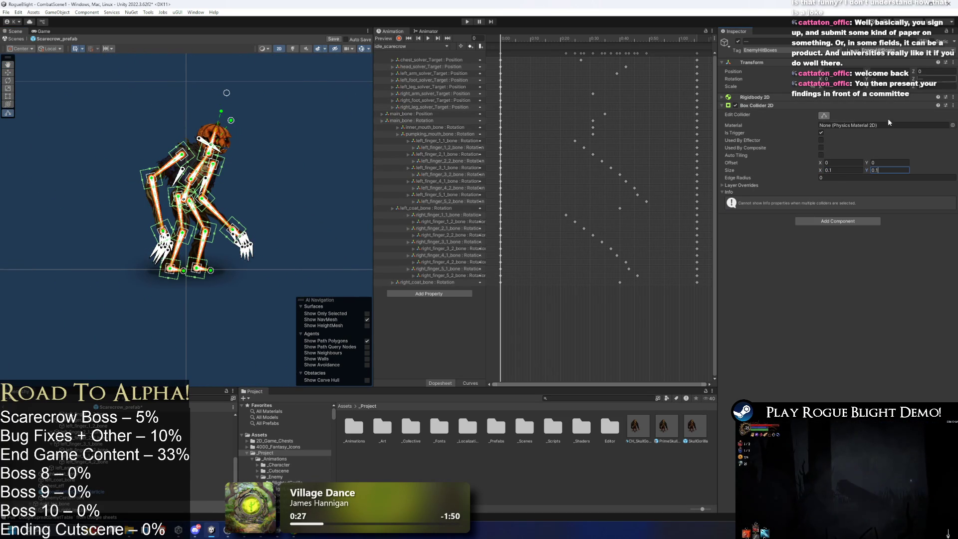
pyautogui.scroll(10, 231, 148)
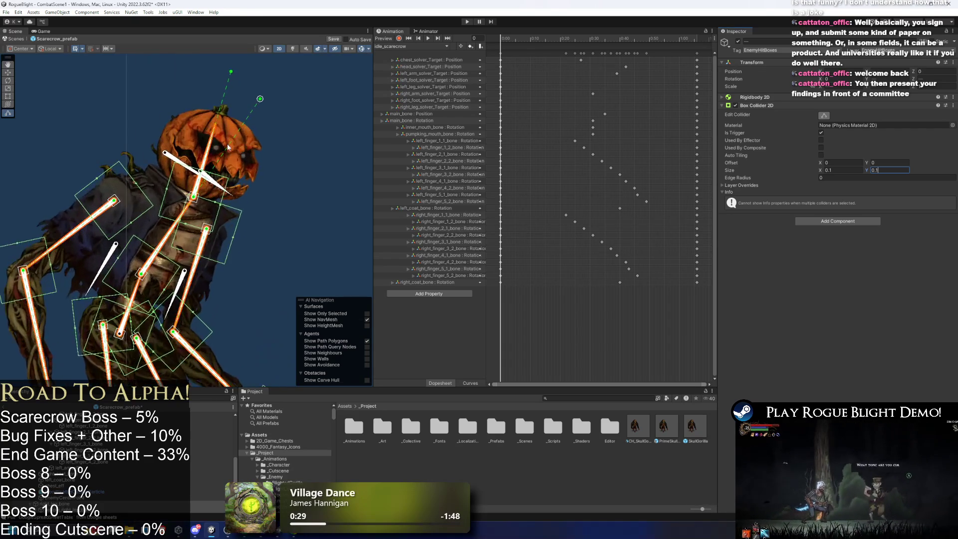
pyautogui.scroll(2, 222, 146)
pyautogui.click(212, 144)
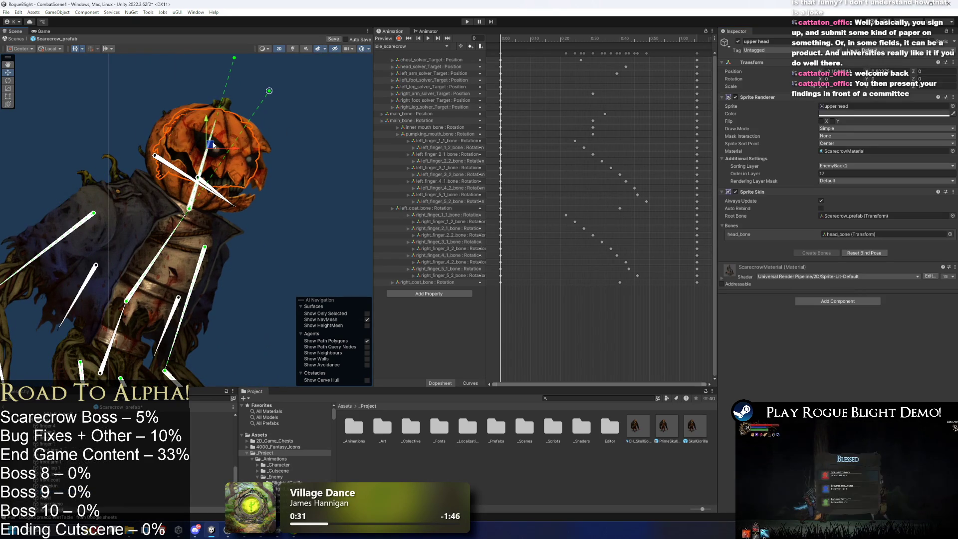
pyautogui.click(207, 158)
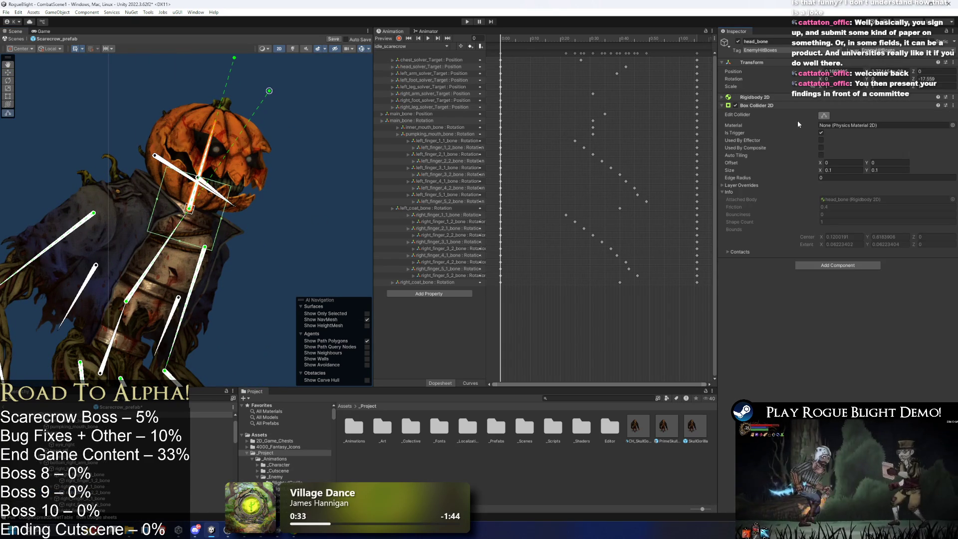
pyautogui.scroll(2, 227, 198)
pyautogui.click(259, 231)
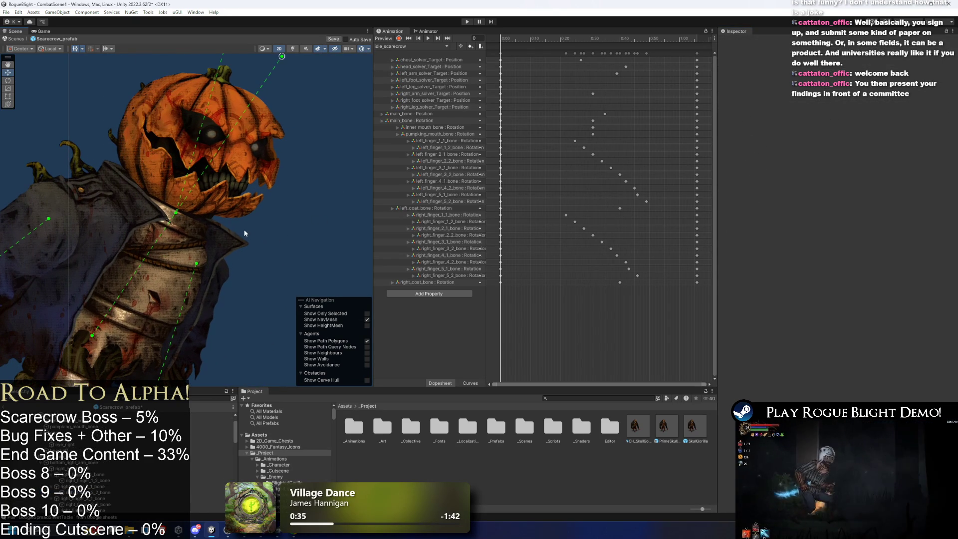
pyautogui.click(225, 227)
pyautogui.click(193, 172)
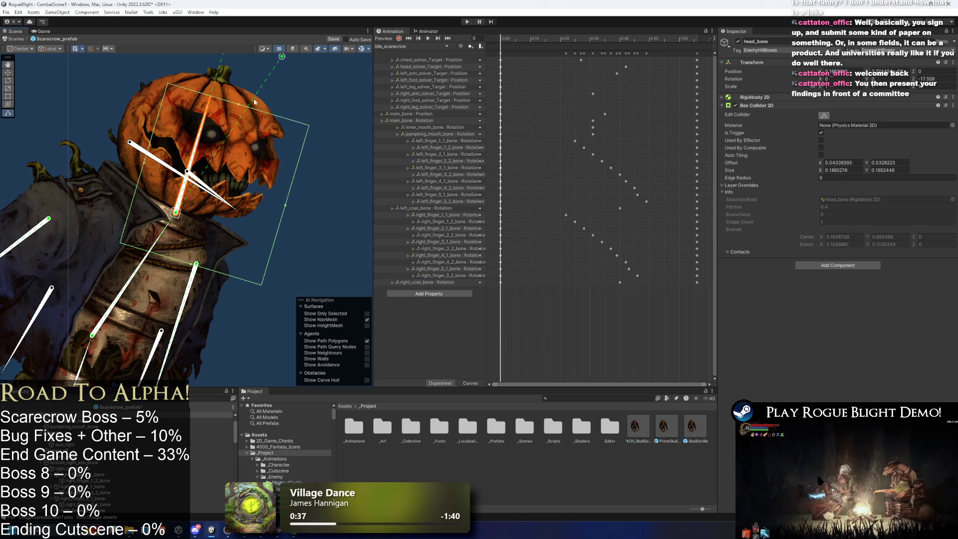
# - Drag the head collider's edges out to roughly cover the pumpkin head
pyautogui.moveTo(252, 108); pyautogui.dragTo(258, 92)
pyautogui.scroll(1, 153, 148)
pyautogui.moveTo(311, 206); pyautogui.dragTo(268, 193)
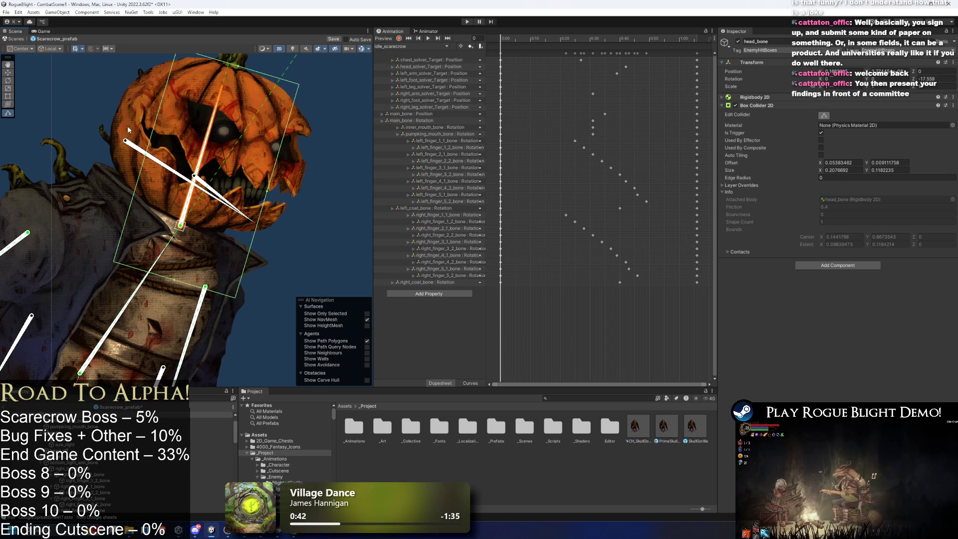
pyautogui.scroll(1, 128, 129)
pyautogui.moveTo(181, 314); pyautogui.dragTo(202, 249)
pyautogui.moveTo(155, 127); pyautogui.dragTo(108, 115)
pyautogui.moveTo(308, 171); pyautogui.dragTo(314, 167)
pyautogui.scroll(-2, 276, 114)
pyautogui.moveTo(235, 101); pyautogui.dragTo(232, 101)
pyautogui.moveTo(290, 207); pyautogui.dragTo(312, 226)
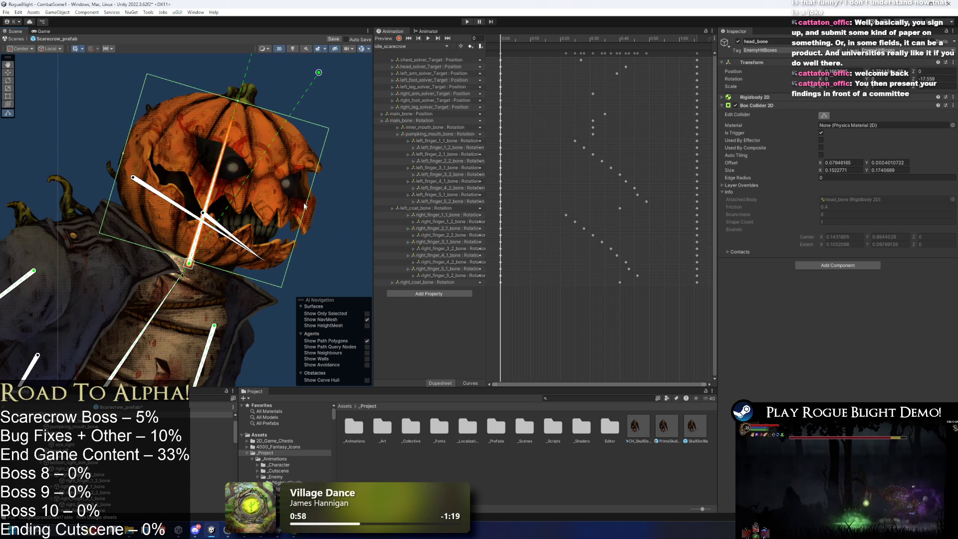
# - Fine-tune the head collider to about 0.175 by 0.174 with offset 0.07, 0
pyautogui.moveTo(307, 210); pyautogui.dragTo(303, 209)
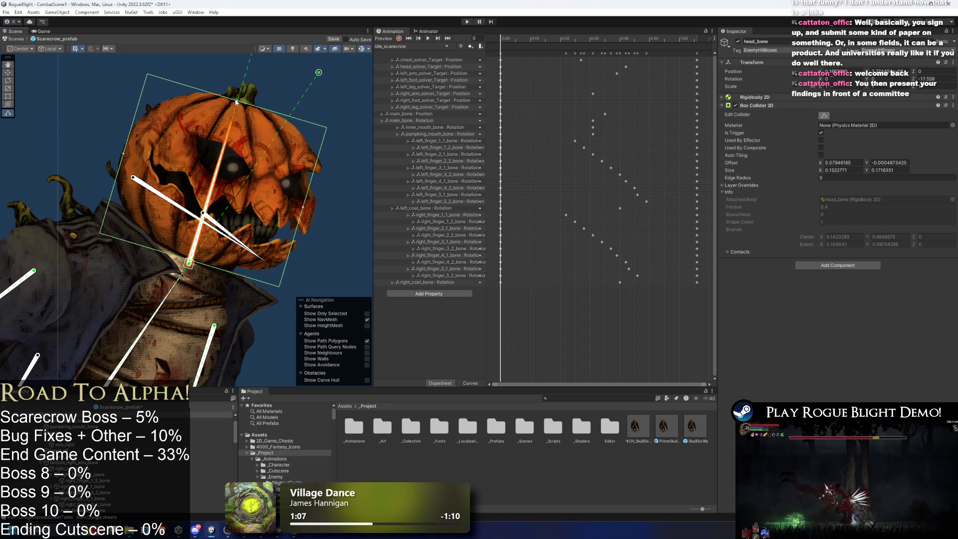
pyautogui.moveTo(237, 101); pyautogui.dragTo(236, 99)
pyautogui.scroll(5, 189, 268)
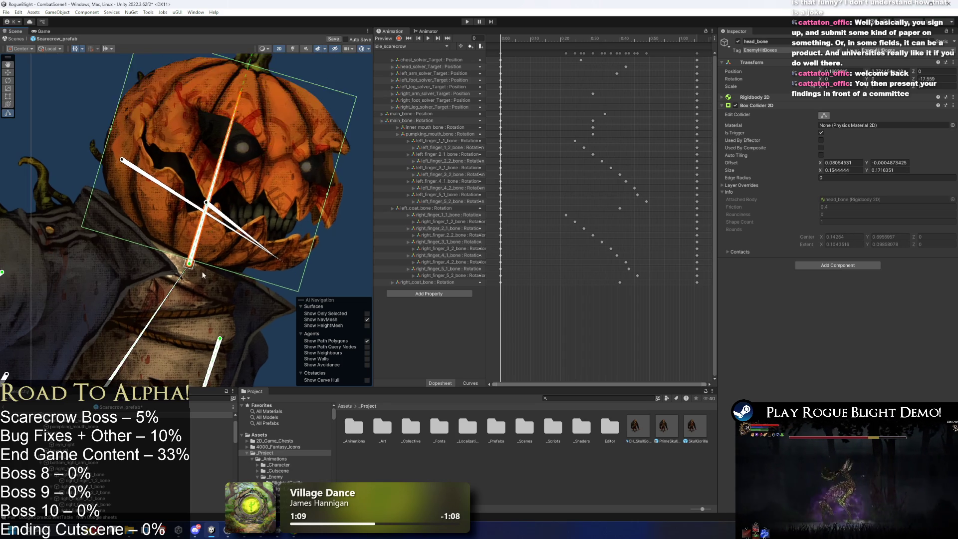
pyautogui.scroll(-1, 196, 222)
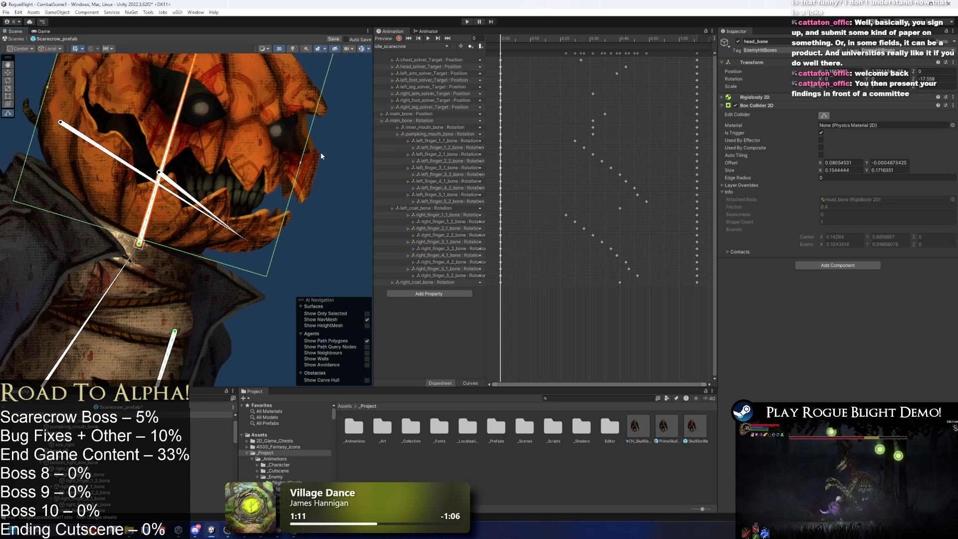
pyautogui.moveTo(297, 158); pyautogui.dragTo(326, 170)
pyautogui.moveTo(149, 243); pyautogui.dragTo(139, 278)
pyautogui.moveTo(319, 188); pyautogui.dragTo(297, 188)
pyautogui.scroll(-5, 205, 225)
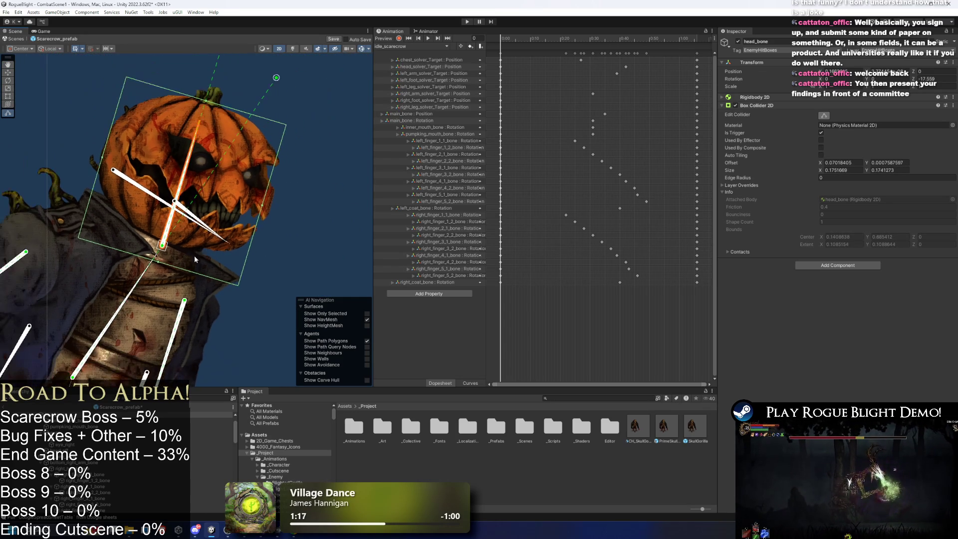
pyautogui.click(230, 224)
pyautogui.scroll(4, 250, 239)
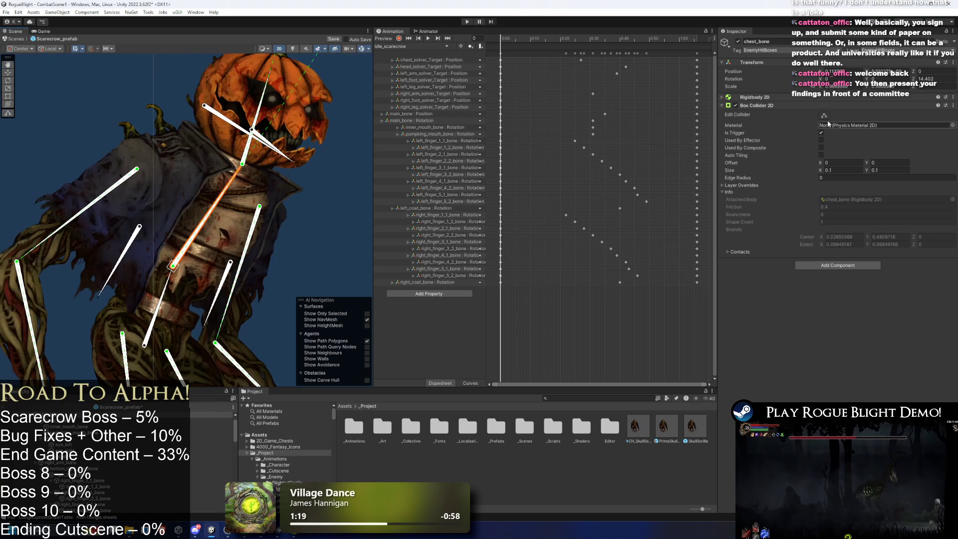
# - Fit the chest_bone collider around the torso, about 0.223 by 0.233, offset 0.063, -0.037
pyautogui.moveTo(208, 293); pyautogui.dragTo(248, 315)
pyautogui.moveTo(217, 249); pyautogui.dragTo(281, 178)
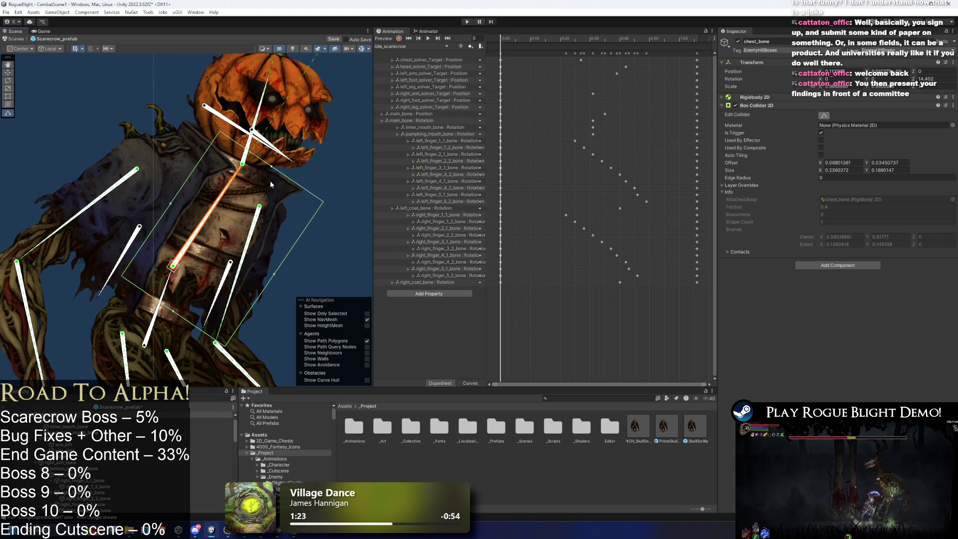
pyautogui.moveTo(170, 204); pyautogui.dragTo(107, 160)
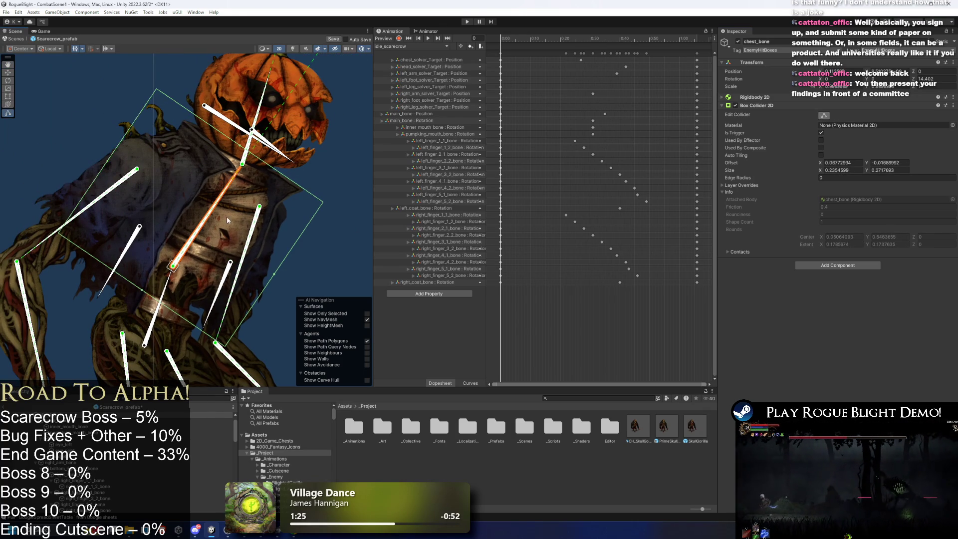
pyautogui.moveTo(282, 276); pyautogui.dragTo(249, 259)
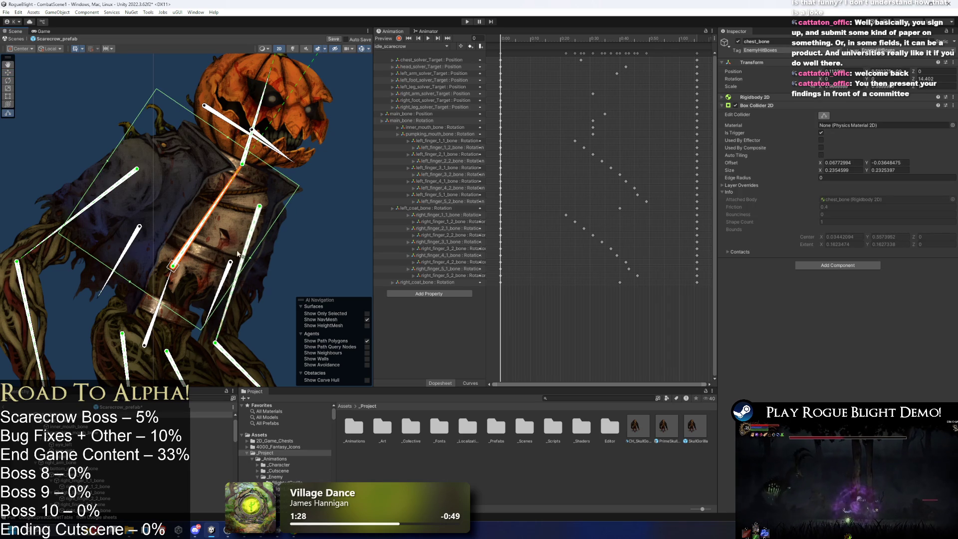
pyautogui.click(104, 162)
pyautogui.click(232, 143)
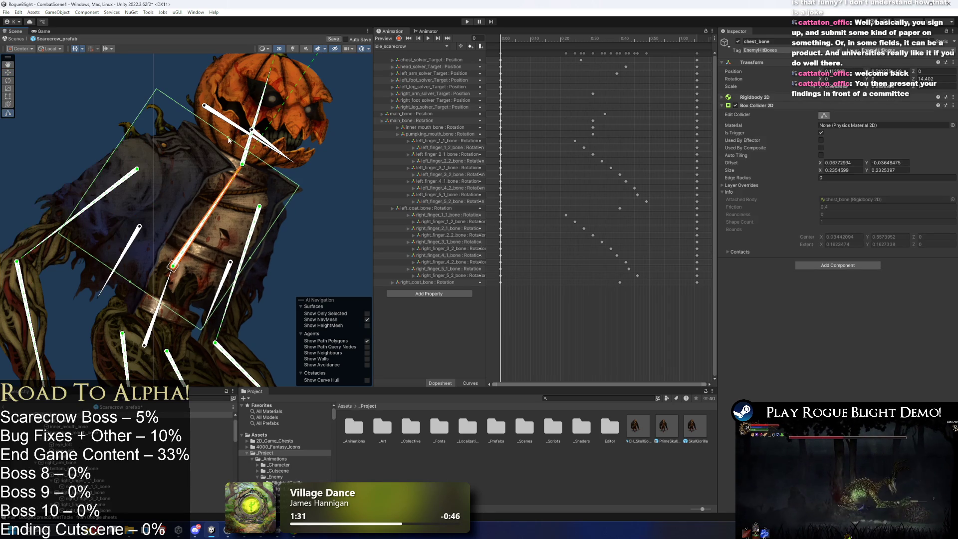
pyautogui.moveTo(226, 149); pyautogui.dragTo(225, 150)
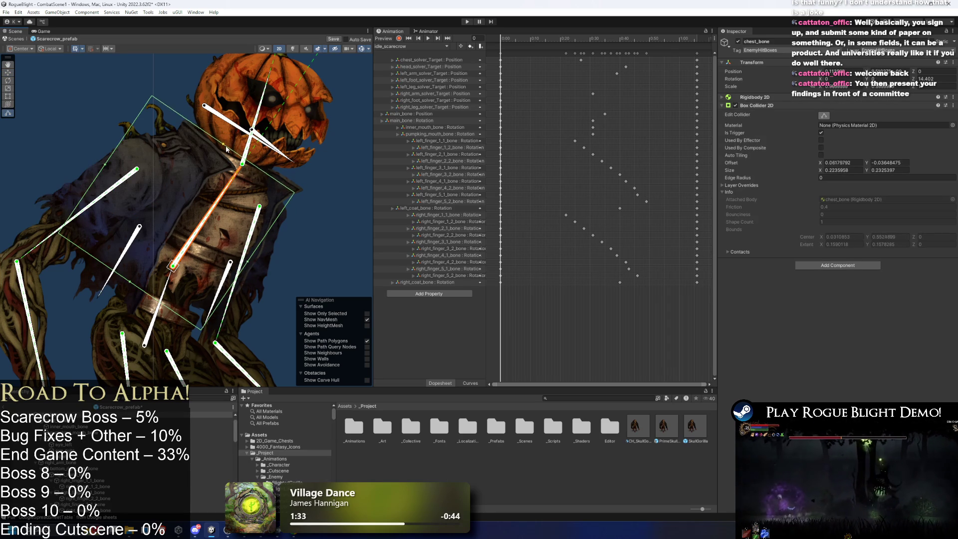
pyautogui.moveTo(131, 288); pyautogui.dragTo(129, 281)
# - Deselect the bone and step through the animation frames to check the poses
pyautogui.click(109, 165)
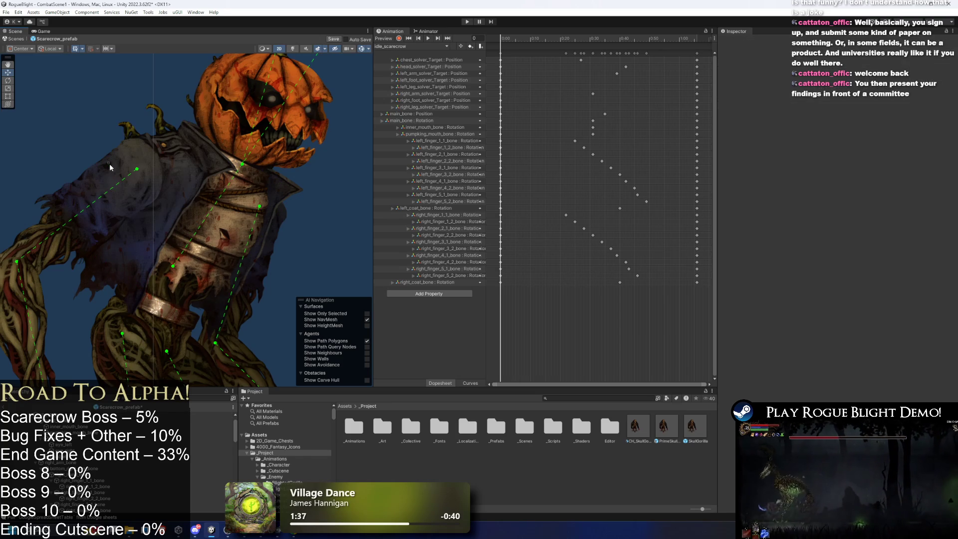
pyautogui.hotkey('ctrl', 'z')
pyautogui.hotkey('ctrl', 'z')
pyautogui.hotkey('ctrl', 'z')
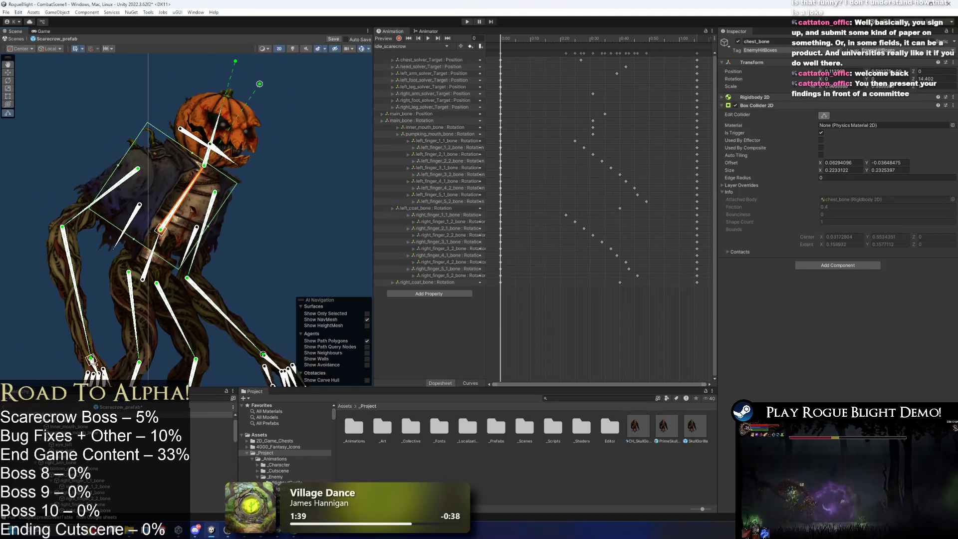
pyautogui.hotkey('ctrl', 'z')
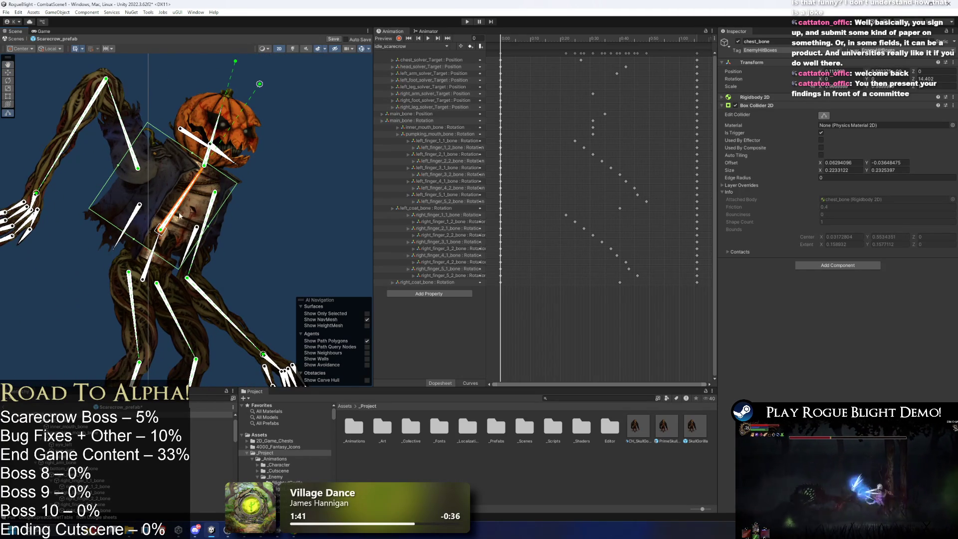
pyautogui.hotkey('ctrl', 'z')
pyautogui.hotkey('ctrl', 'z')
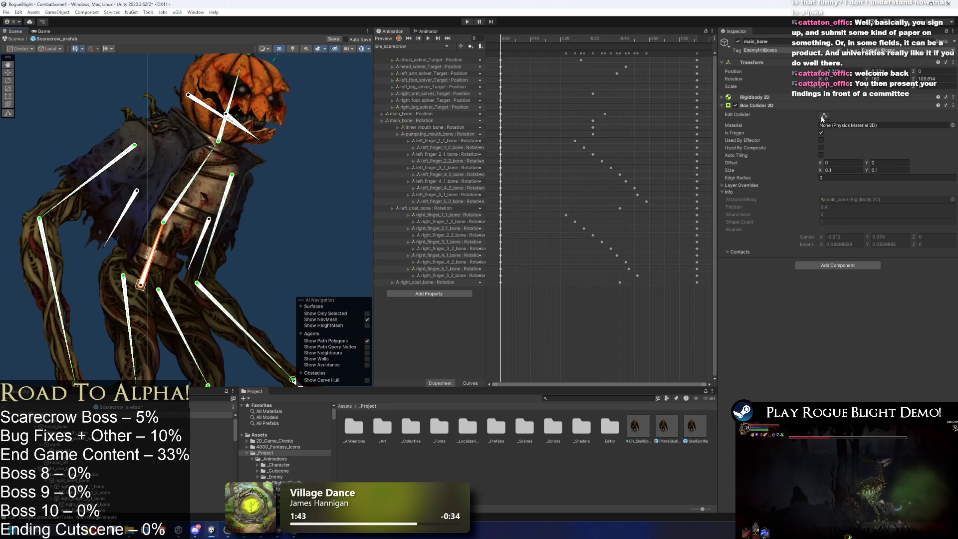
# - Select main_bone and enlarge its collider upward over the scarecrow's waist
pyautogui.click(824, 115)
pyautogui.scroll(3, 170, 289)
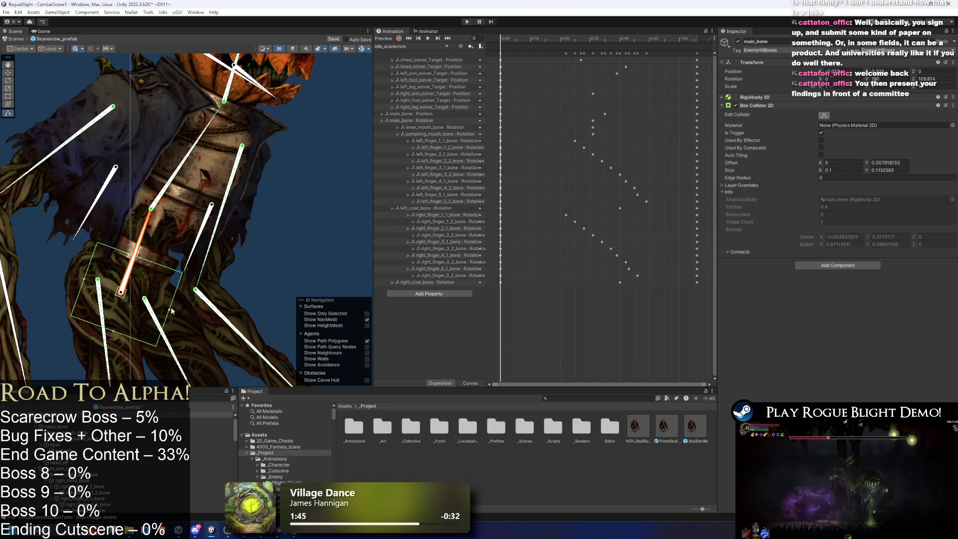
pyautogui.moveTo(83, 281); pyautogui.dragTo(64, 271)
pyautogui.click(151, 269)
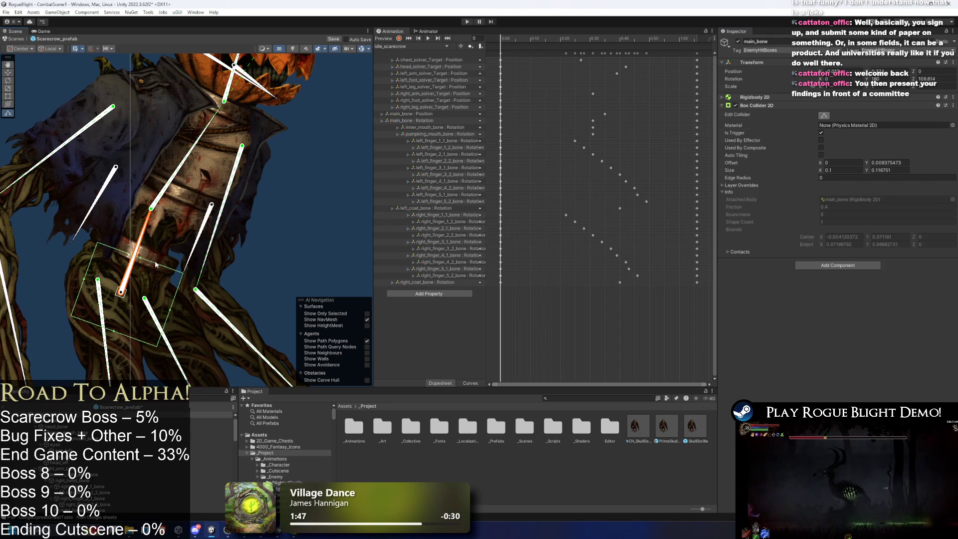
pyautogui.moveTo(141, 262)
pyautogui.mouseDown()
pyautogui.moveTo(149, 227)
pyautogui.moveTo(139, 256)
pyautogui.moveTo(79, 246)
pyautogui.mouseUp()
pyautogui.moveTo(101, 328); pyautogui.dragTo(148, 285)
pyautogui.click(183, 272)
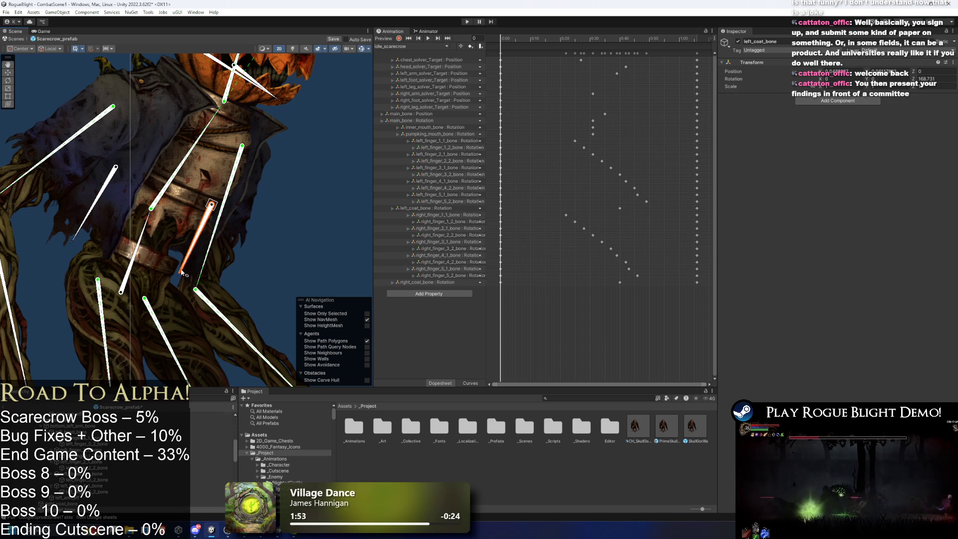
pyautogui.scroll(3, 183, 273)
pyautogui.press('w')
pyautogui.moveTo(183, 273); pyautogui.dragTo(188, 275)
pyautogui.hotkey('ctrl', 'z')
pyautogui.hotkey('ctrl', 'z')
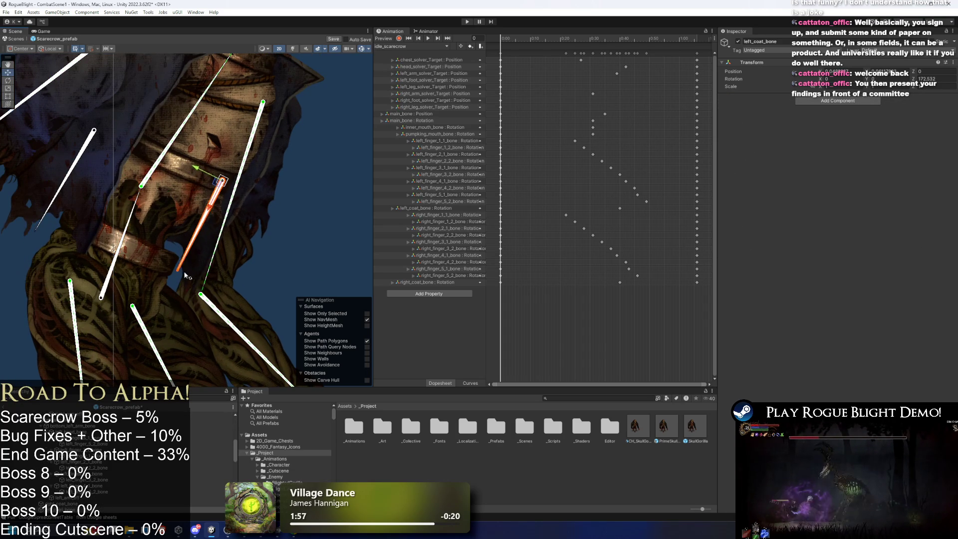
# - Refine the waist collider to about 0.161 by 0.144, offset 0.050, -0.009
pyautogui.moveTo(88, 308); pyautogui.dragTo(79, 332)
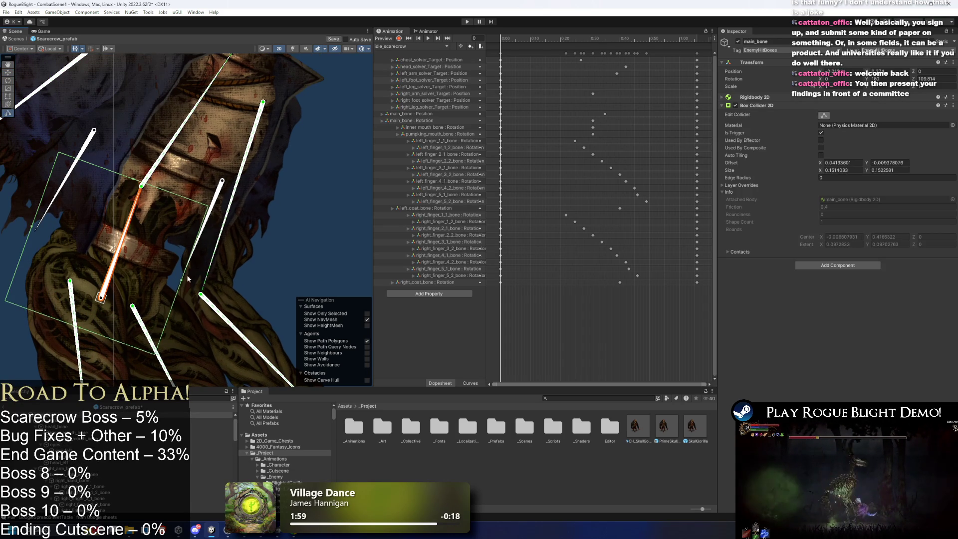
pyautogui.moveTo(182, 283); pyautogui.dragTo(185, 286)
pyautogui.moveTo(80, 323); pyautogui.dragTo(91, 299)
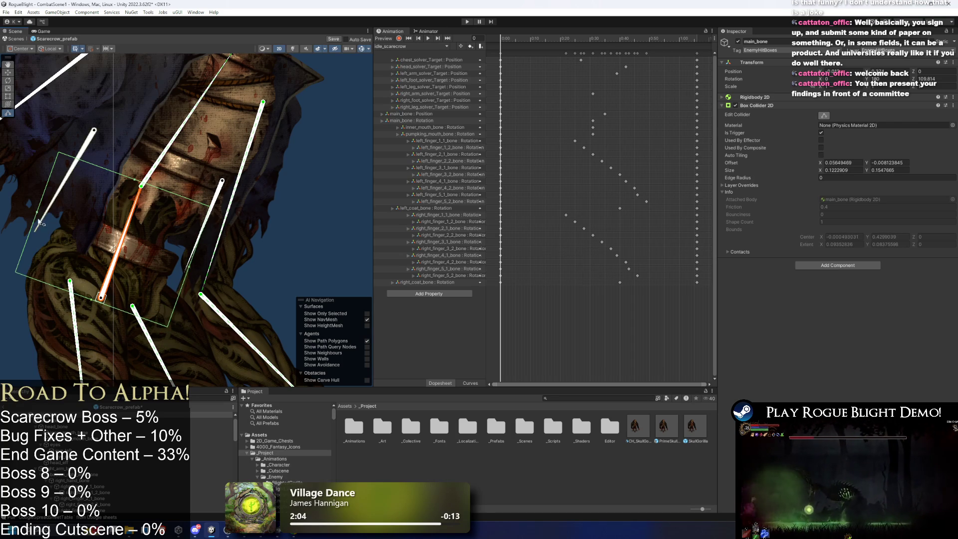
pyautogui.moveTo(38, 220); pyautogui.dragTo(44, 222)
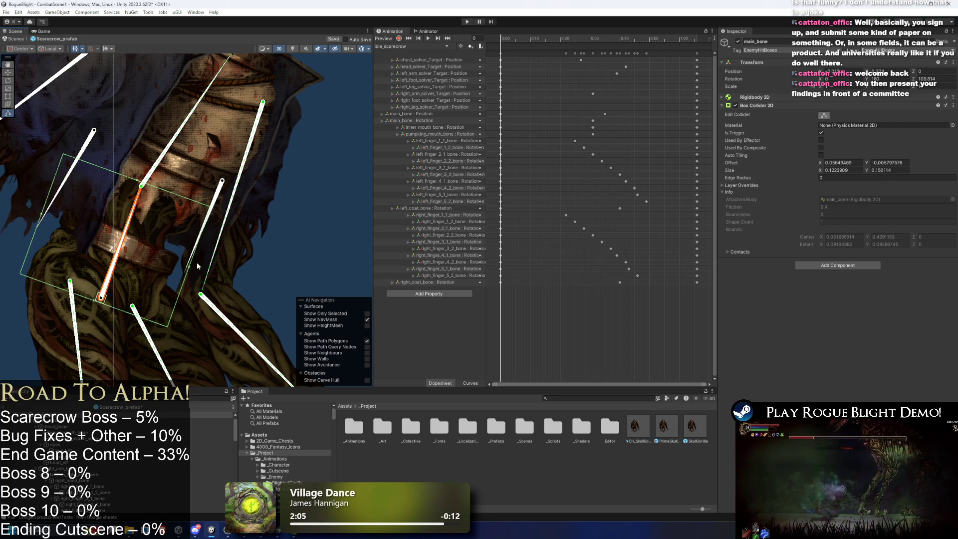
pyautogui.moveTo(189, 269); pyautogui.dragTo(185, 266)
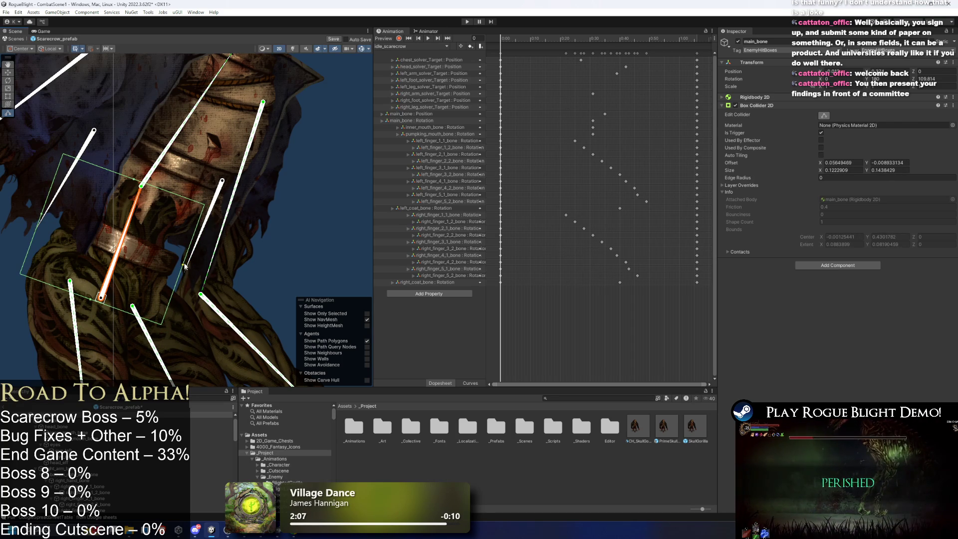
pyautogui.moveTo(134, 184); pyautogui.dragTo(139, 168)
pyautogui.moveTo(91, 303); pyautogui.dragTo(82, 327)
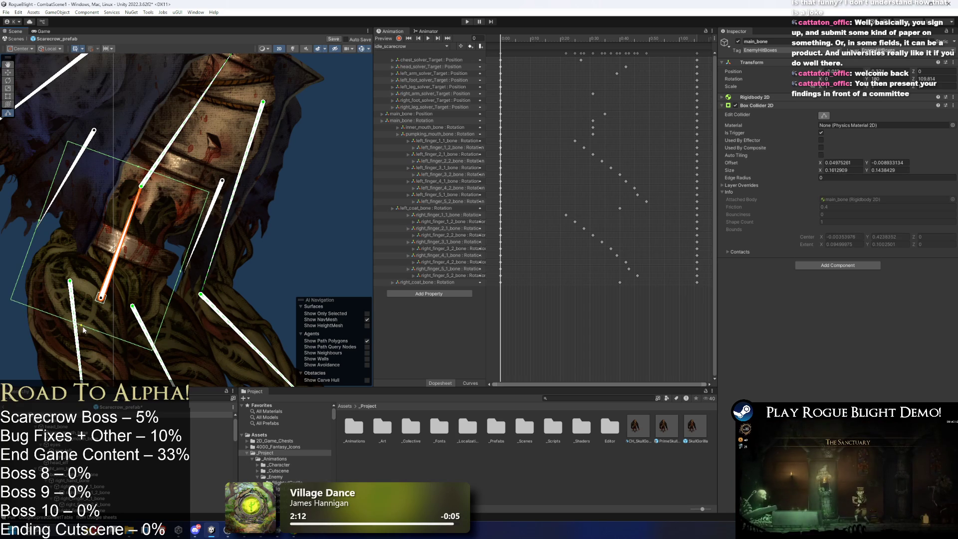
pyautogui.scroll(-2, 154, 221)
# - Widen and stretch the right_leg_bone collider along the right thigh
pyautogui.click(109, 284)
pyautogui.scroll(-1, 129, 288)
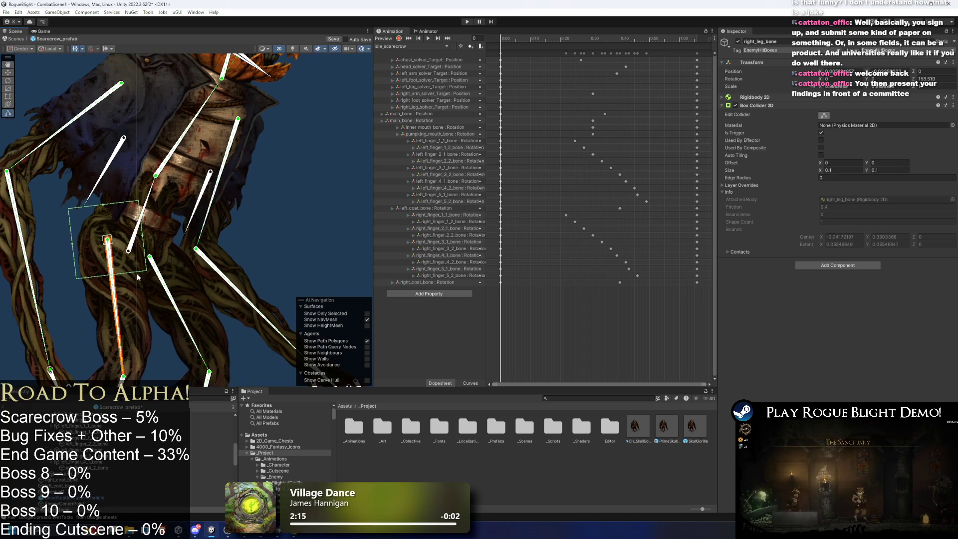
pyautogui.moveTo(147, 240); pyautogui.dragTo(171, 234)
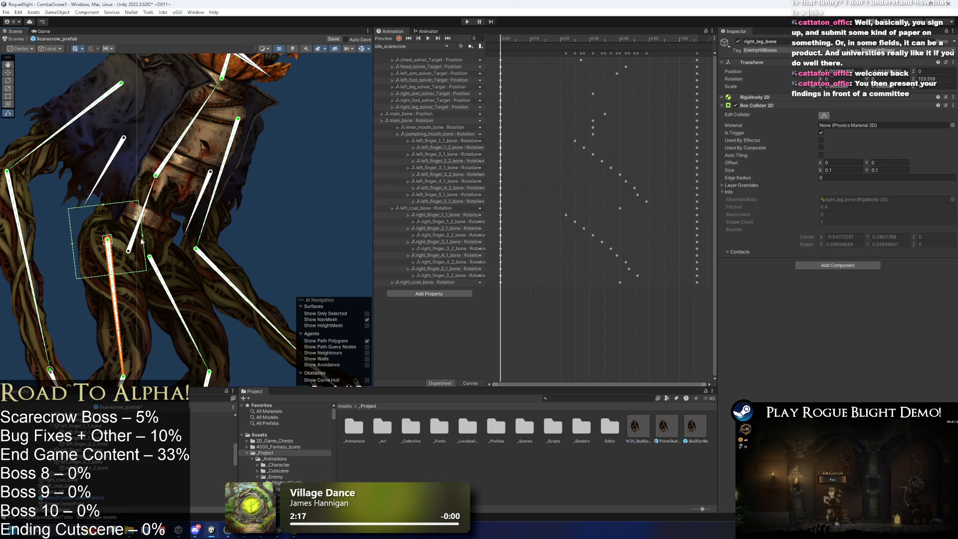
pyautogui.moveTo(126, 280)
pyautogui.mouseDown()
pyautogui.moveTo(174, 280)
pyautogui.moveTo(140, 272)
pyautogui.mouseUp()
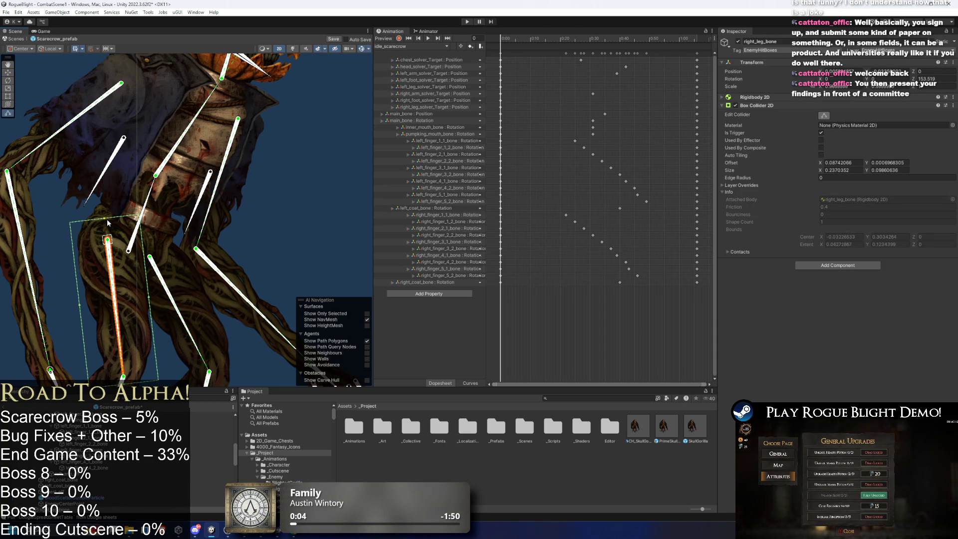
# - Fit the left_leg_bone collider to the upper left leg, about 0.218 by 0.091
pyautogui.click(159, 277)
pyautogui.press('f')
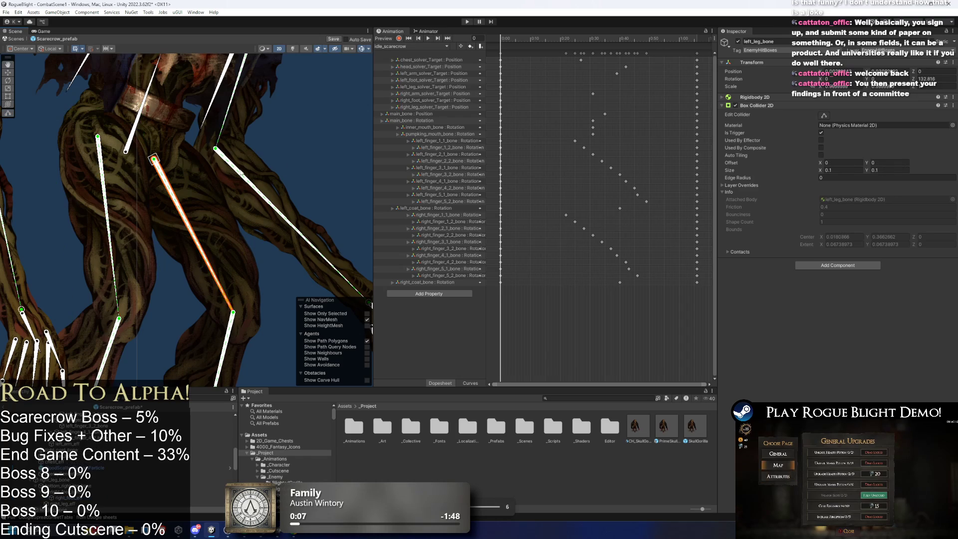
pyautogui.click(823, 115)
pyautogui.moveTo(197, 141)
pyautogui.mouseDown()
pyautogui.moveTo(193, 171)
pyautogui.moveTo(244, 295)
pyautogui.moveTo(265, 307)
pyautogui.moveTo(252, 316)
pyautogui.mouseUp()
pyautogui.moveTo(147, 109); pyautogui.dragTo(177, 156)
pyautogui.moveTo(262, 206); pyautogui.dragTo(237, 218)
pyautogui.moveTo(161, 262); pyautogui.dragTo(164, 255)
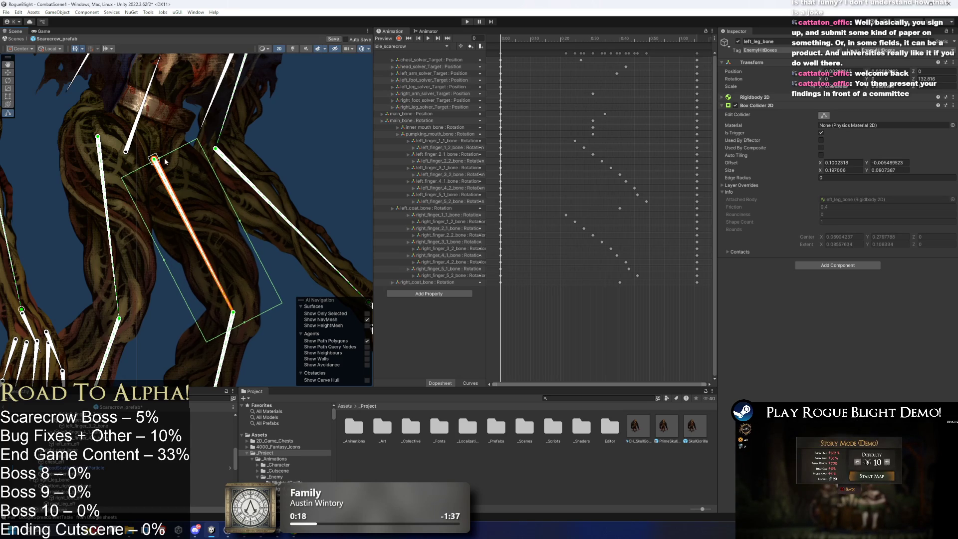
pyautogui.scroll(3, 160, 161)
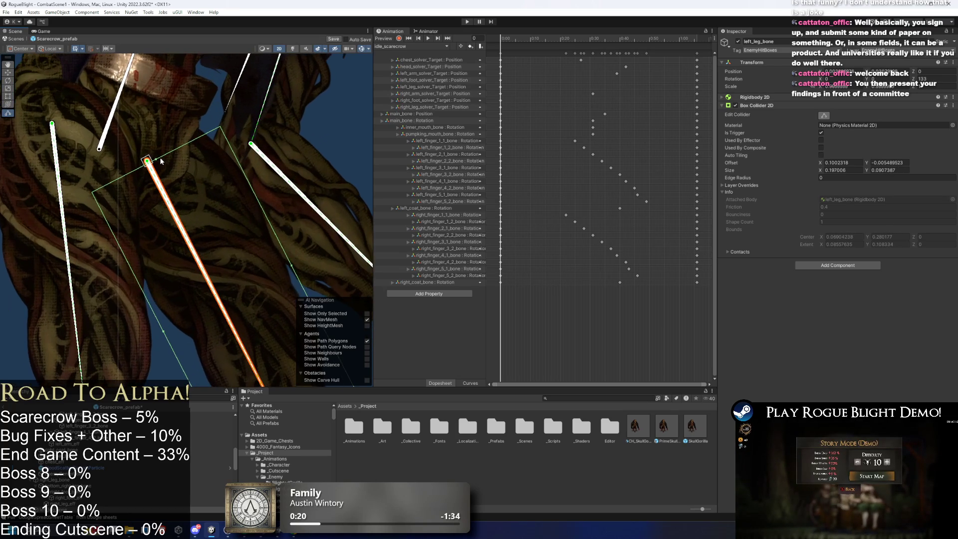
pyautogui.moveTo(158, 161); pyautogui.dragTo(136, 124)
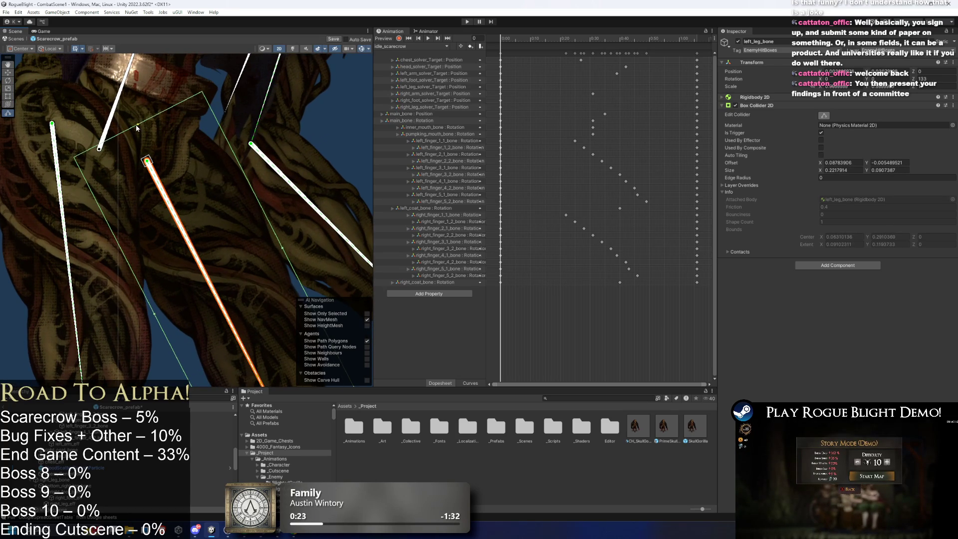
pyautogui.scroll(-2, 136, 124)
pyautogui.click(262, 331)
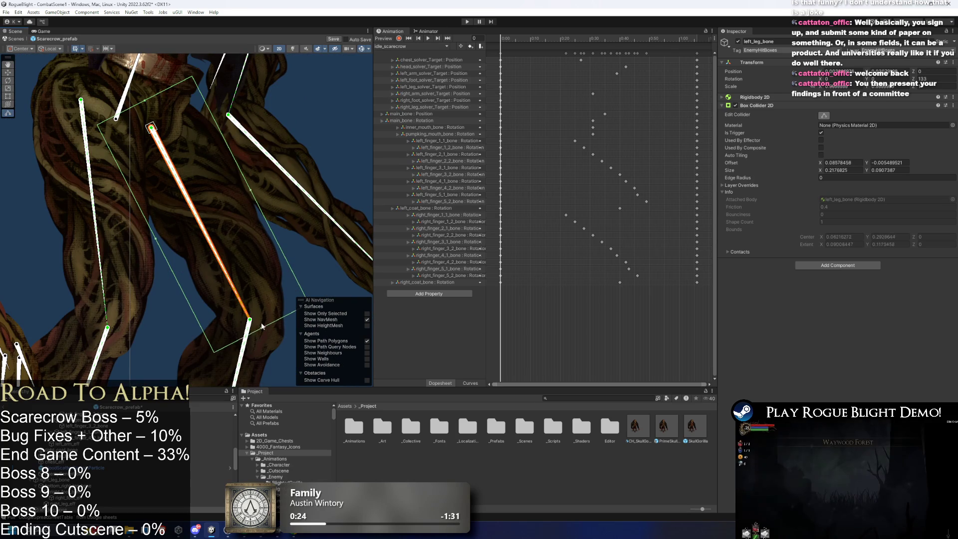
pyautogui.press('f')
pyautogui.scroll(-1, 219, 261)
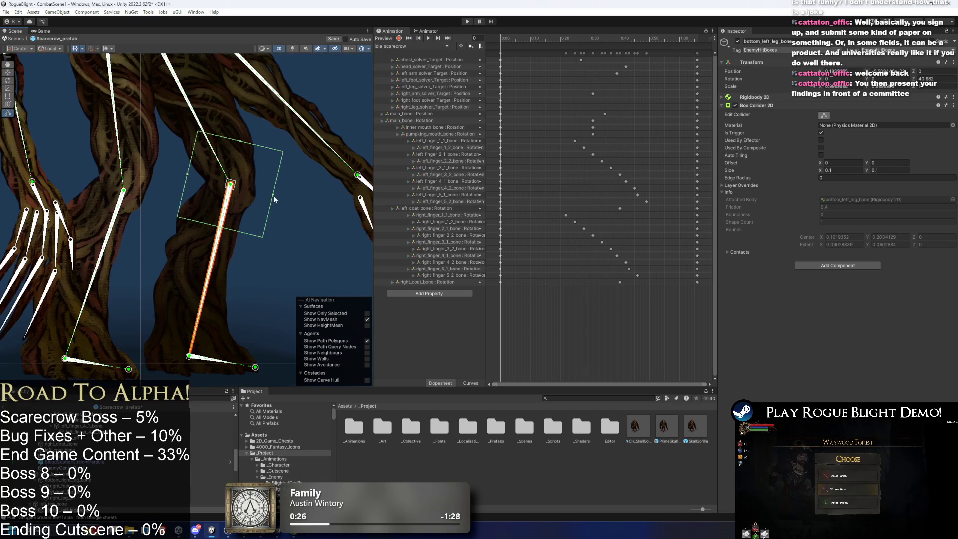
# - Fit the colliders on the bottom_left_leg_bone shin and the left_foot_bone
pyautogui.moveTo(205, 303); pyautogui.dragTo(165, 240)
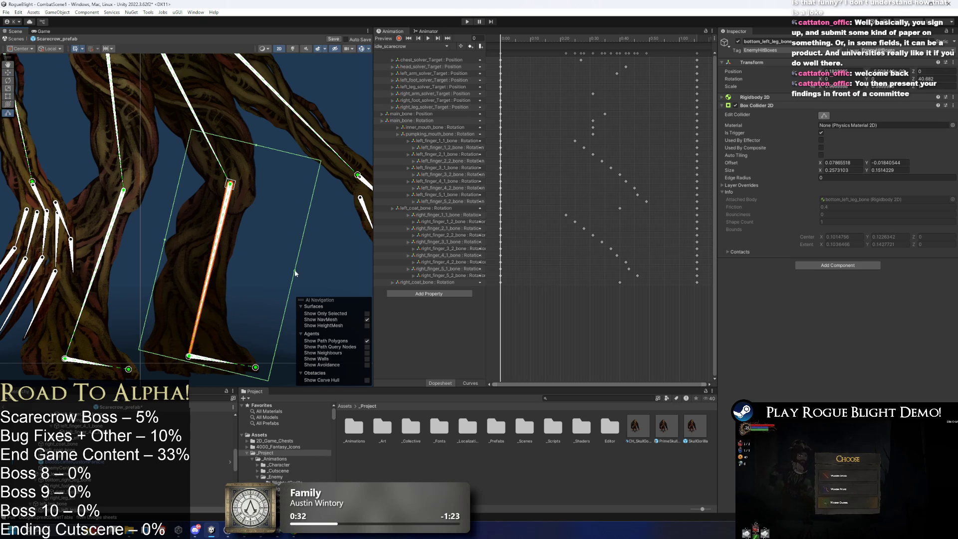
pyautogui.moveTo(295, 274); pyautogui.dragTo(242, 269)
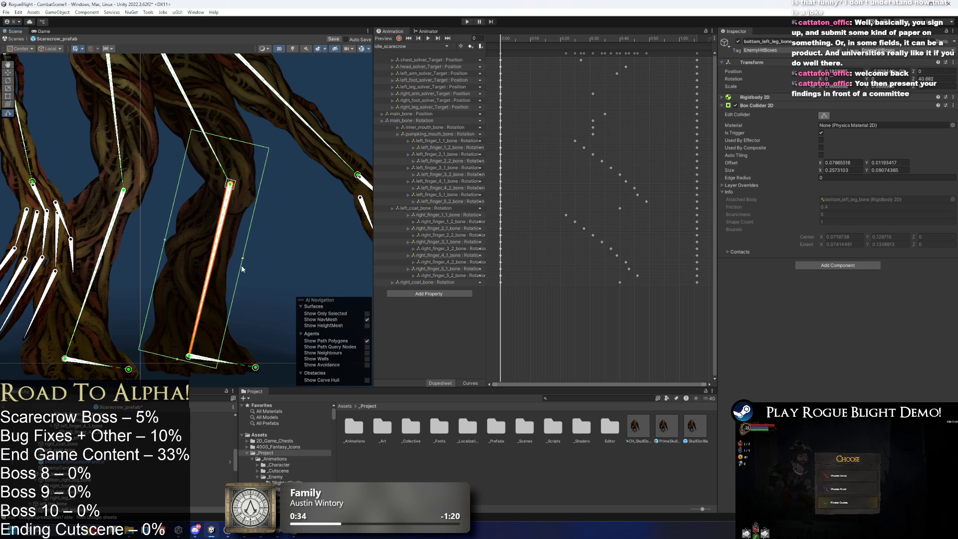
pyautogui.moveTo(229, 134); pyautogui.dragTo(222, 173)
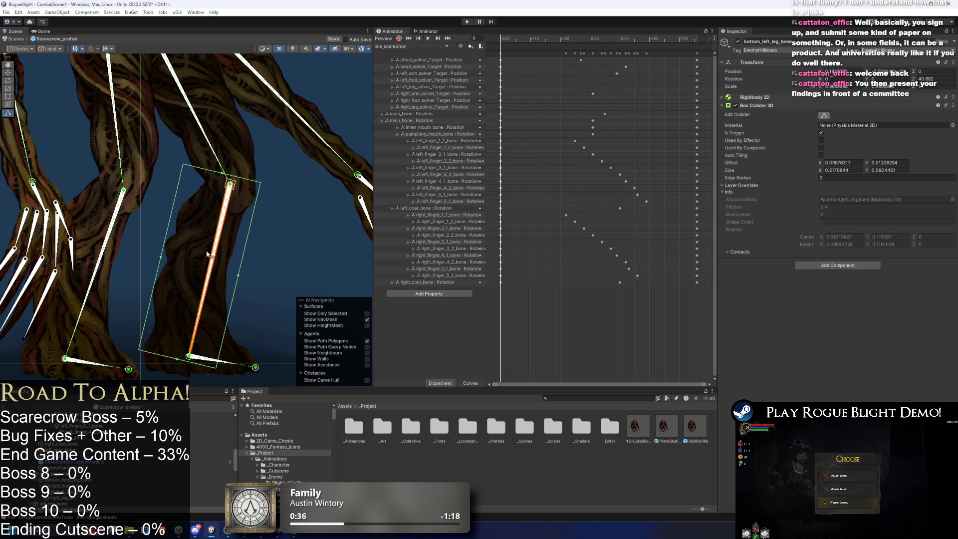
pyautogui.click(212, 361)
pyautogui.moveTo(213, 360); pyautogui.dragTo(211, 297)
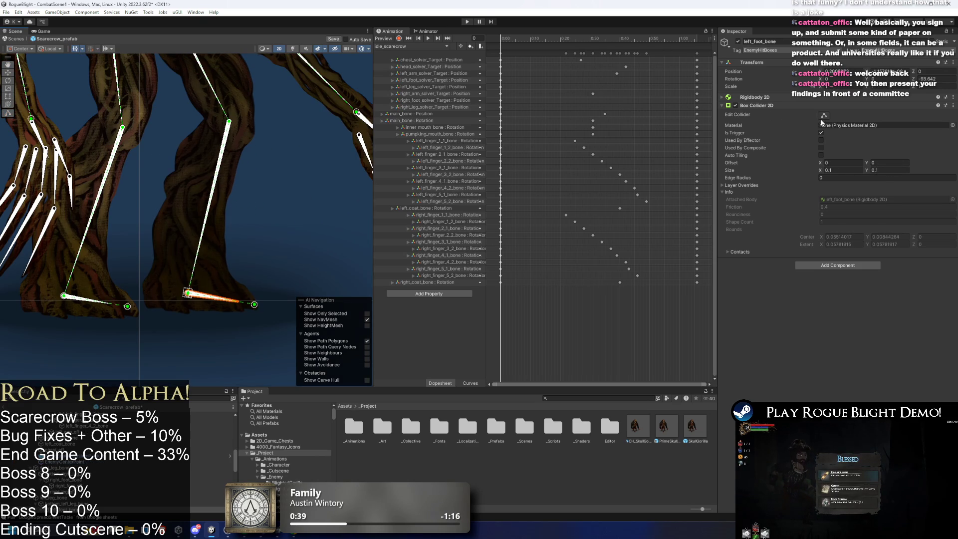
pyautogui.moveTo(182, 333); pyautogui.dragTo(187, 311)
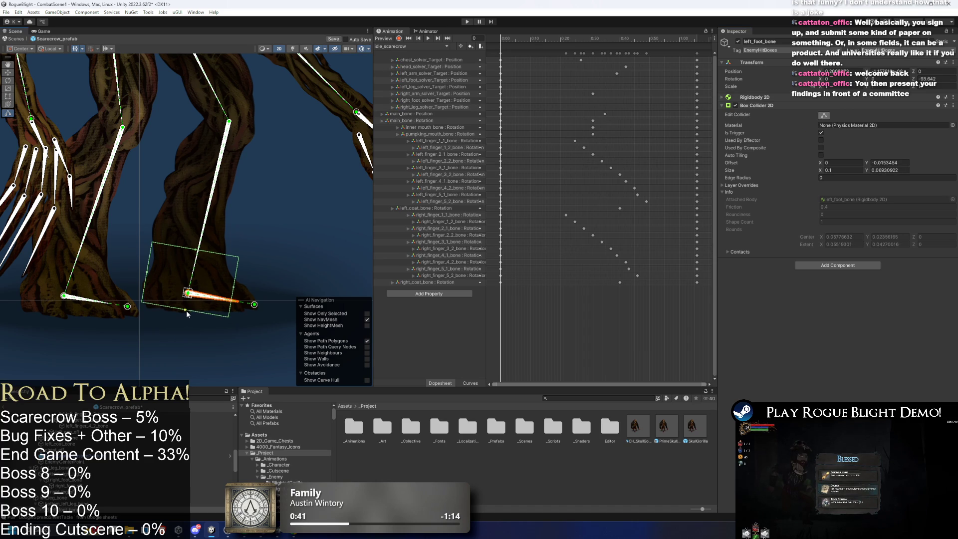
pyautogui.moveTo(237, 287); pyautogui.dragTo(254, 292)
pyautogui.moveTo(211, 253)
pyautogui.mouseDown()
pyautogui.moveTo(208, 272)
pyautogui.moveTo(207, 260)
pyautogui.mouseUp()
pyautogui.click(199, 259)
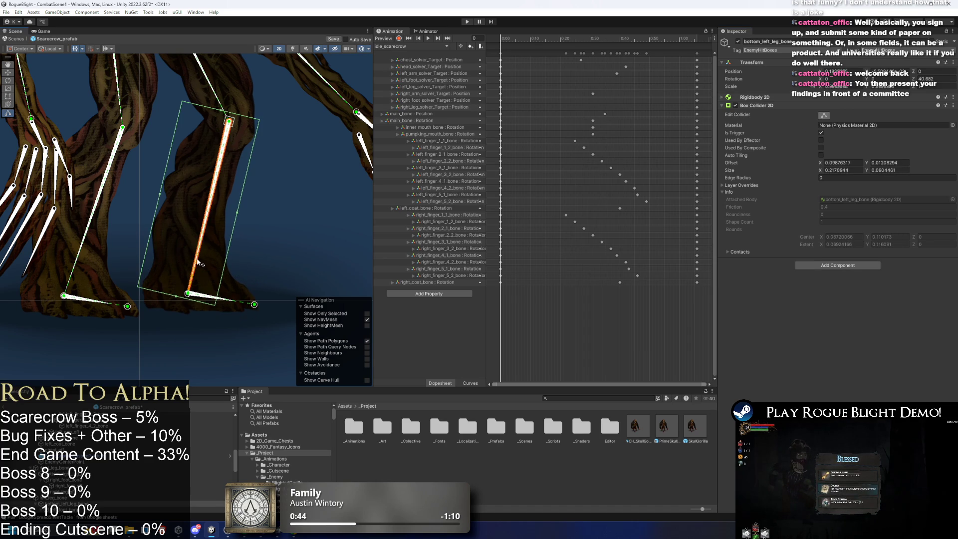
pyautogui.click(213, 300)
pyautogui.moveTo(200, 314); pyautogui.dragTo(226, 310)
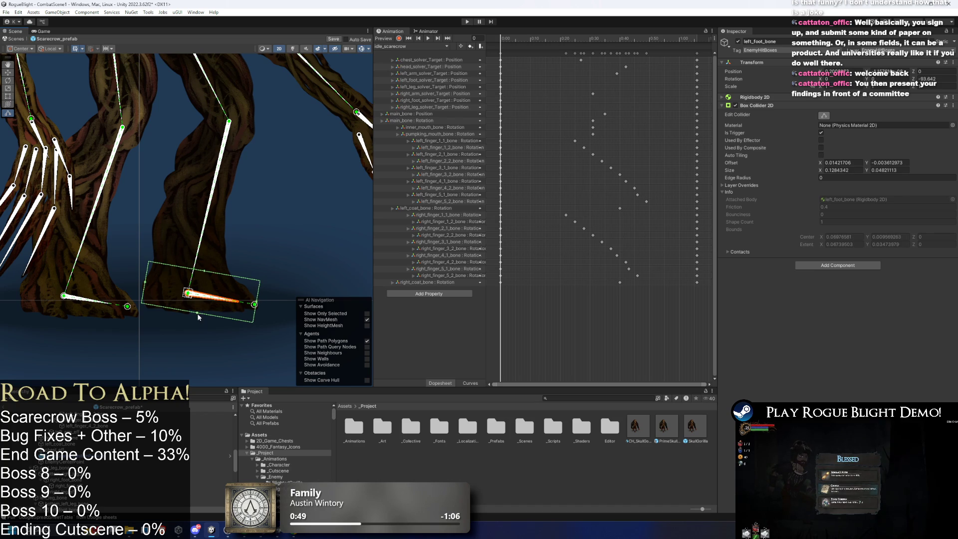
# - Fit the bottom_right_leg_bone collider around the right shin
pyautogui.click(81, 249)
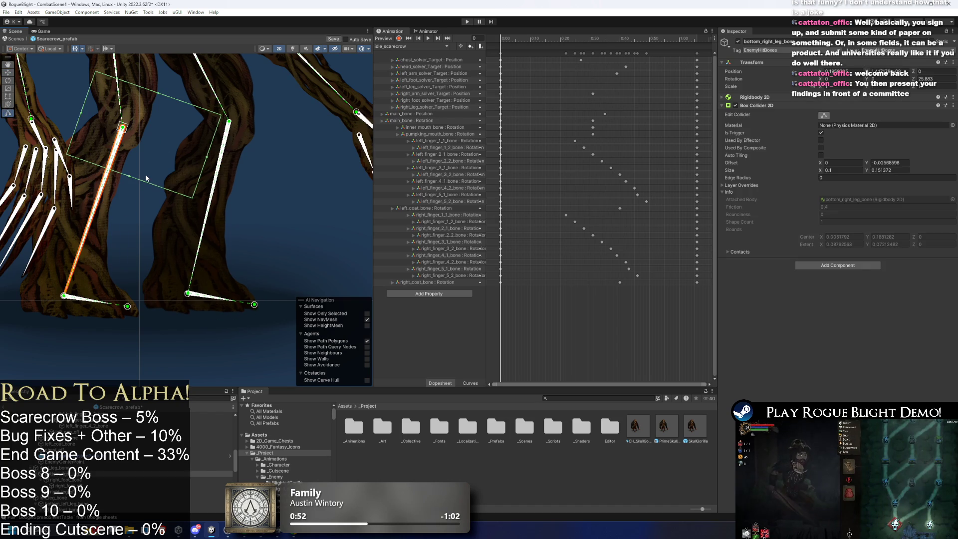
pyautogui.click(947, 533)
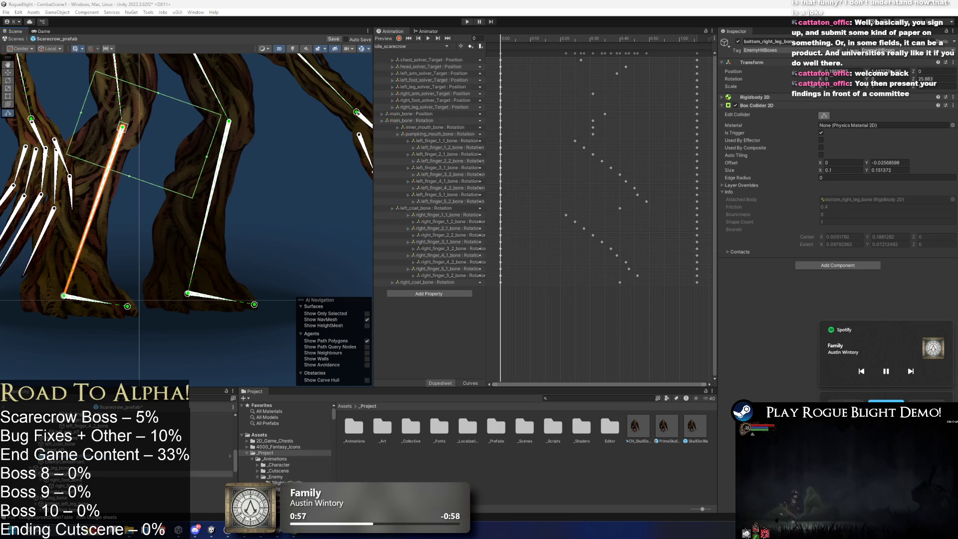
pyautogui.moveTo(134, 175); pyautogui.dragTo(79, 313)
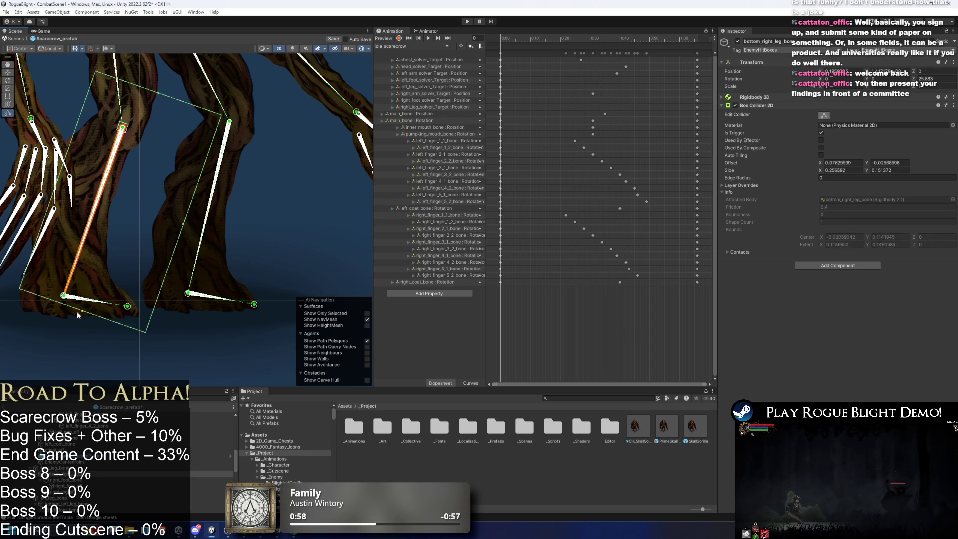
pyautogui.moveTo(155, 227)
pyautogui.mouseDown()
pyautogui.moveTo(119, 208)
pyautogui.moveTo(122, 222)
pyautogui.mouseUp()
pyautogui.scroll(2, 57, 190)
pyautogui.moveTo(217, 116); pyautogui.dragTo(211, 150)
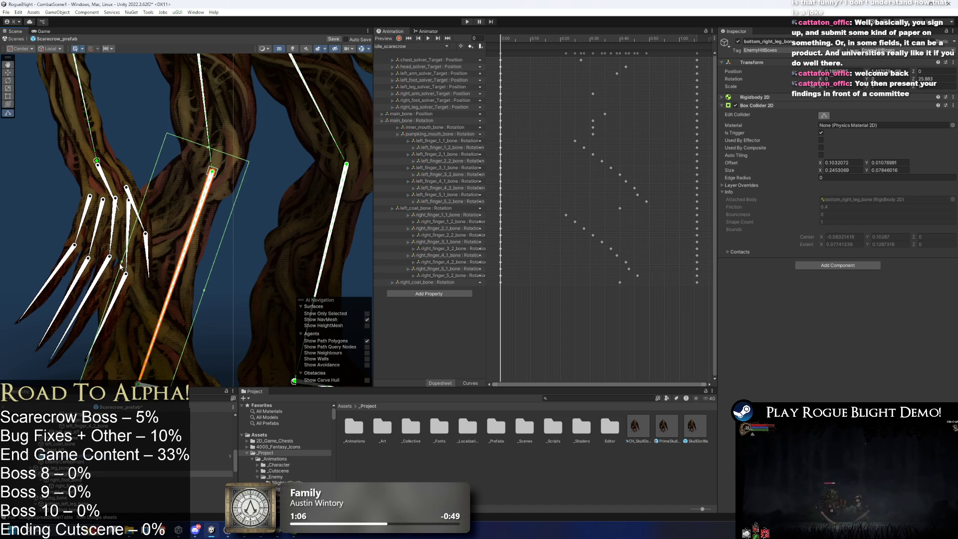
pyautogui.moveTo(121, 265); pyautogui.dragTo(111, 258)
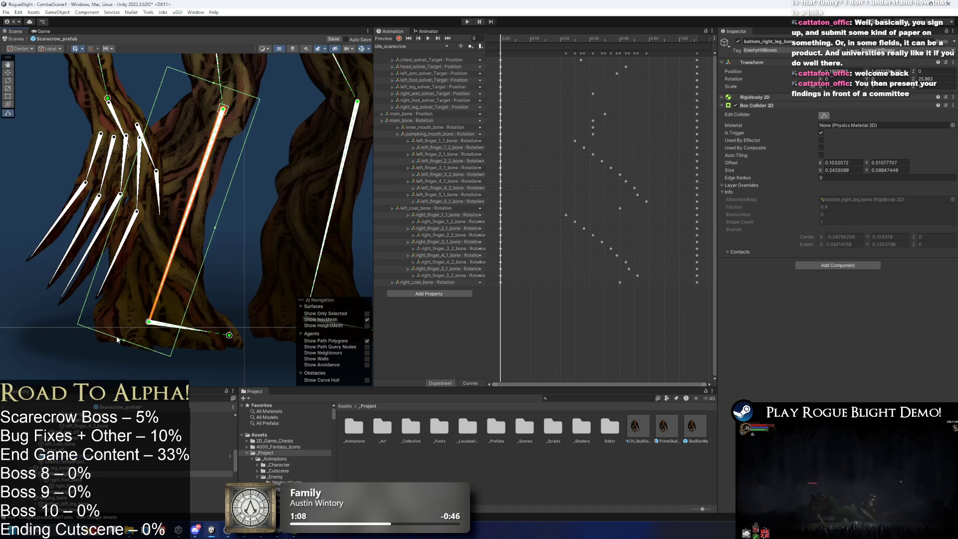
pyautogui.moveTo(124, 339); pyautogui.dragTo(126, 332)
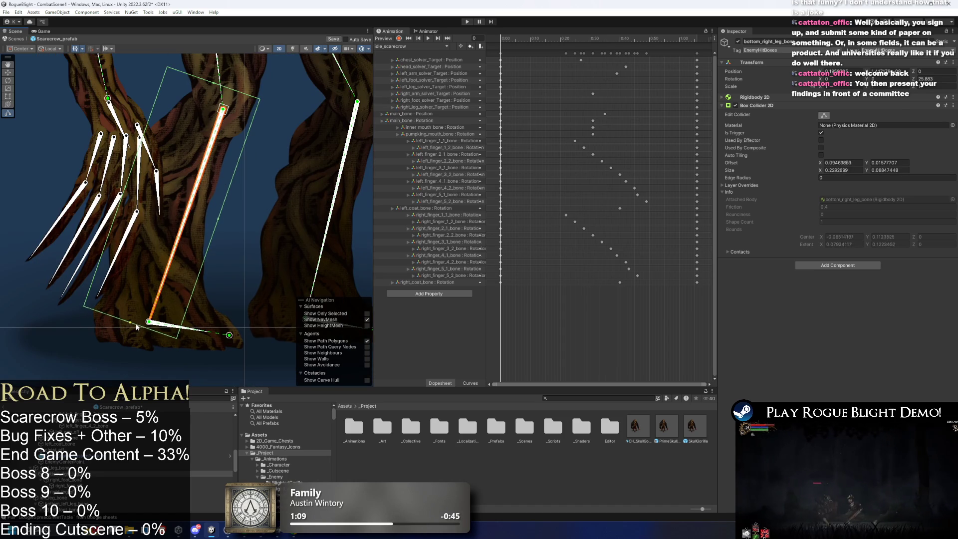
# - Fit the right_foot_bone collider around the right foot and toes
pyautogui.click(182, 327)
pyautogui.click(824, 115)
pyautogui.moveTo(145, 377); pyautogui.dragTo(150, 349)
pyautogui.moveTo(209, 321); pyautogui.dragTo(247, 323)
pyautogui.moveTo(180, 273); pyautogui.dragTo(175, 295)
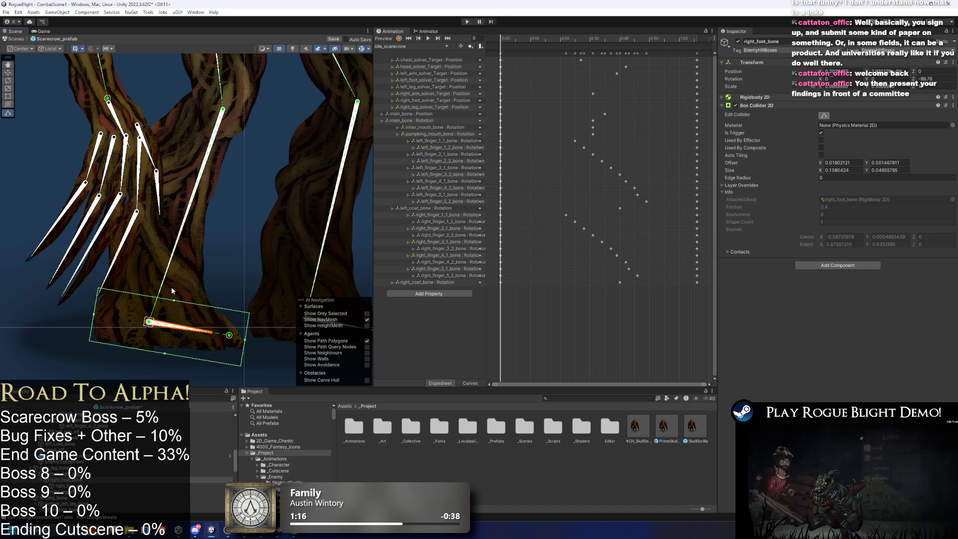
# - Fine-tune the right shin collider to about 0.227 by 0.085
pyautogui.click(165, 280)
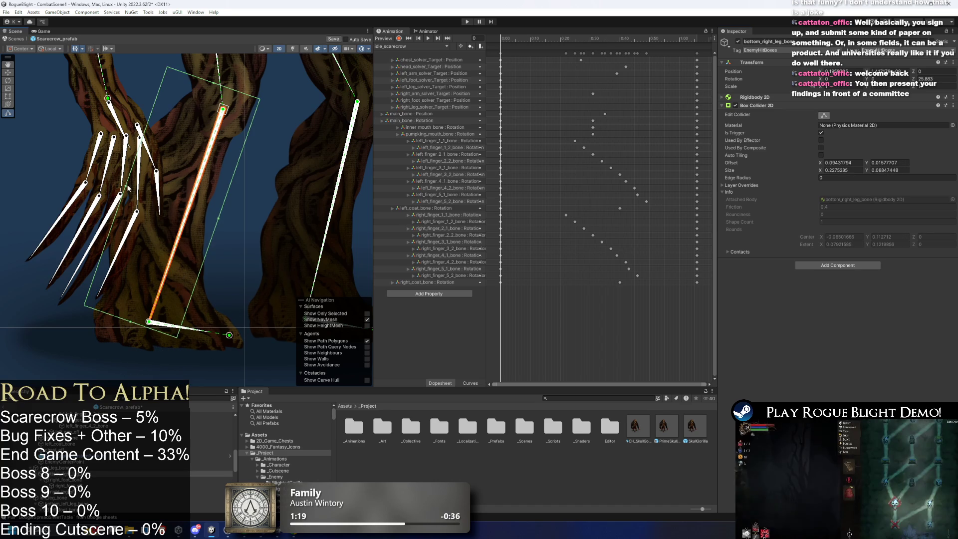
pyautogui.moveTo(127, 188); pyautogui.dragTo(128, 190)
pyautogui.moveTo(220, 219); pyautogui.dragTo(218, 220)
pyautogui.scroll(4, 200, 197)
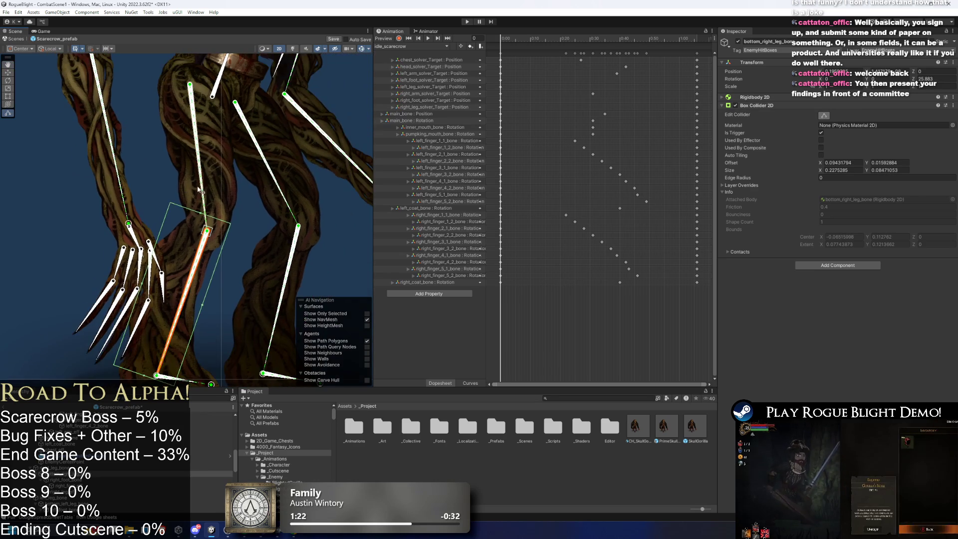
pyautogui.scroll(-3, 165, 197)
pyautogui.moveTo(127, 197); pyautogui.dragTo(146, 284)
# - Fit the right_arm_bone and bottom_right_arm_bone colliders along the upper arm and forearm
pyautogui.click(203, 132)
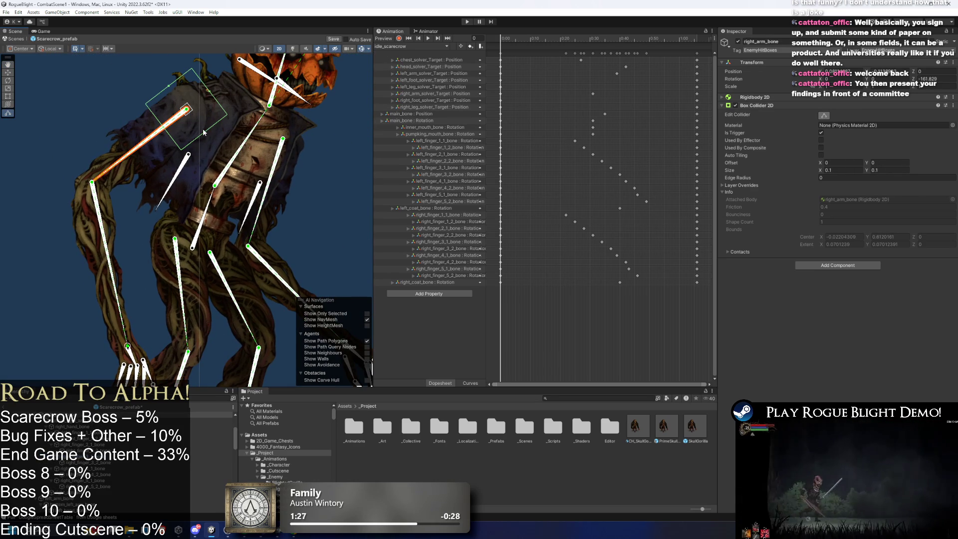
pyautogui.moveTo(203, 137)
pyautogui.mouseDown()
pyautogui.moveTo(208, 148)
pyautogui.moveTo(206, 102)
pyautogui.mouseUp()
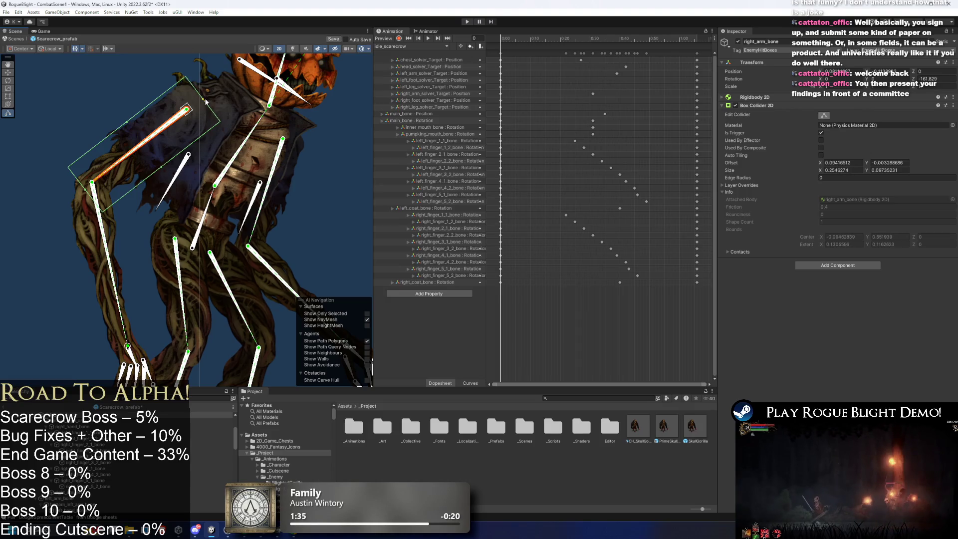
pyautogui.moveTo(80, 183)
pyautogui.mouseDown()
pyautogui.moveTo(88, 192)
pyautogui.moveTo(160, 176)
pyautogui.moveTo(152, 173)
pyautogui.mouseUp()
pyautogui.click(91, 192)
pyautogui.click(119, 188)
pyautogui.moveTo(115, 211)
pyautogui.mouseDown()
pyautogui.moveTo(170, 208)
pyautogui.moveTo(122, 249)
pyautogui.moveTo(80, 260)
pyautogui.mouseUp()
pyautogui.moveTo(78, 155); pyautogui.dragTo(82, 176)
pyautogui.scroll(5, 120, 369)
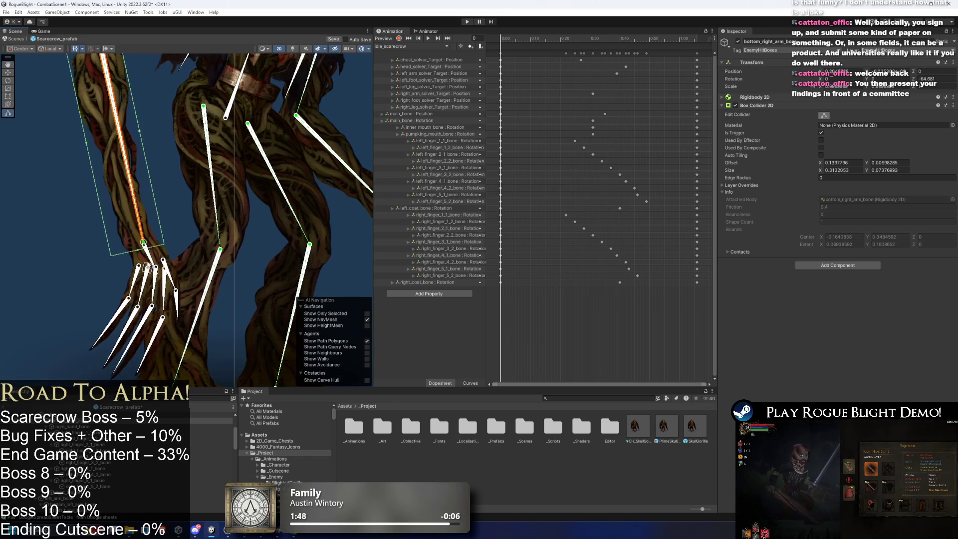
# - Enable Edit Collider on right_hand_bone and pull its box edges in around the hand
pyautogui.click(144, 242)
pyautogui.click(823, 116)
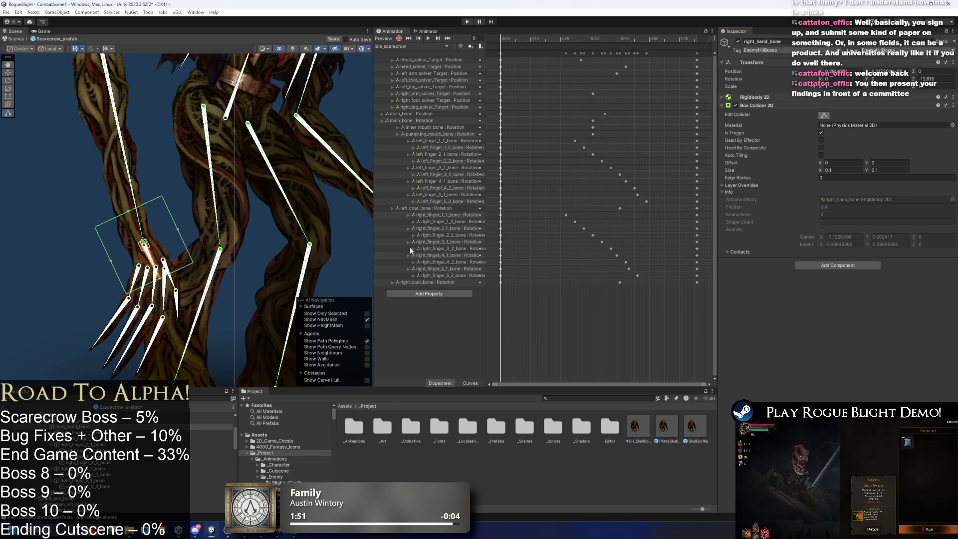
pyautogui.moveTo(181, 231); pyautogui.dragTo(166, 238)
pyautogui.scroll(3, 132, 284)
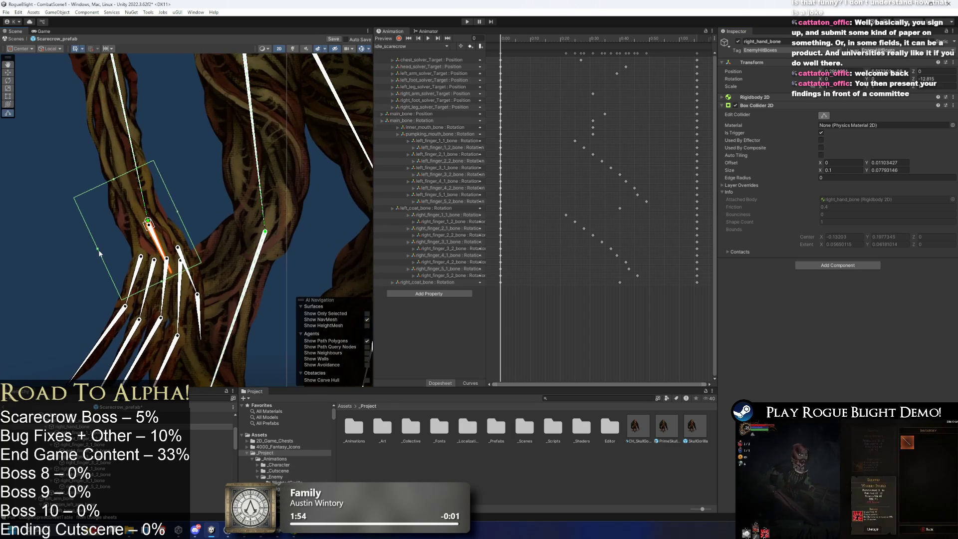
pyautogui.moveTo(109, 249); pyautogui.dragTo(131, 247)
pyautogui.moveTo(175, 278); pyautogui.dragTo(182, 291)
pyautogui.moveTo(126, 177); pyautogui.dragTo(143, 215)
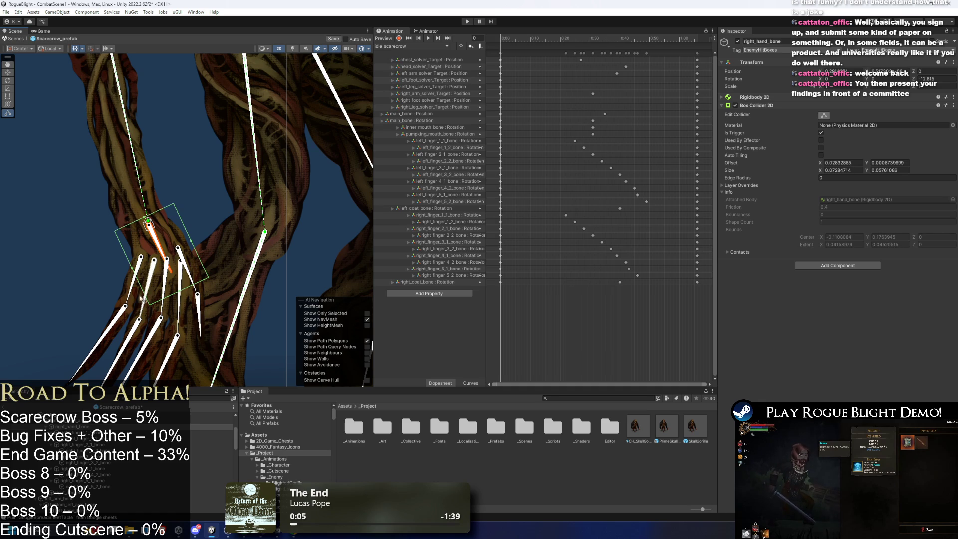
# - Extend the hand collider over the fingers and claws, settling near 0.090 by 0.052
pyautogui.moveTo(178, 289); pyautogui.dragTo(186, 237)
pyautogui.scroll(1, 187, 241)
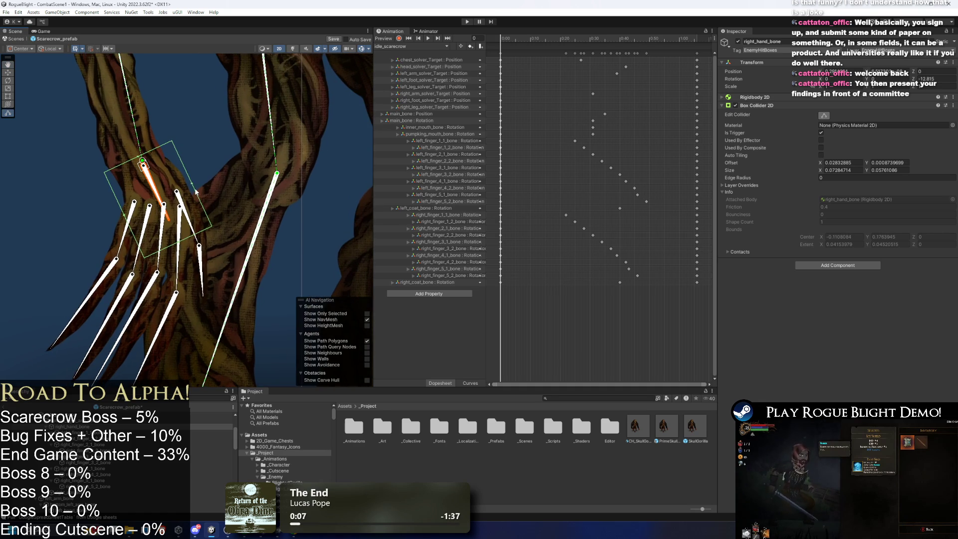
pyautogui.moveTo(192, 184); pyautogui.dragTo(228, 173)
pyautogui.moveTo(221, 226)
pyautogui.mouseDown()
pyautogui.moveTo(210, 244)
pyautogui.moveTo(216, 262)
pyautogui.mouseUp()
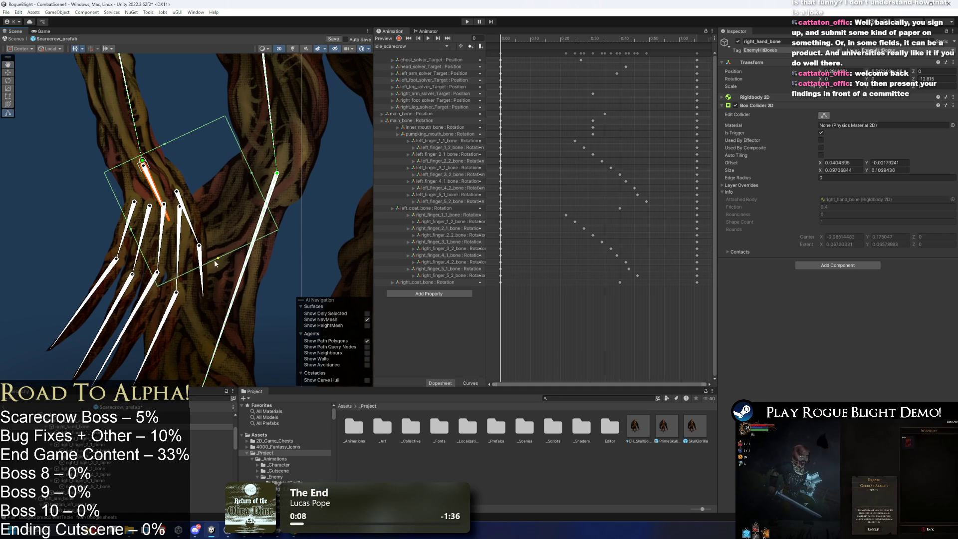
pyautogui.moveTo(259, 180)
pyautogui.mouseDown()
pyautogui.moveTo(193, 202)
pyautogui.moveTo(182, 266)
pyautogui.mouseUp()
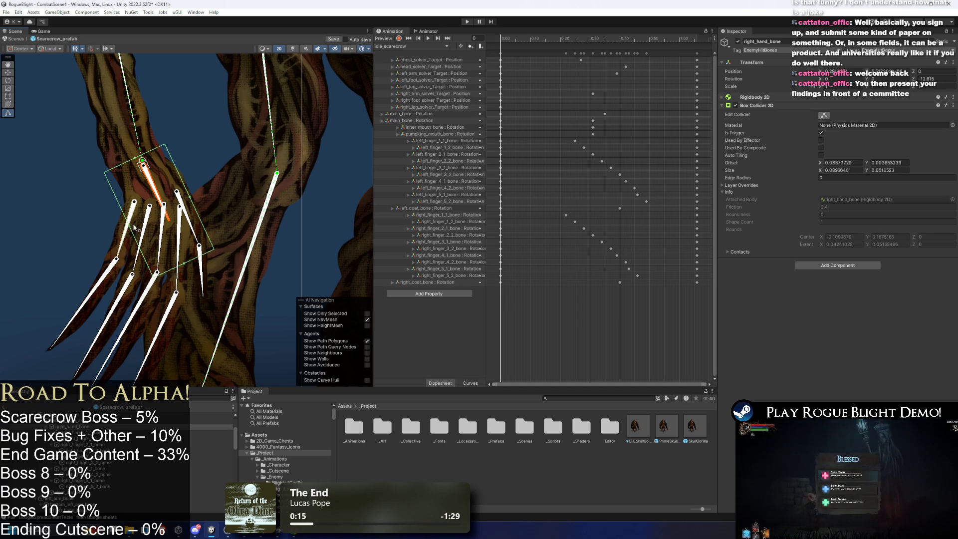
pyautogui.scroll(-10, 187, 180)
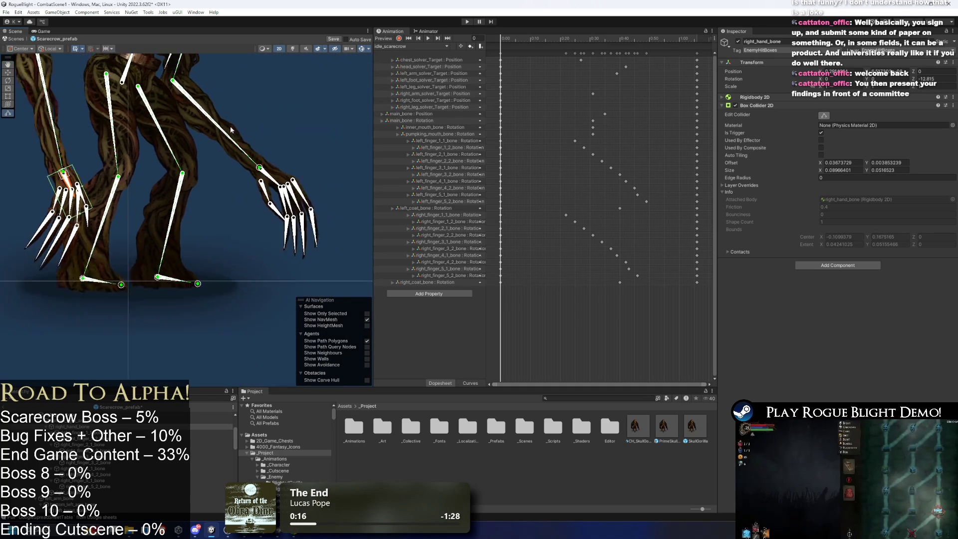
pyautogui.scroll(3, 269, 171)
pyautogui.click(171, 185)
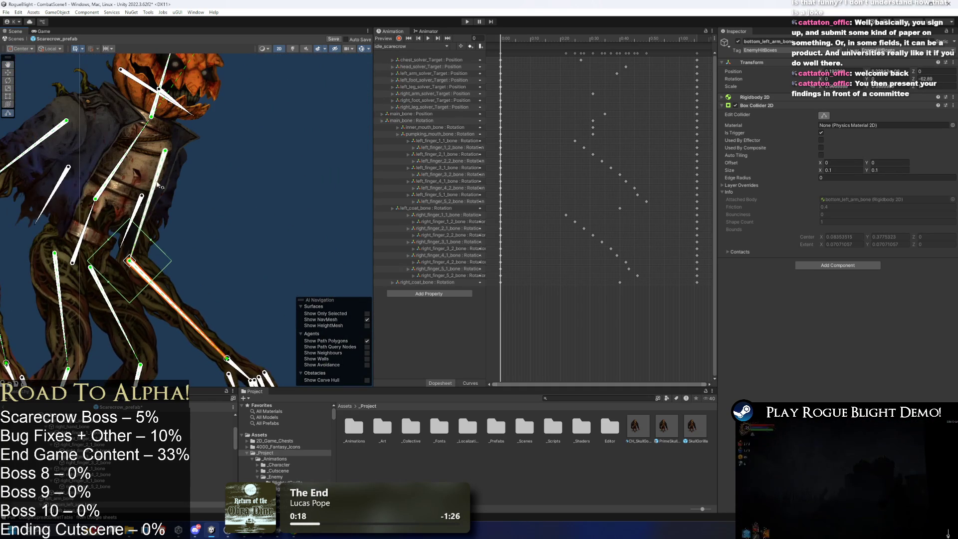
# - Fit the left upper arm collider along the arm, trimming its top and sides
pyautogui.scroll(1, 199, 166)
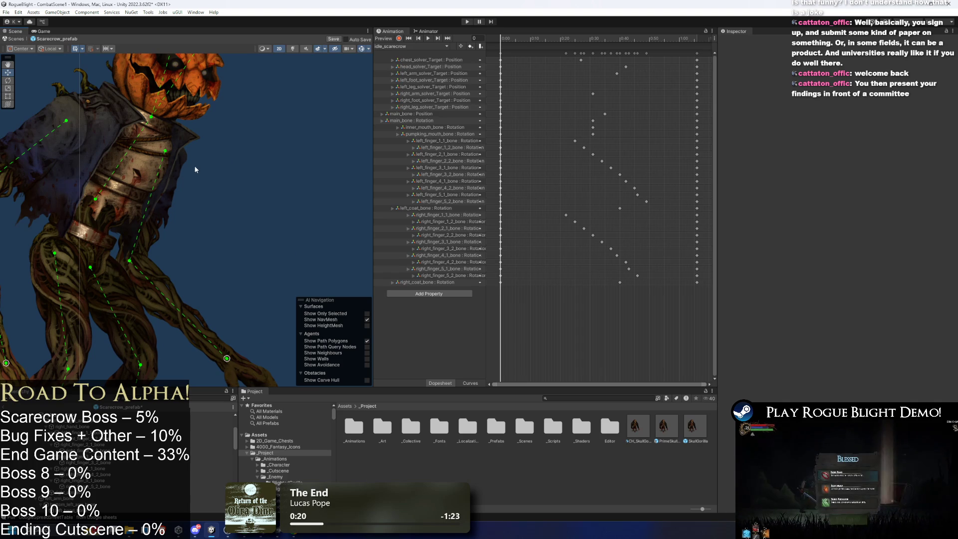
pyautogui.scroll(1, 193, 162)
pyautogui.moveTo(202, 158); pyautogui.dragTo(223, 174)
pyautogui.moveTo(163, 190)
pyautogui.mouseDown()
pyautogui.moveTo(99, 336)
pyautogui.moveTo(117, 332)
pyautogui.mouseUp()
pyautogui.moveTo(227, 243); pyautogui.dragTo(171, 214)
pyautogui.moveTo(171, 91); pyautogui.dragTo(158, 119)
pyautogui.moveTo(83, 207); pyautogui.dragTo(107, 205)
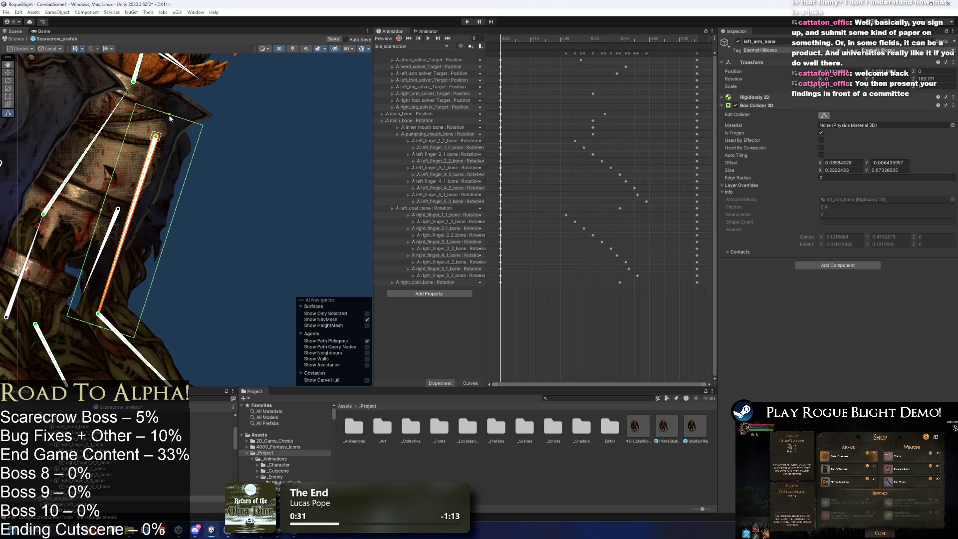
pyautogui.scroll(-3, 142, 116)
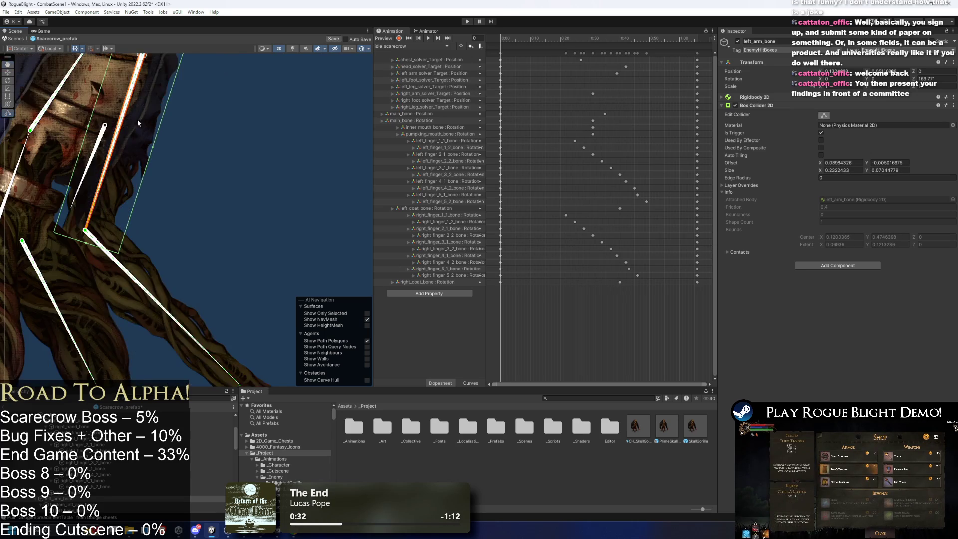
# - Stretch and thin the bottom_left_arm_bone collider to cover the left forearm
pyautogui.click(149, 287)
pyautogui.moveTo(170, 214)
pyautogui.mouseDown()
pyautogui.moveTo(180, 161)
pyautogui.moveTo(169, 133)
pyautogui.mouseUp()
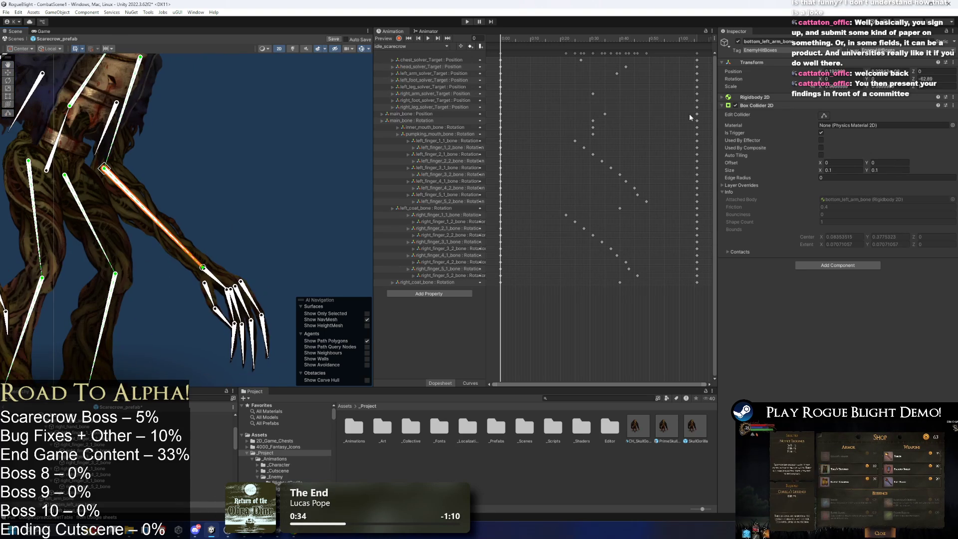
pyautogui.click(824, 116)
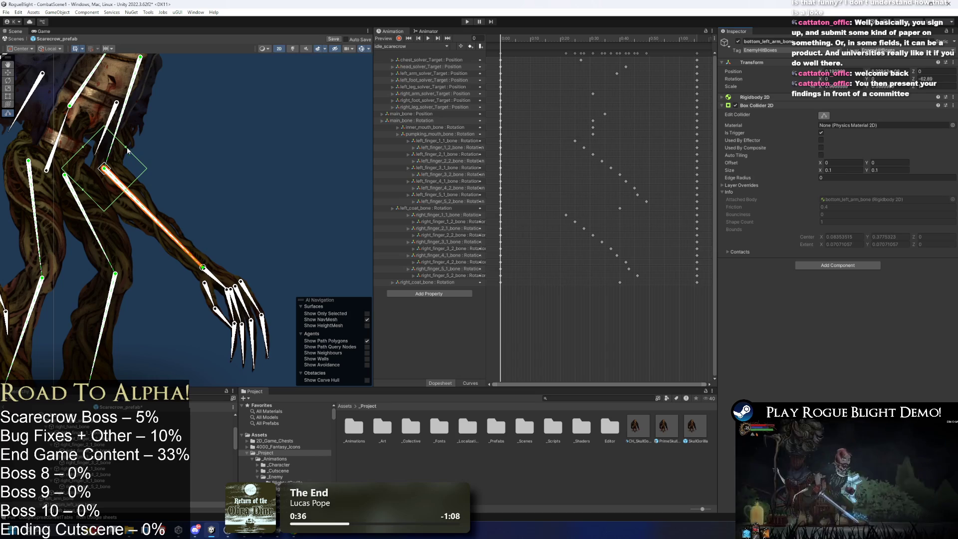
pyautogui.moveTo(144, 170); pyautogui.dragTo(174, 218)
pyautogui.moveTo(137, 189)
pyautogui.mouseDown()
pyautogui.moveTo(229, 269)
pyautogui.moveTo(224, 276)
pyautogui.mouseUp()
pyautogui.moveTo(182, 181); pyautogui.dragTo(157, 209)
pyautogui.moveTo(130, 238); pyautogui.dragTo(140, 240)
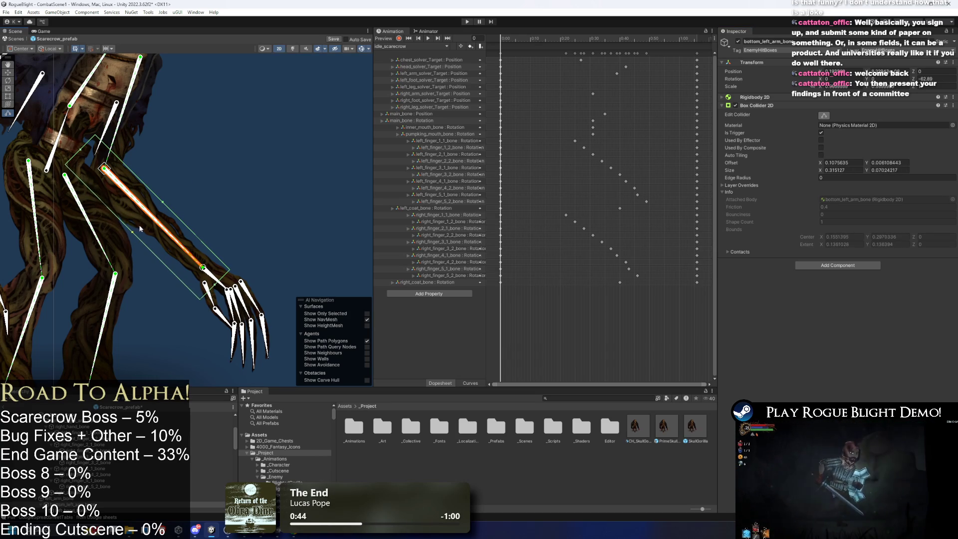
pyautogui.moveTo(81, 149); pyautogui.dragTo(93, 166)
pyautogui.scroll(5, 150, 225)
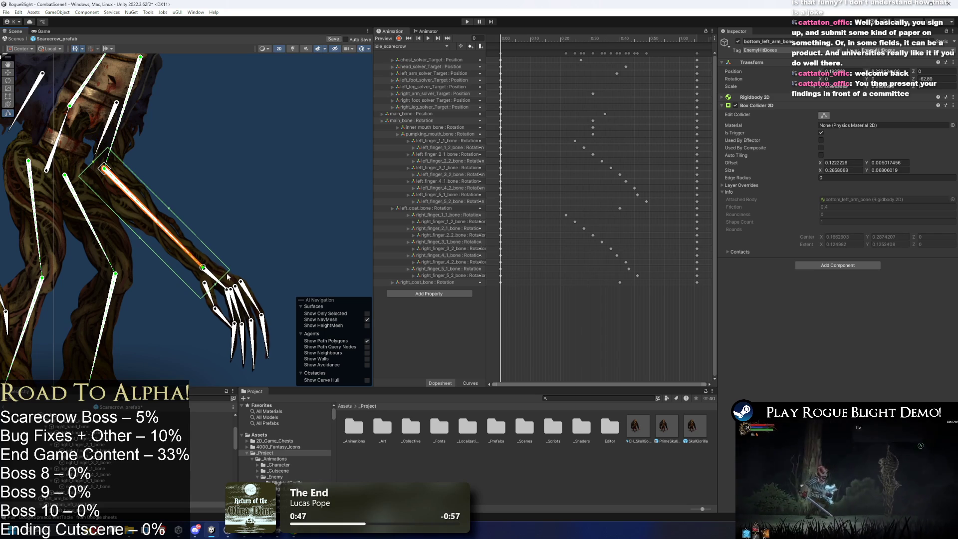
pyautogui.scroll(-2, 222, 279)
# - Tighten the left_hand_bone collider around the hand to about 0.100 by 0.059
pyautogui.click(222, 279)
pyautogui.moveTo(227, 239); pyautogui.dragTo(212, 256)
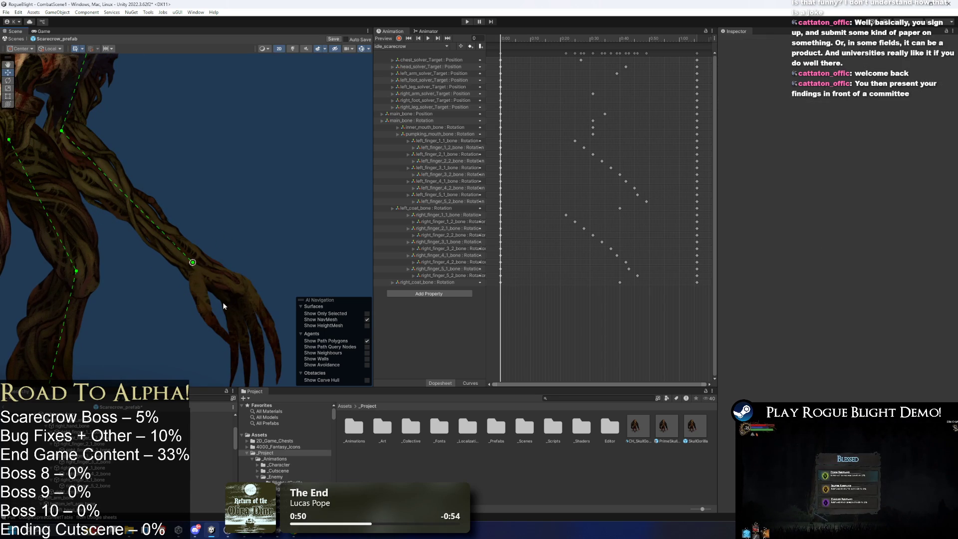
pyautogui.moveTo(221, 302); pyautogui.dragTo(239, 311)
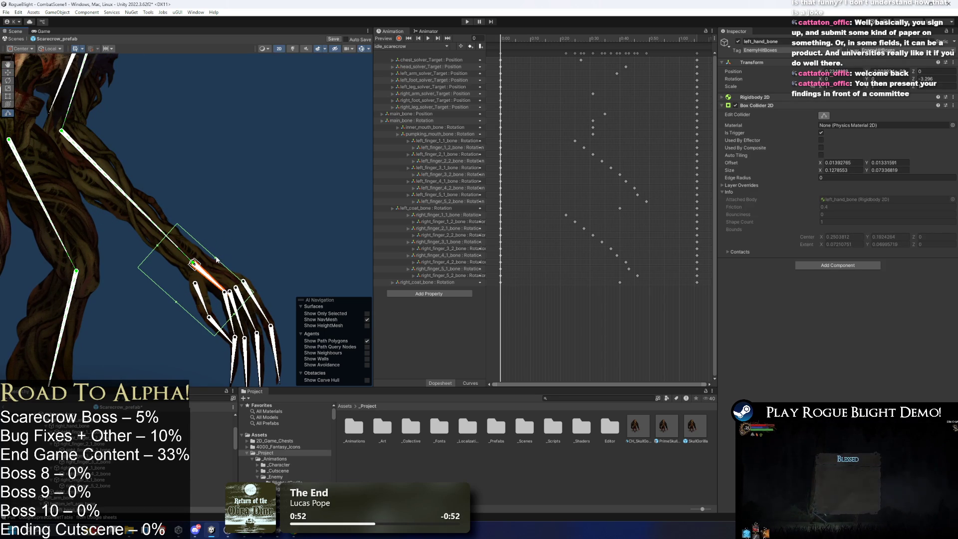
pyautogui.moveTo(160, 247); pyautogui.dragTo(177, 261)
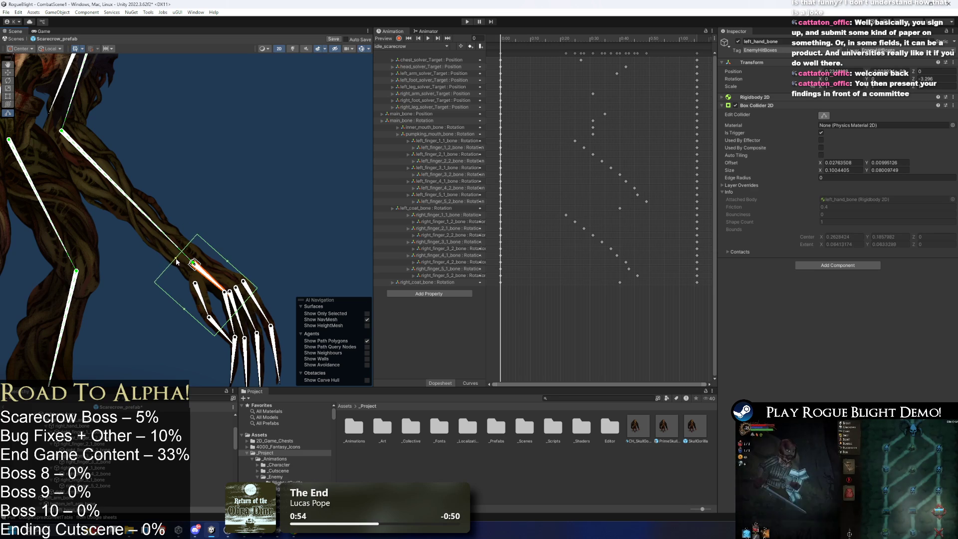
pyautogui.moveTo(188, 311); pyautogui.dragTo(199, 299)
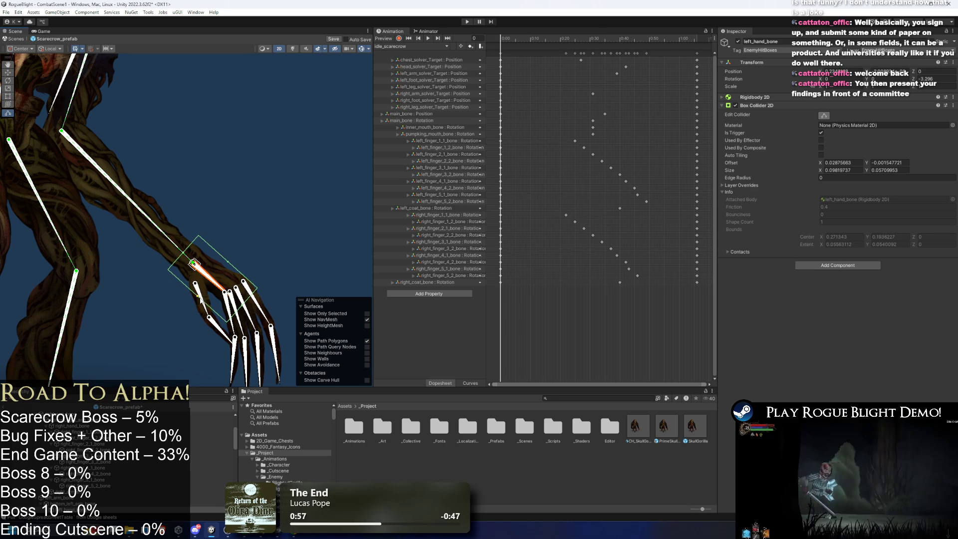
pyautogui.moveTo(227, 262); pyautogui.dragTo(229, 266)
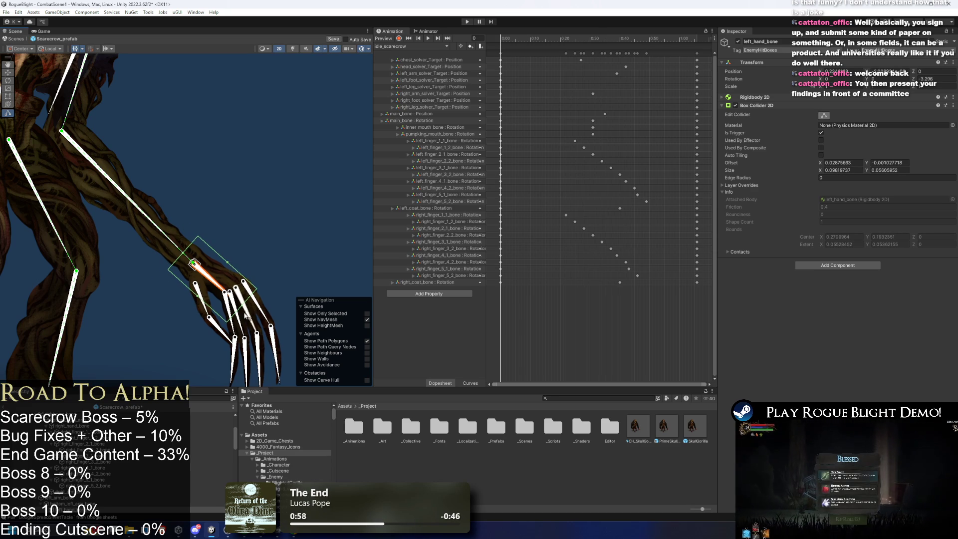
pyautogui.moveTo(204, 295)
pyautogui.mouseDown()
pyautogui.moveTo(193, 303)
pyautogui.moveTo(249, 318)
pyautogui.mouseUp()
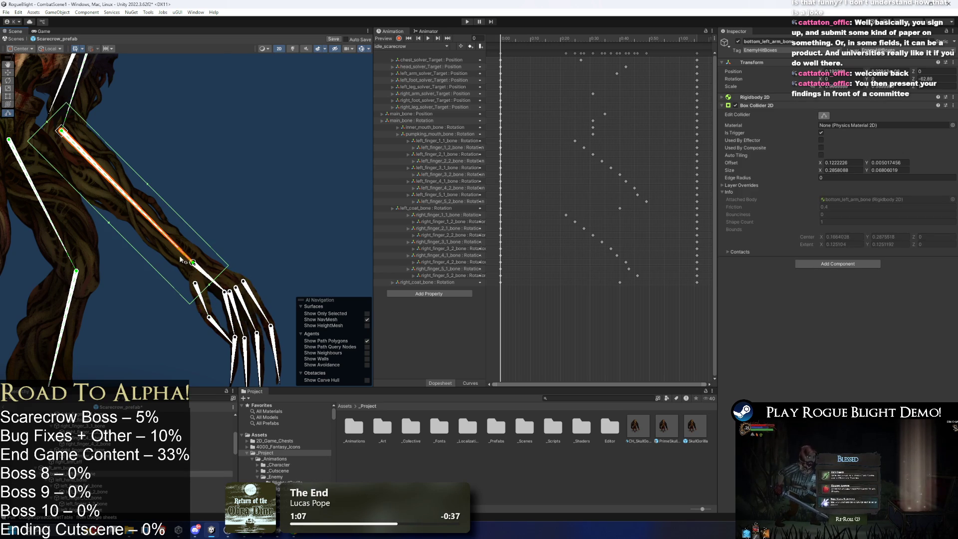
pyautogui.moveTo(181, 260); pyautogui.dragTo(186, 263)
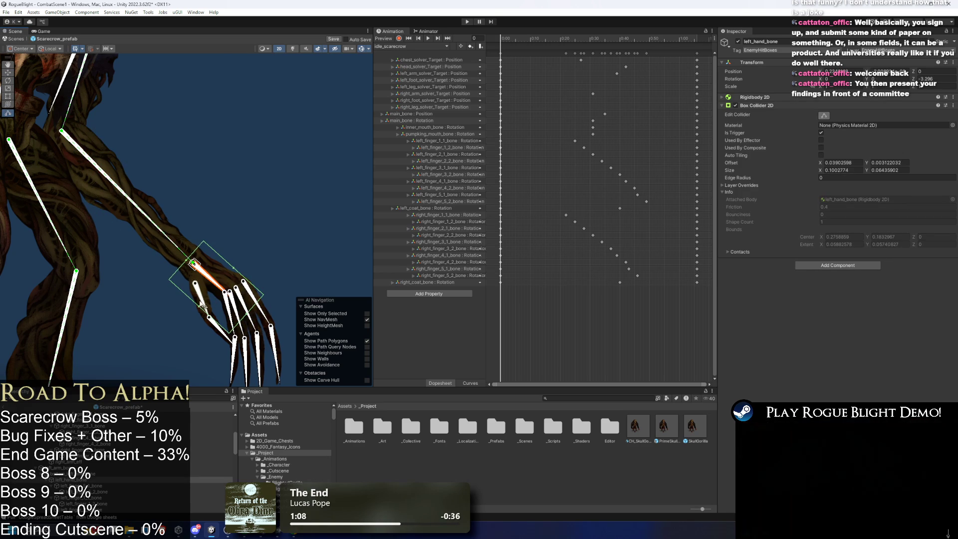
pyautogui.moveTo(199, 306); pyautogui.dragTo(204, 302)
# - Select the right_coat_bone and then the chest bone to check their colliders
pyautogui.scroll(-8, 186, 225)
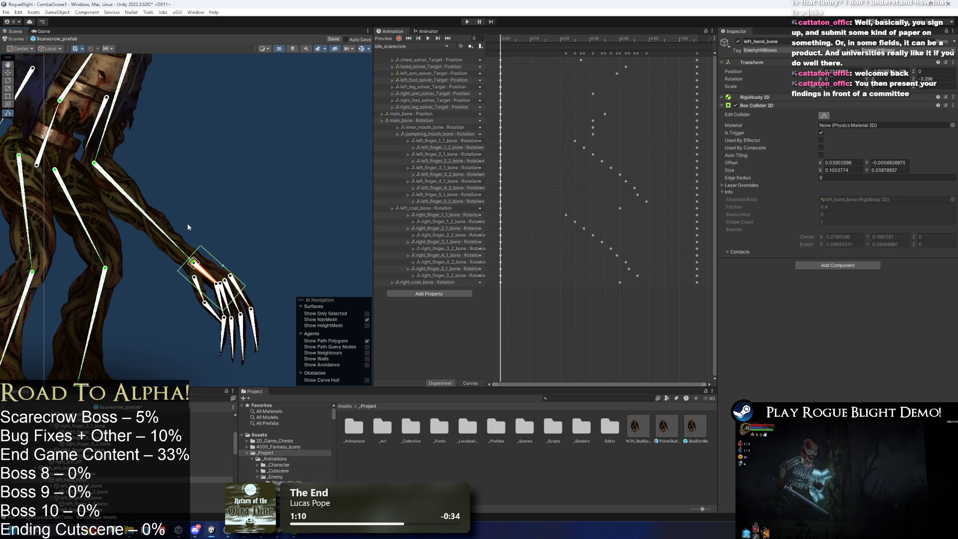
pyautogui.click(182, 194)
pyautogui.click(101, 228)
pyautogui.click(105, 124)
pyautogui.click(148, 117)
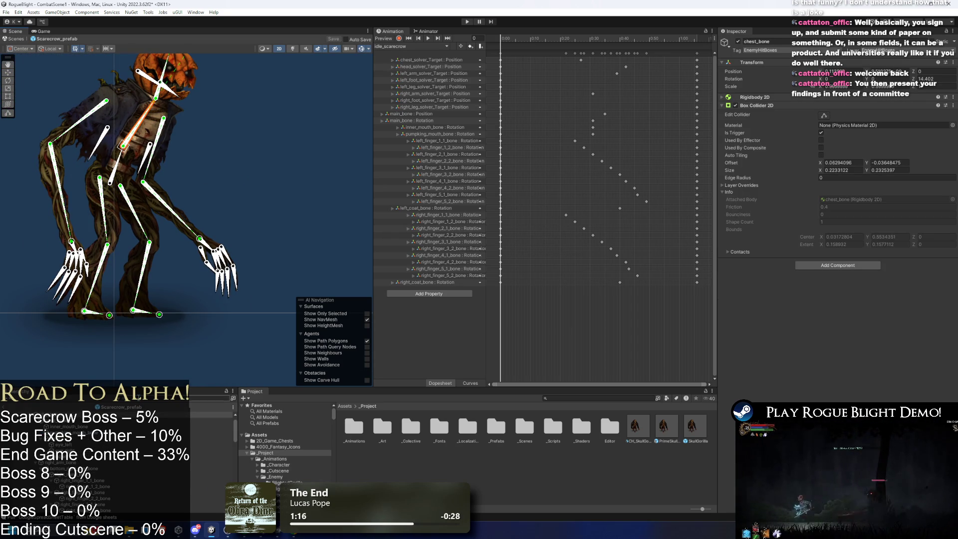
# - Filter the Hierarchy for 'main', select all bones and show their colliders for editing
pyautogui.write('main')
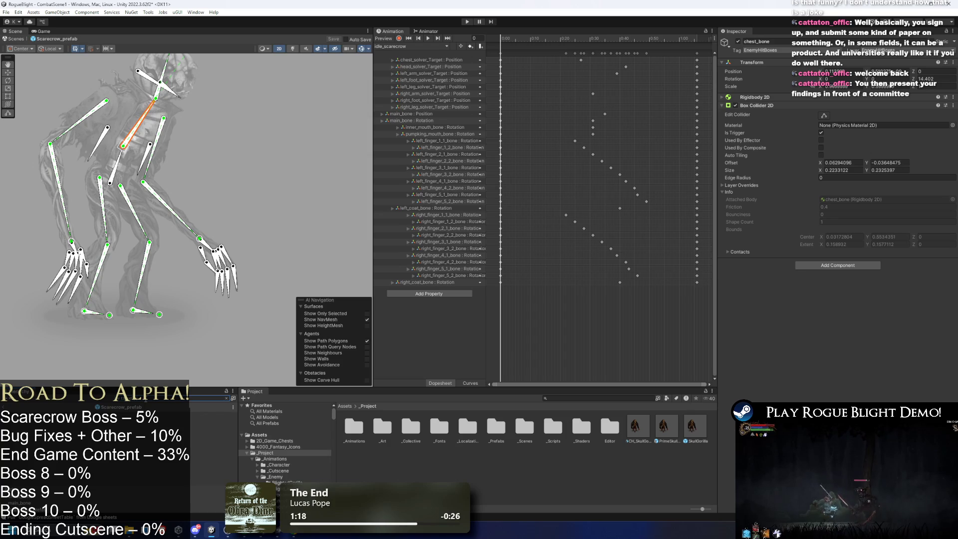
pyautogui.click(209, 439)
pyautogui.keyDown('shift'); pyautogui.click(209, 490); pyautogui.keyUp('shift')
pyautogui.click(824, 108)
pyautogui.scroll(3, 181, 162)
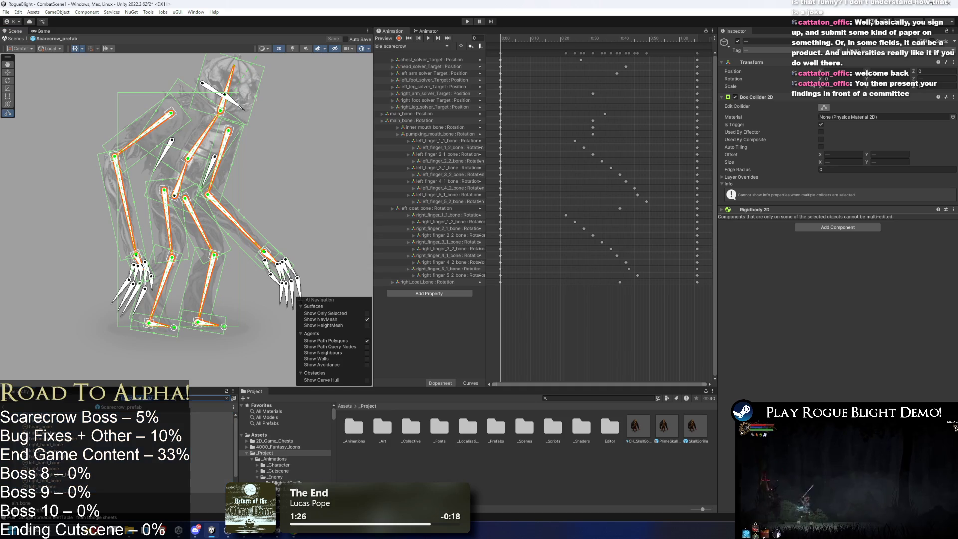
pyautogui.click(226, 397)
# - Frame the scarecrow to review all colliders, then select the right hand's rear finger piece
pyautogui.moveTo(294, 209); pyautogui.dragTo(285, 225)
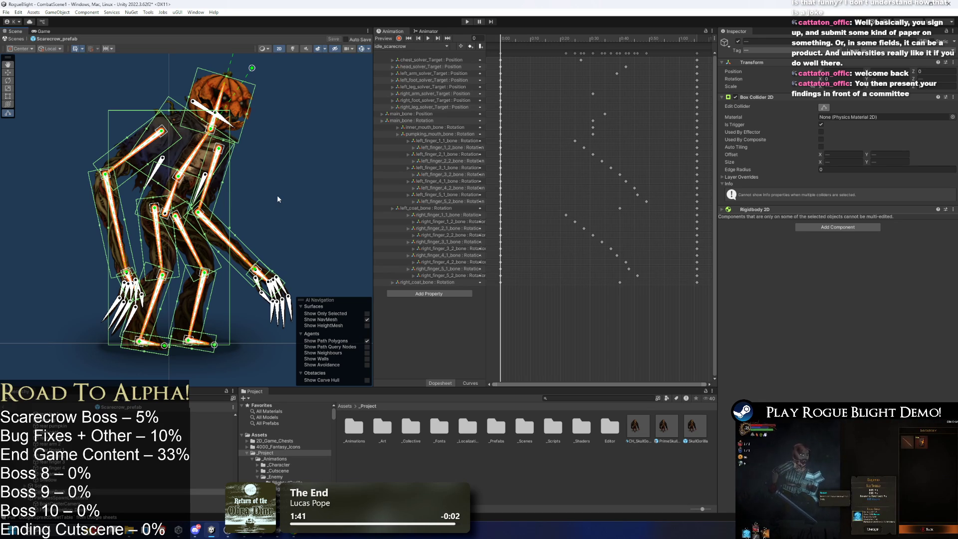
pyautogui.scroll(3, 140, 291)
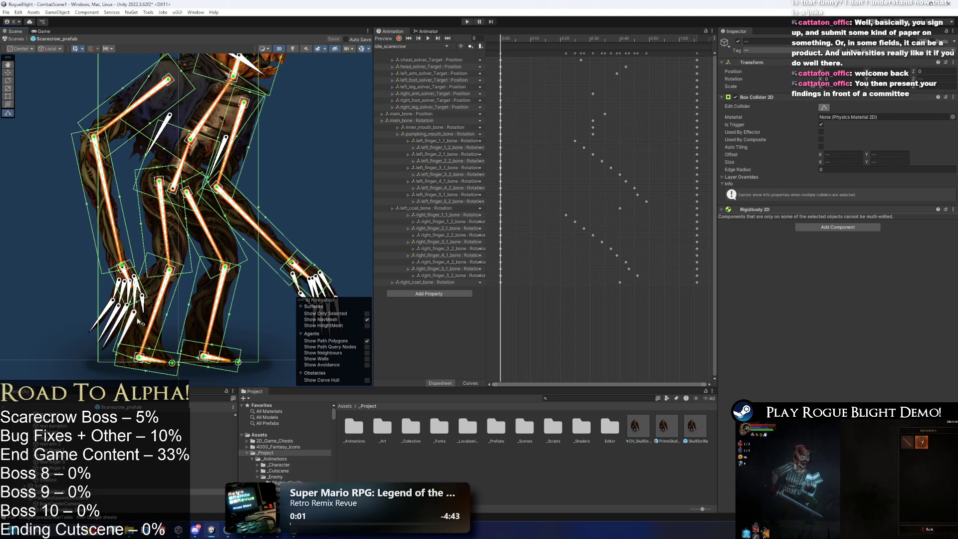
pyautogui.scroll(-2, 133, 325)
pyautogui.scroll(2, 273, 248)
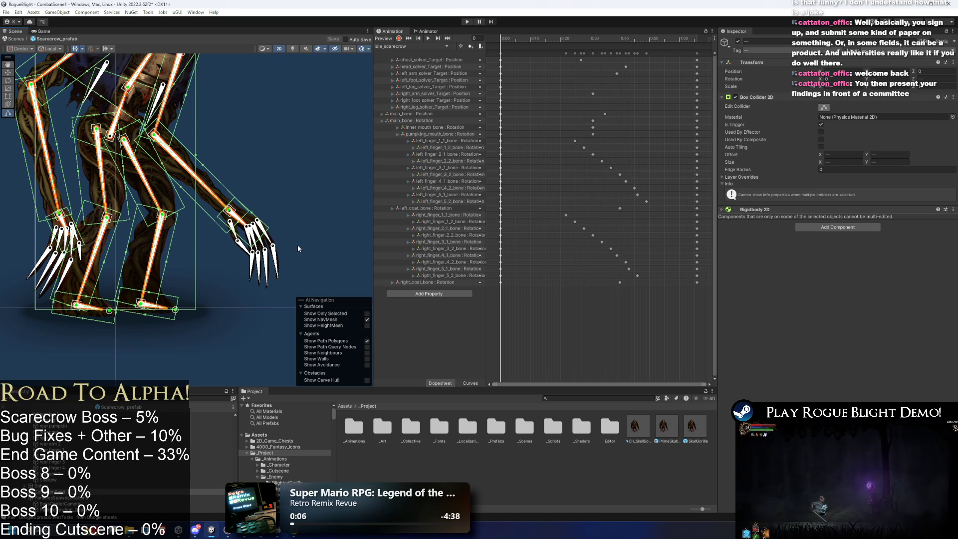
pyautogui.click(304, 224)
pyautogui.click(270, 238)
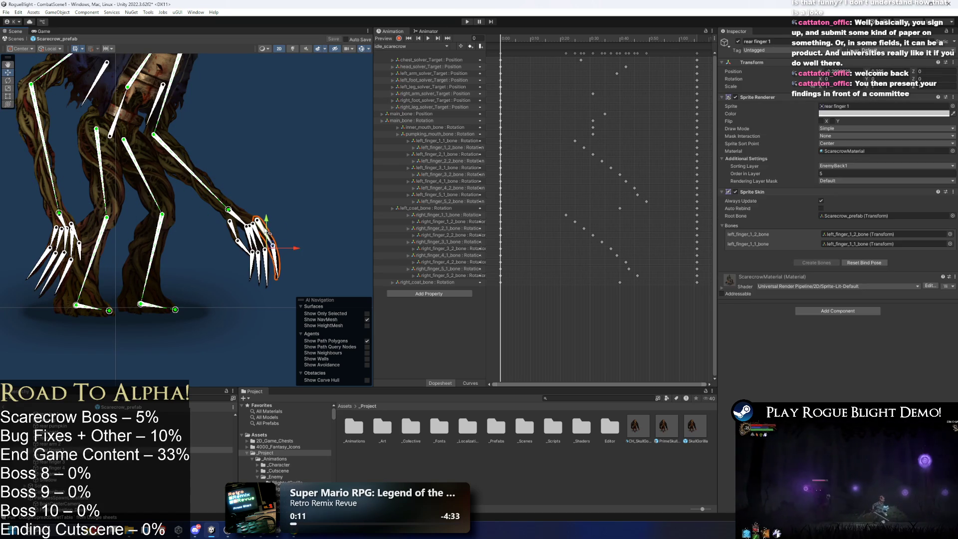
# - Select the finger bones on both hands and frame them in view
pyautogui.click(272, 239)
pyautogui.scroll(2, 272, 238)
pyautogui.keyDown('shift'); pyautogui.click(247, 282); pyautogui.keyUp('shift')
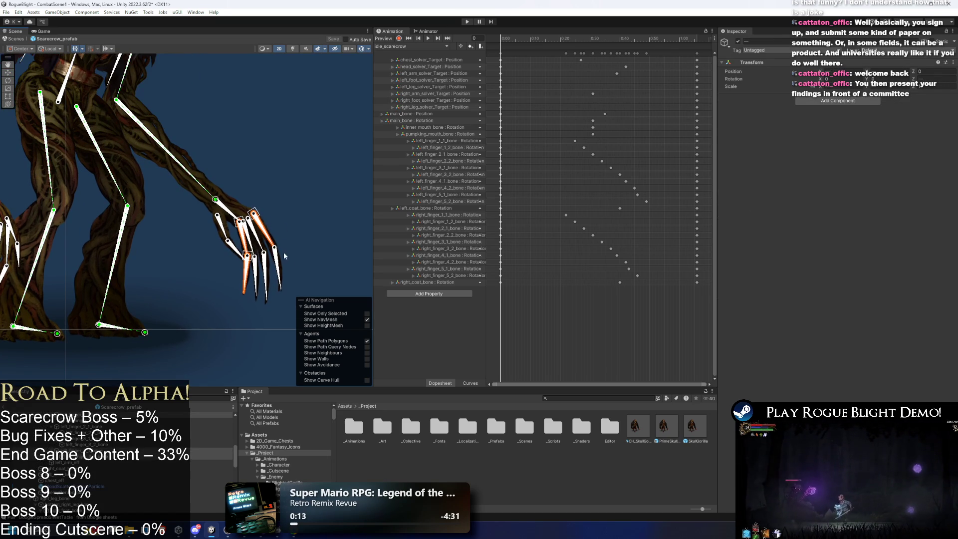
pyautogui.moveTo(20, 250); pyautogui.dragTo(172, 238)
pyautogui.click(130, 237)
pyautogui.keyDown('shift'); pyautogui.click(129, 243); pyautogui.keyUp('shift')
pyautogui.keyDown('shift'); pyautogui.click(148, 244); pyautogui.keyUp('shift')
pyautogui.keyDown('shift'); pyautogui.click(155, 260); pyautogui.keyUp('shift')
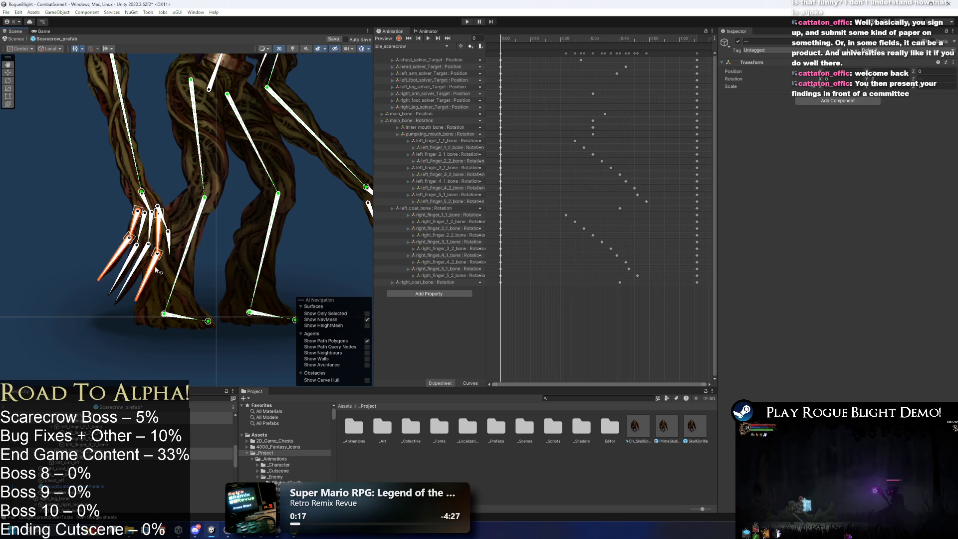
pyautogui.press('f')
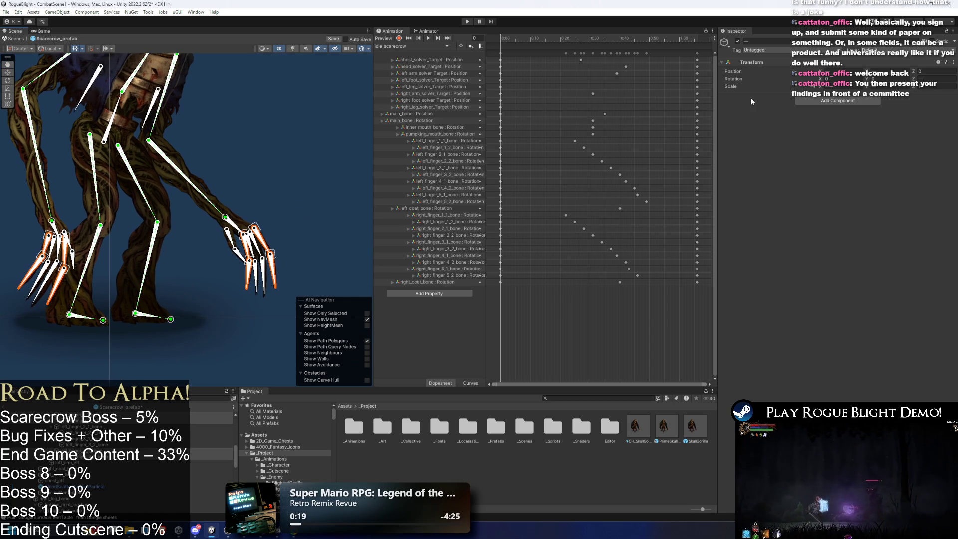
# - Add a Box Collider 2D and set Tag and Layer to EnemyHitBoxes, this object only
pyautogui.click(820, 100)
pyautogui.press('Return')
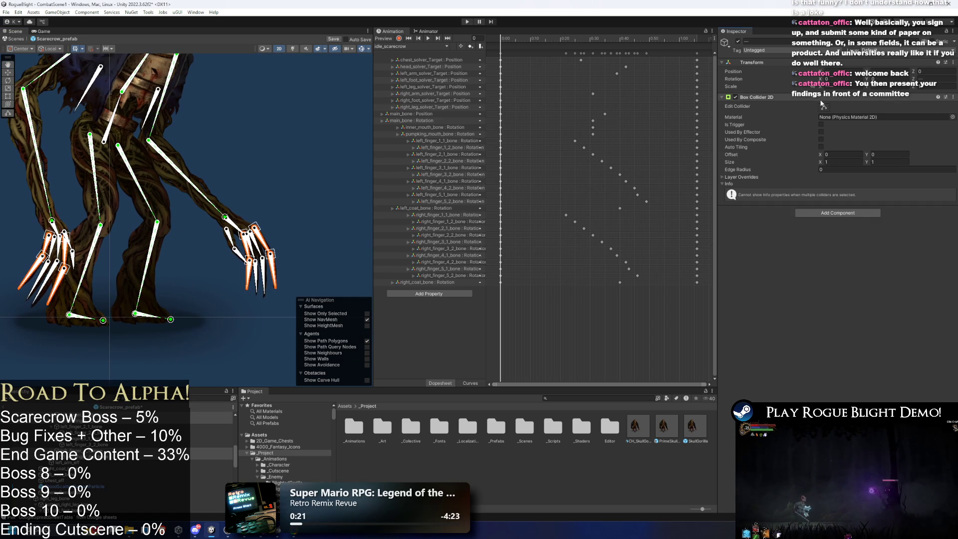
pyautogui.click(785, 50)
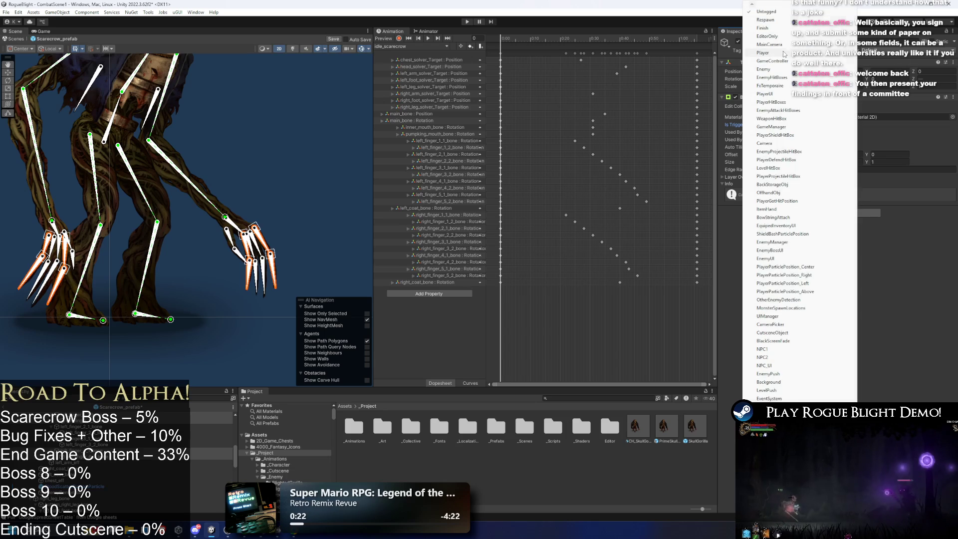
pyautogui.press('Return')
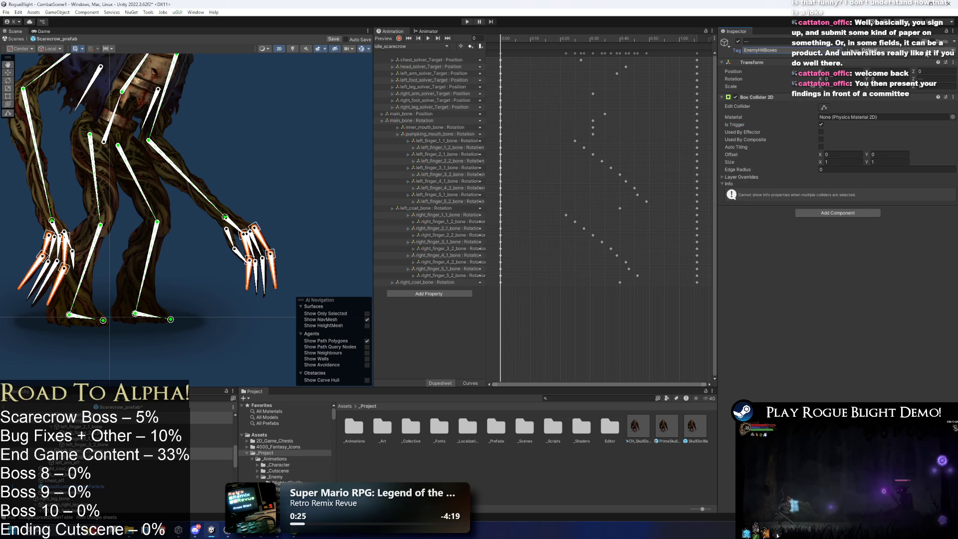
pyautogui.click(927, 52)
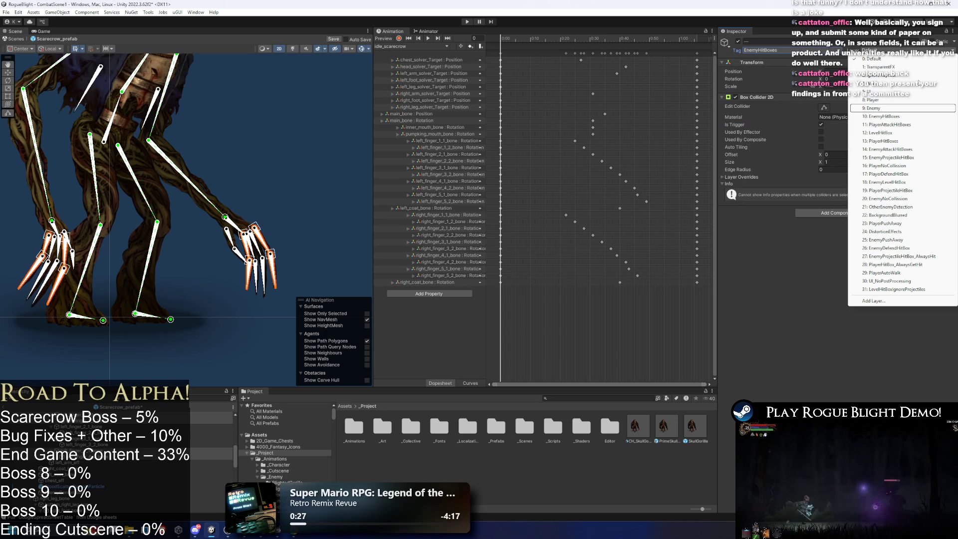
pyautogui.click(884, 116)
pyautogui.click(492, 278)
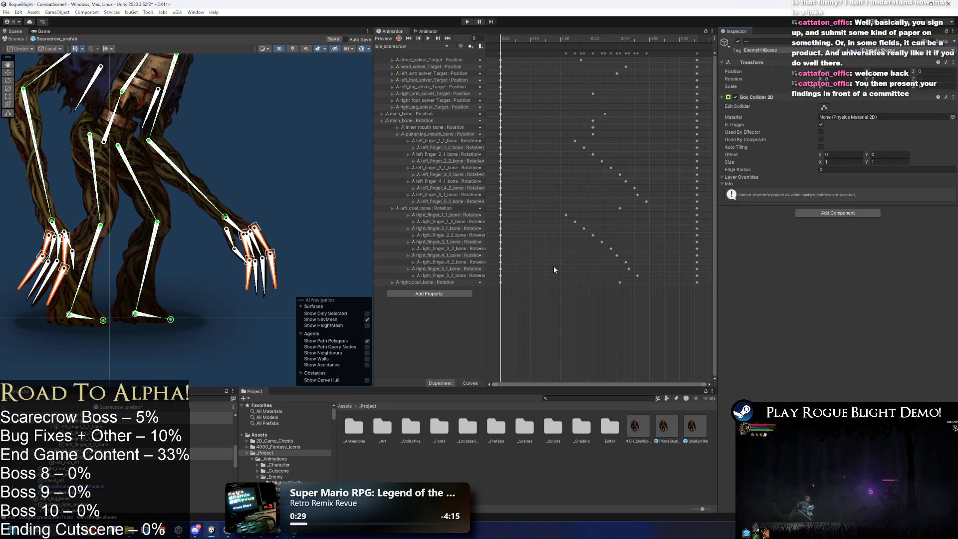
# - Add a Rigidbody 2D to the selected finger bones
pyautogui.click(825, 211)
pyautogui.write('rigidbody 2d')
pyautogui.press('Return')
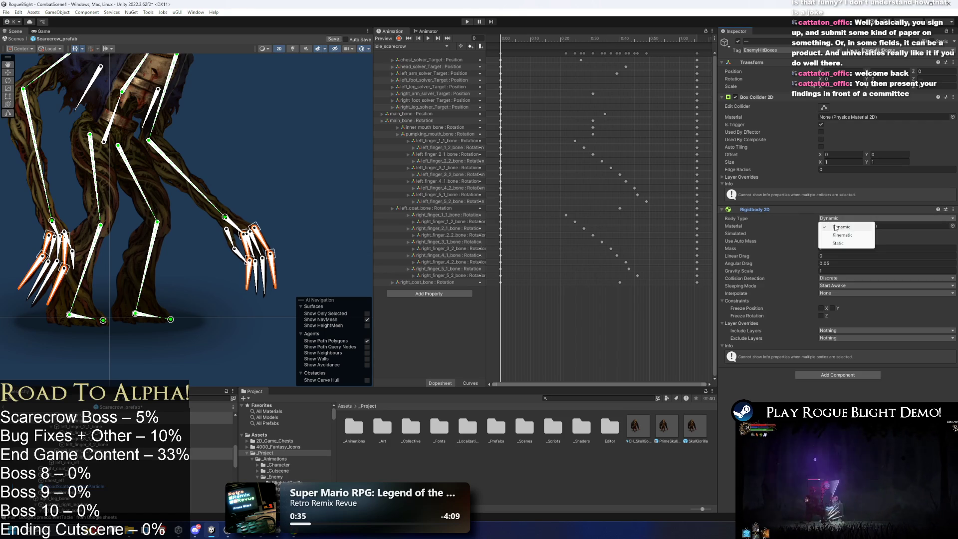
# - Set the finger colliders' size to 0.1 by 0.01
pyautogui.click(823, 108)
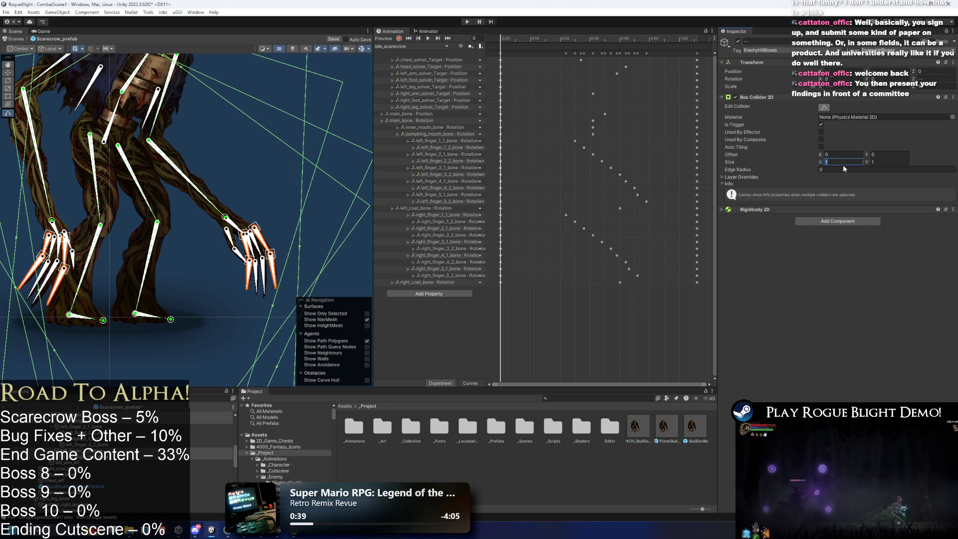
pyautogui.write('0.2')
pyautogui.press('Tab')
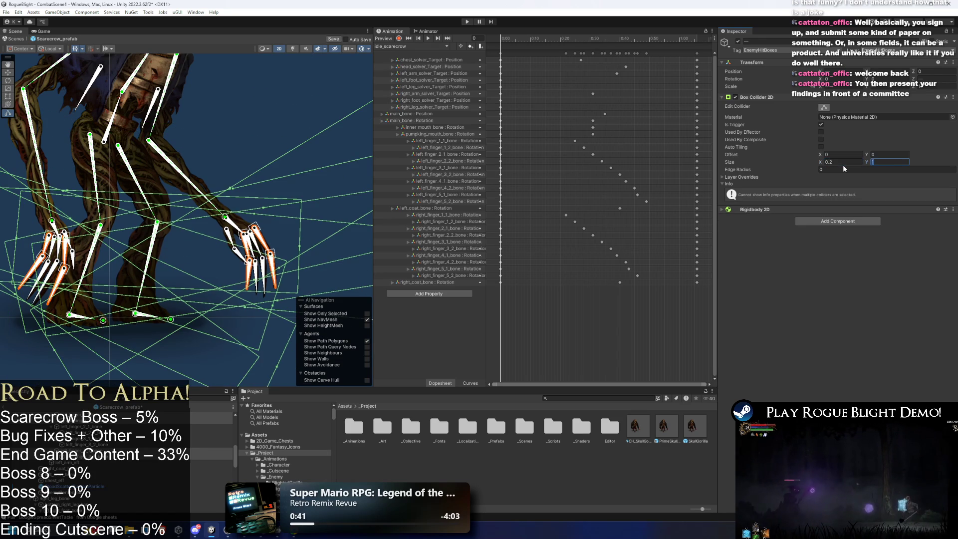
pyautogui.write('0.01')
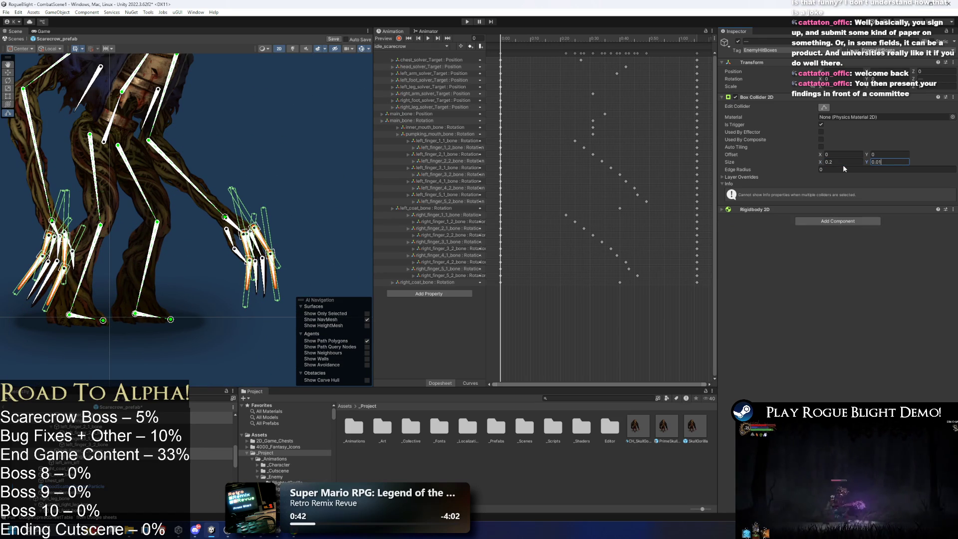
pyautogui.click(840, 162)
pyautogui.write('0.')
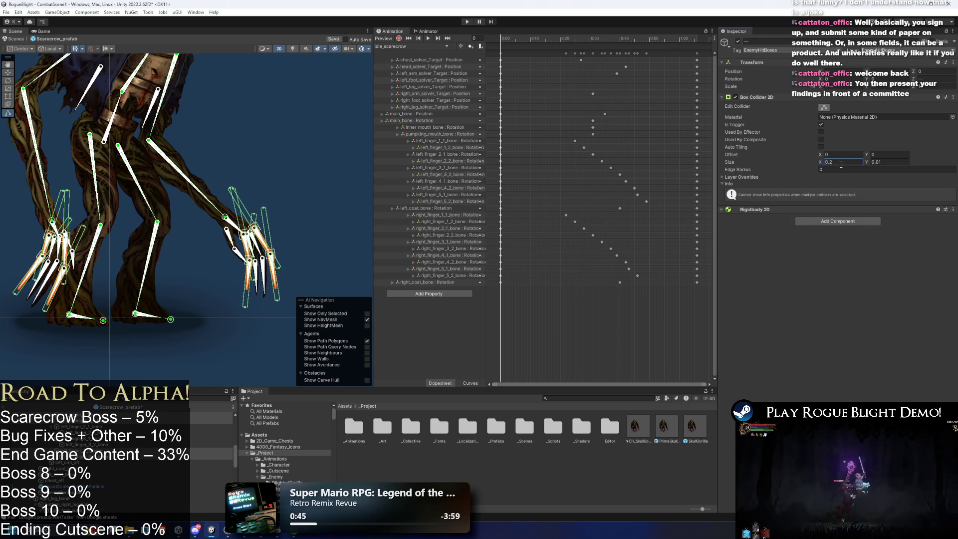
pyautogui.write('1')
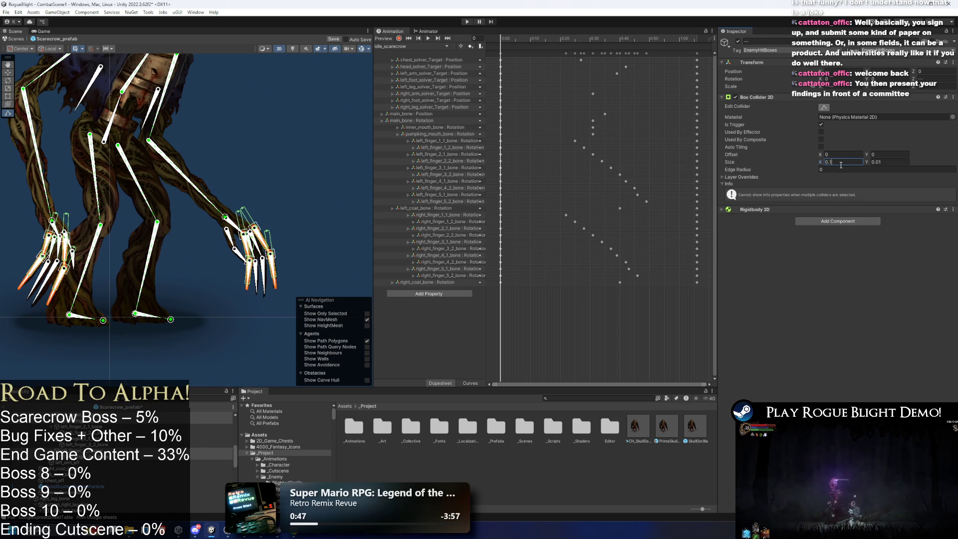
pyautogui.scroll(2, 155, 341)
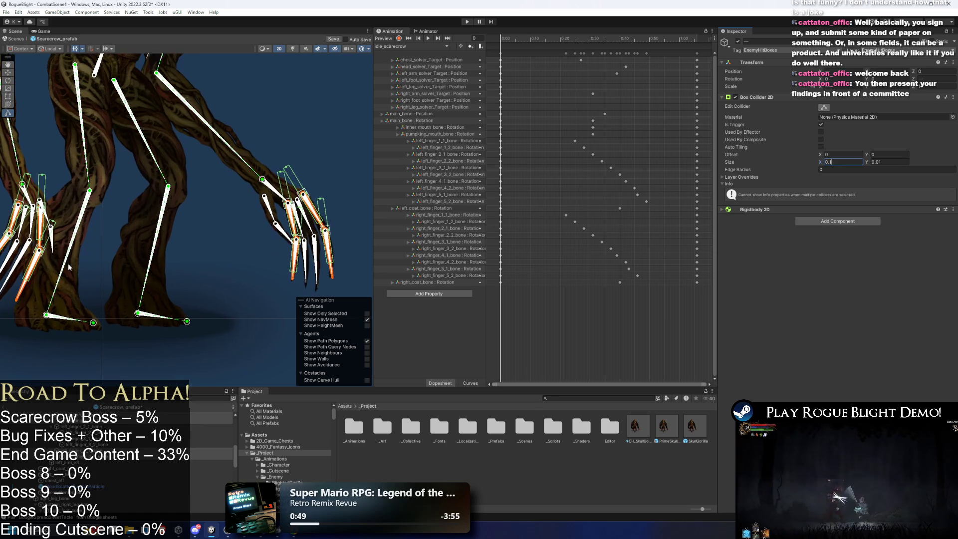
# - Edit the finger colliders' offset values, clearing them back toward 0, 0
pyautogui.click(874, 154)
pyautogui.write('0.08')
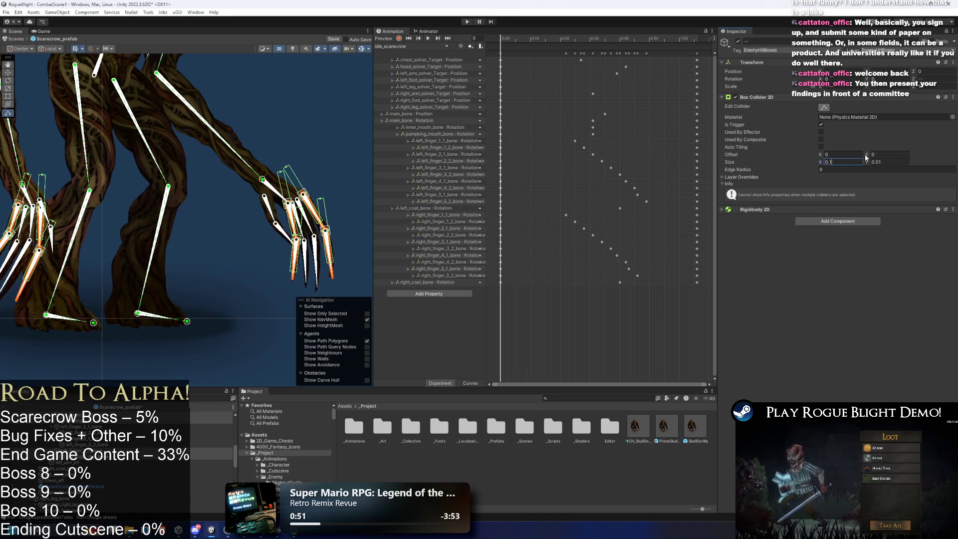
pyautogui.click(826, 155)
pyautogui.write('0.27')
pyautogui.press('BackSpace')
pyautogui.press('BackSpace')
pyautogui.press('BackSpace')
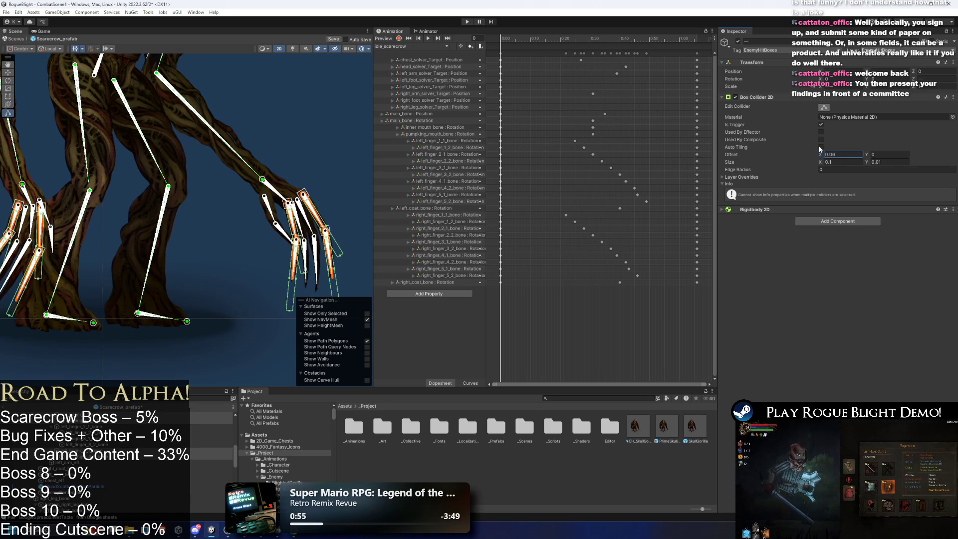
pyautogui.press('BackSpace')
pyautogui.press('BackSpace')
pyautogui.write('28')
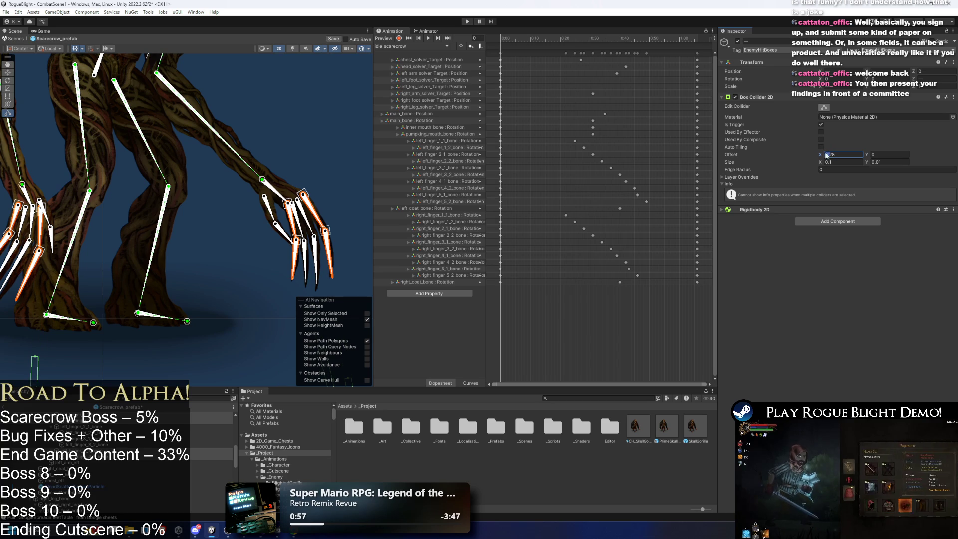
pyautogui.press('BackSpace')
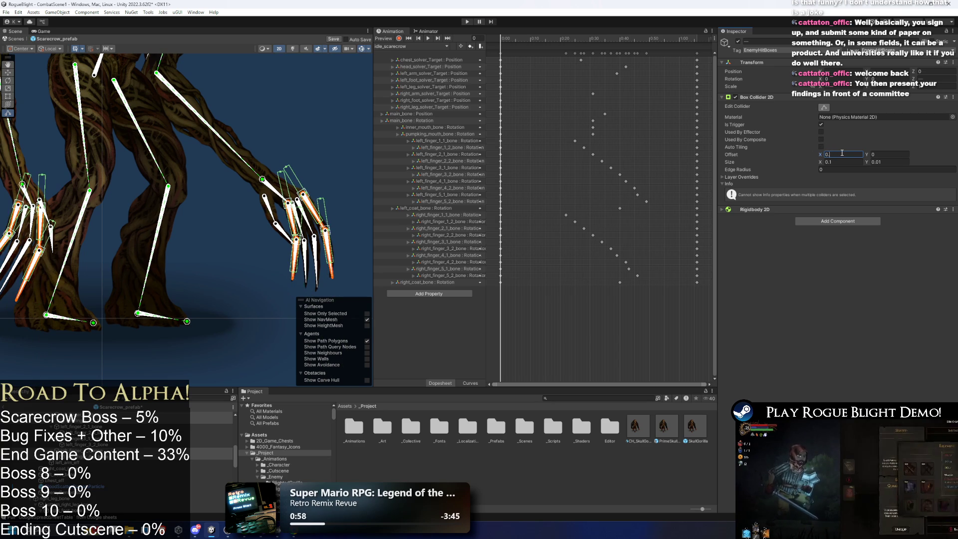
pyautogui.scroll(5, 142, 196)
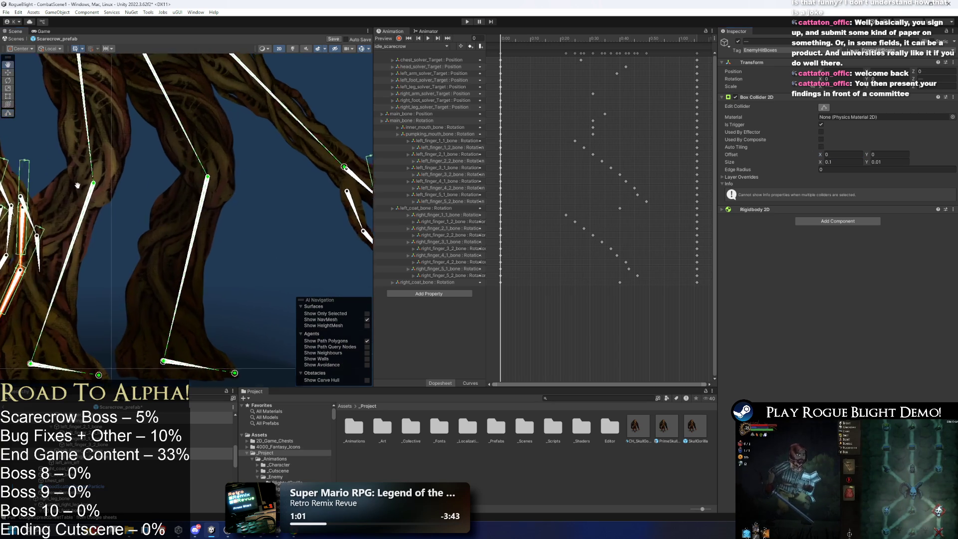
# - Stretch the first finger collider toward the fingertip, then reselect the orange finger bone
pyautogui.moveTo(91, 254); pyautogui.dragTo(126, 199)
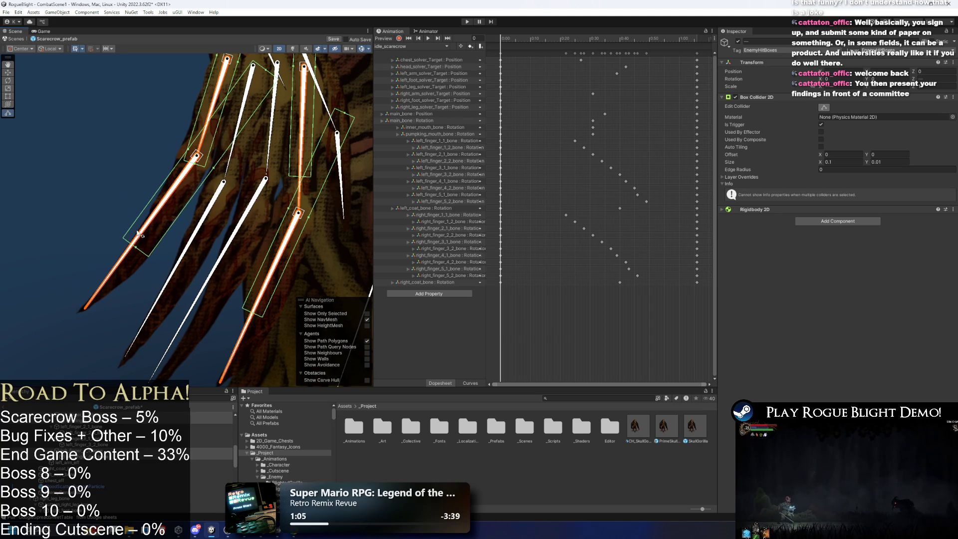
pyautogui.moveTo(135, 250); pyautogui.dragTo(75, 310)
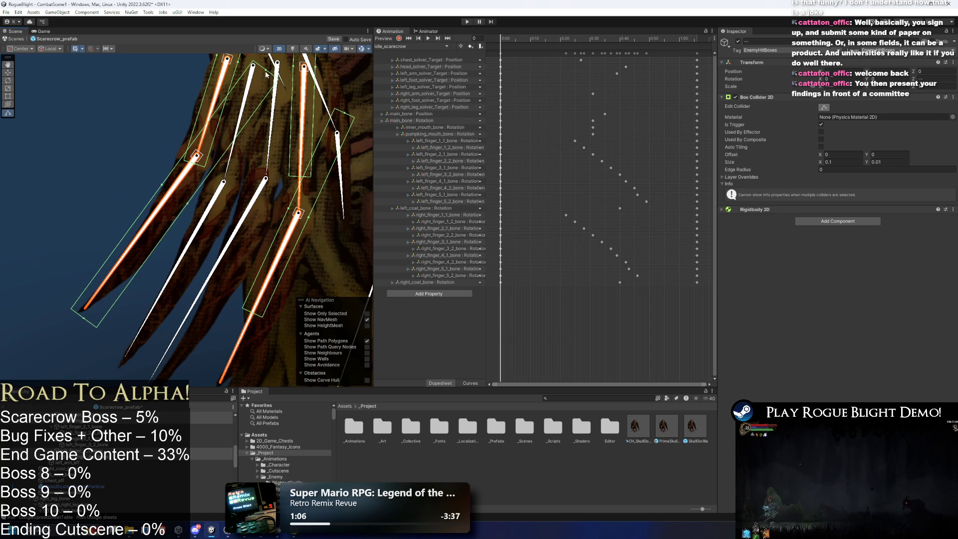
pyautogui.moveTo(195, 159); pyautogui.dragTo(205, 151)
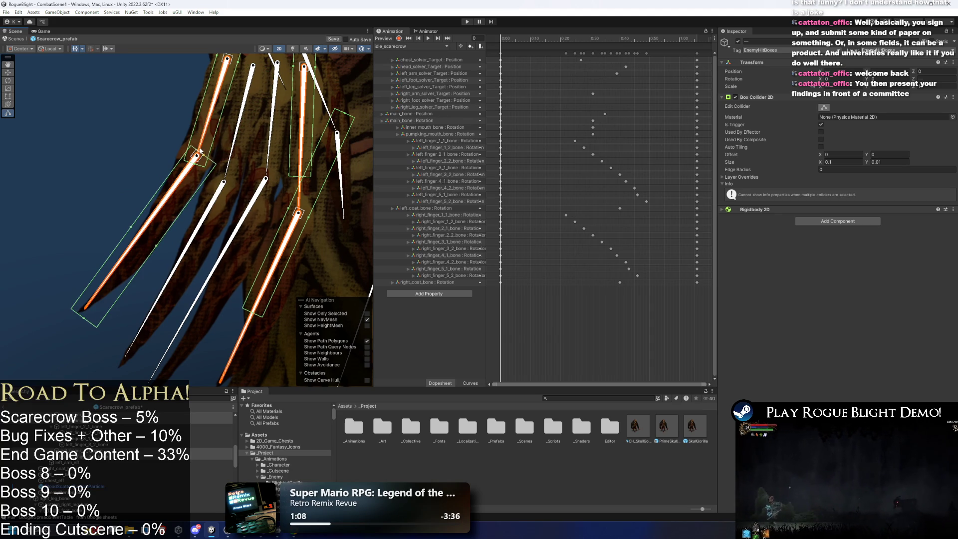
pyautogui.click(129, 225)
pyautogui.click(176, 188)
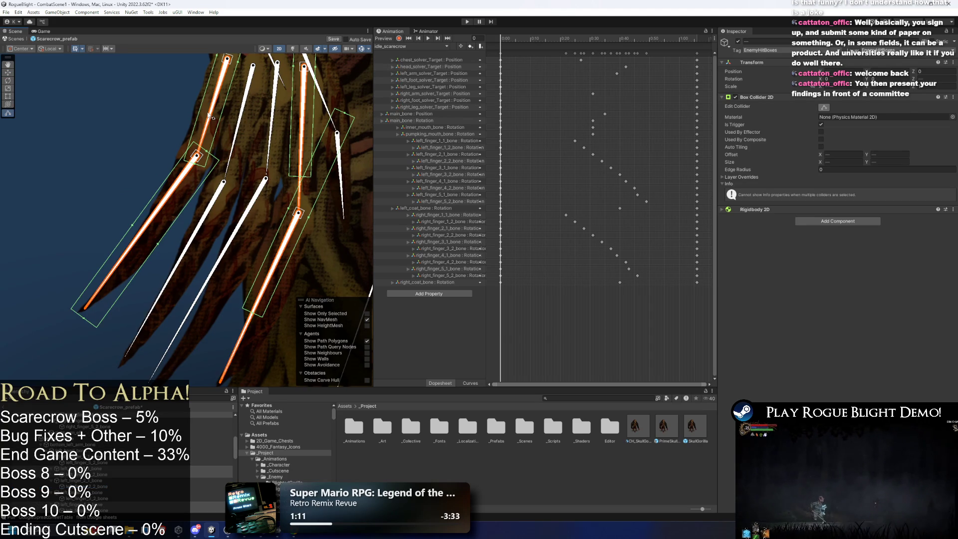
# - Fit the orange finger bone's collider to the finger's width and length, undoing one stray edit
pyautogui.scroll(-3, 211, 118)
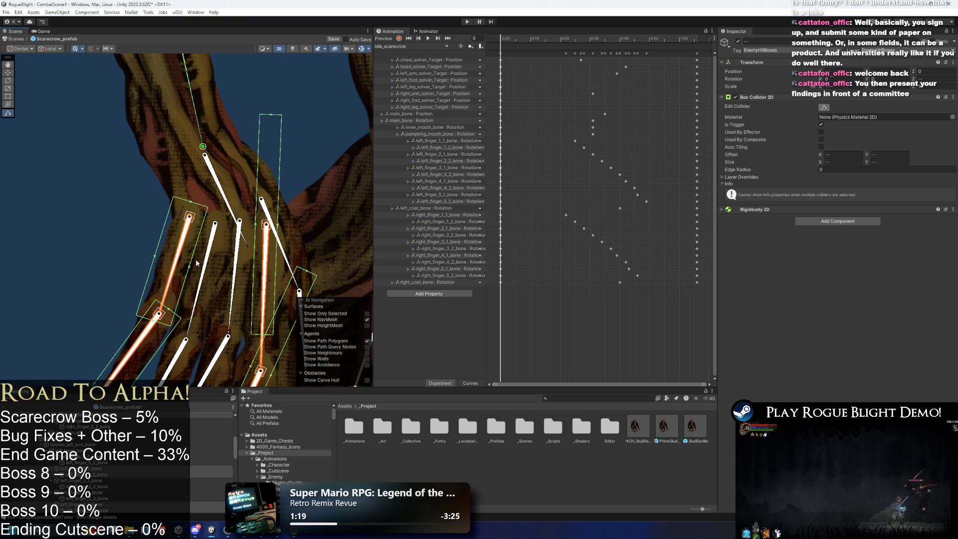
pyautogui.scroll(-2, 165, 271)
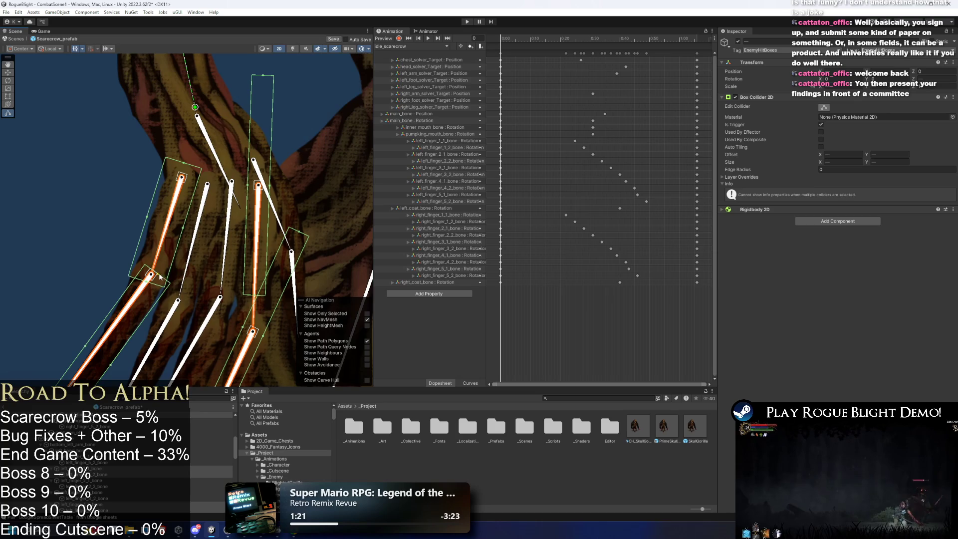
pyautogui.scroll(-2, 136, 265)
pyautogui.hscroll(2, 227, 205)
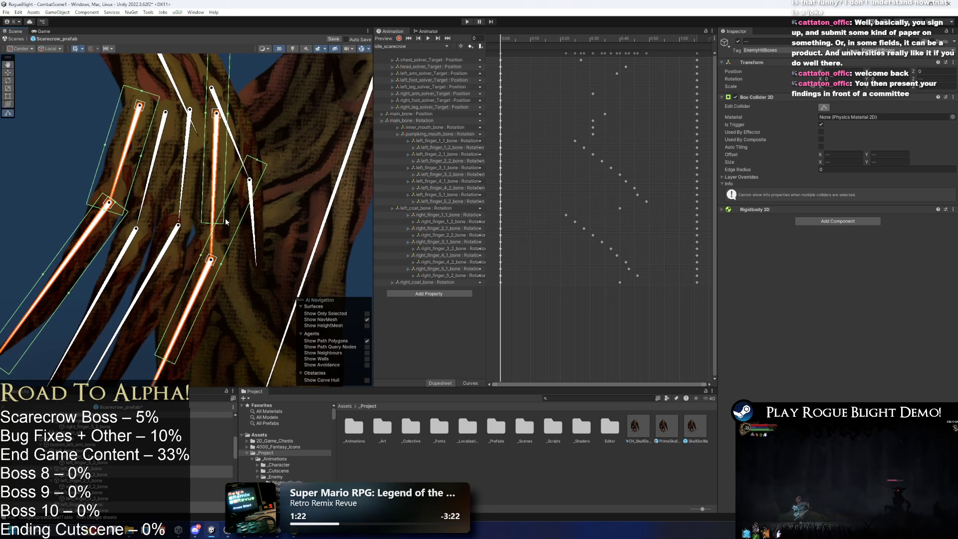
pyautogui.scroll(-4, 209, 225)
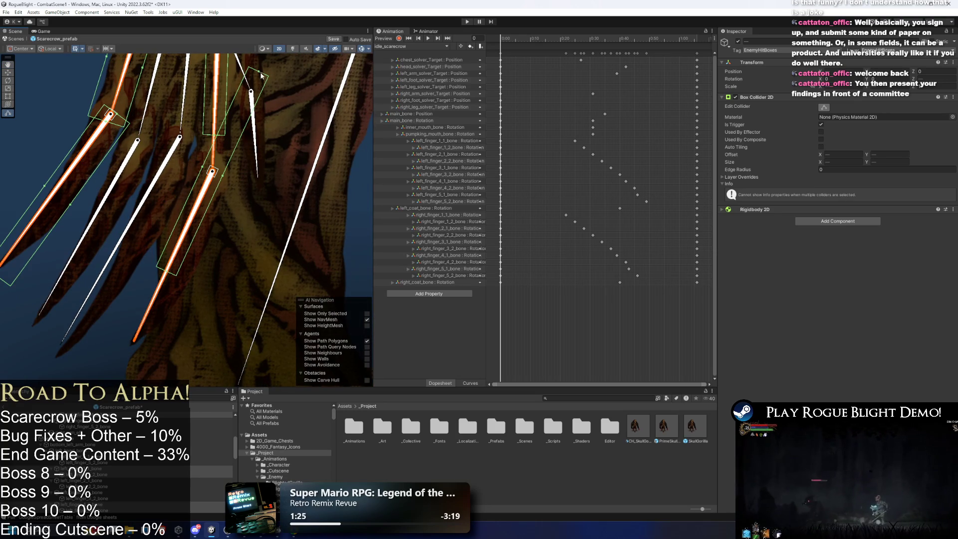
pyautogui.moveTo(221, 174); pyautogui.dragTo(234, 193)
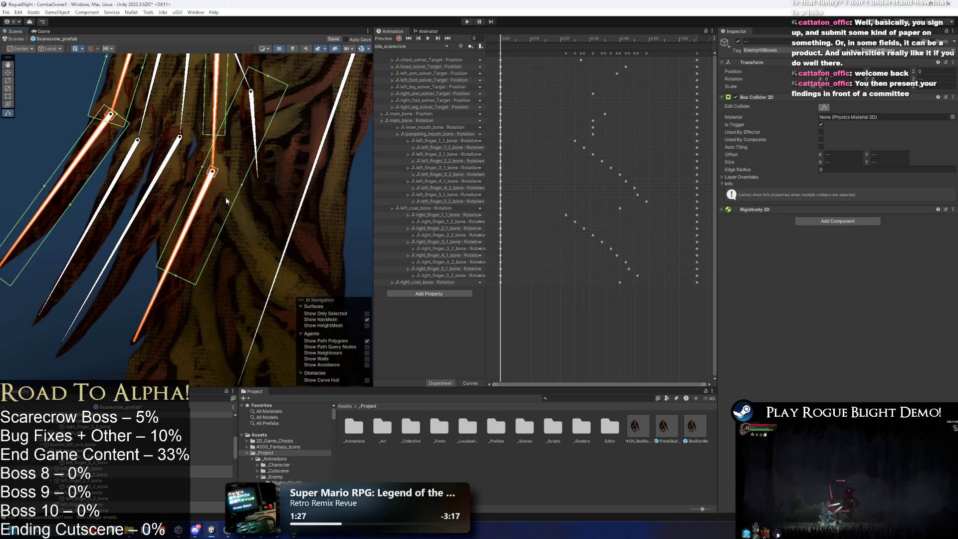
pyautogui.moveTo(175, 275); pyautogui.dragTo(133, 344)
pyautogui.moveTo(226, 221); pyautogui.dragTo(222, 220)
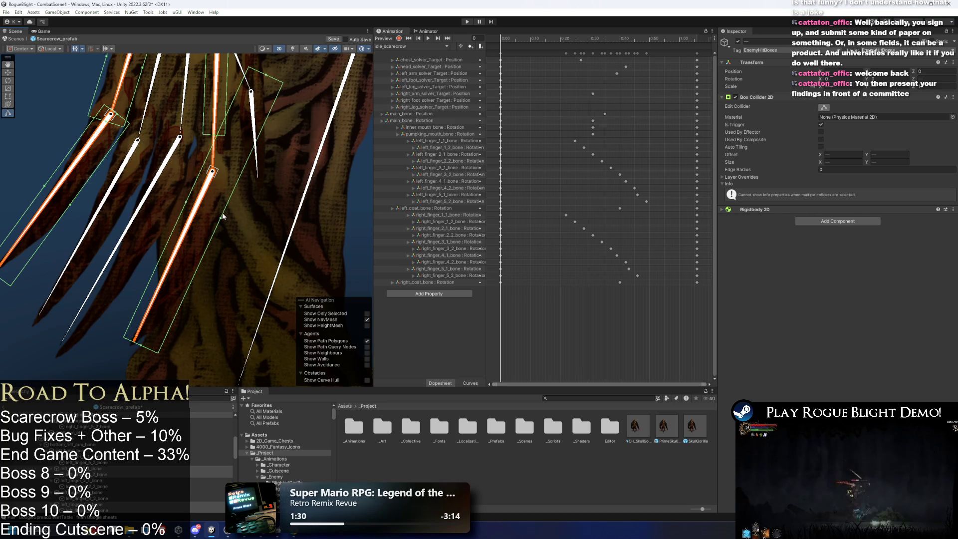
pyautogui.moveTo(266, 77); pyautogui.dragTo(221, 169)
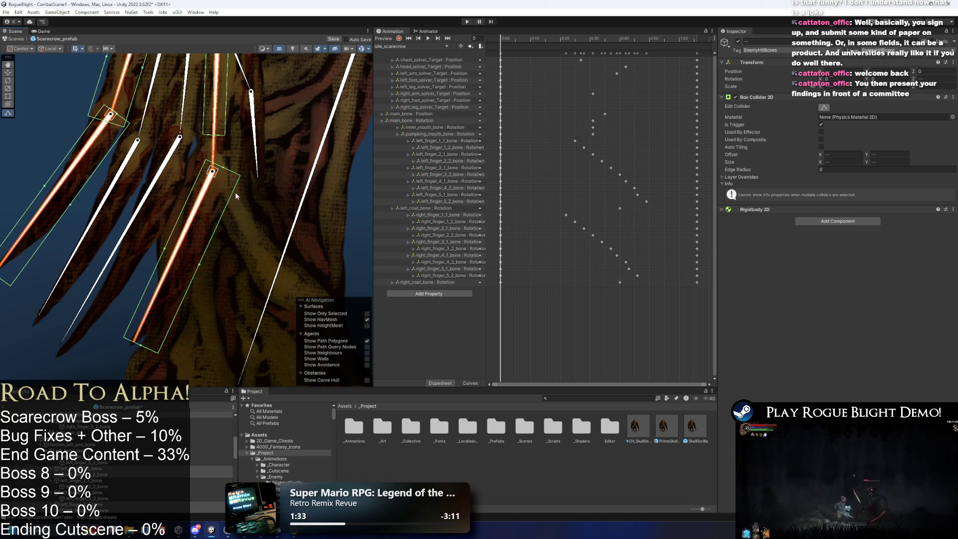
pyautogui.click(161, 248)
pyautogui.hotkey('ctrl', 'z')
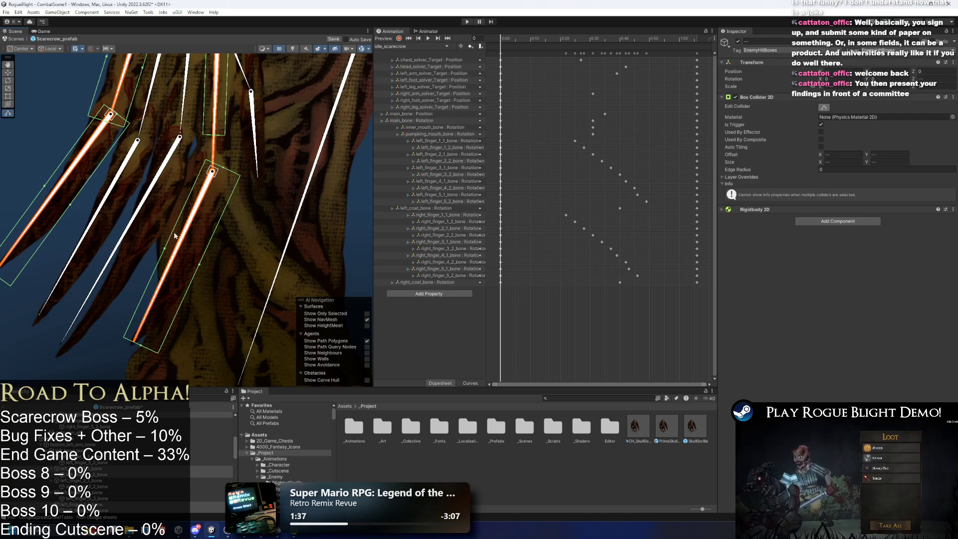
pyautogui.press('Up')
pyautogui.press('Up')
pyautogui.press('Up')
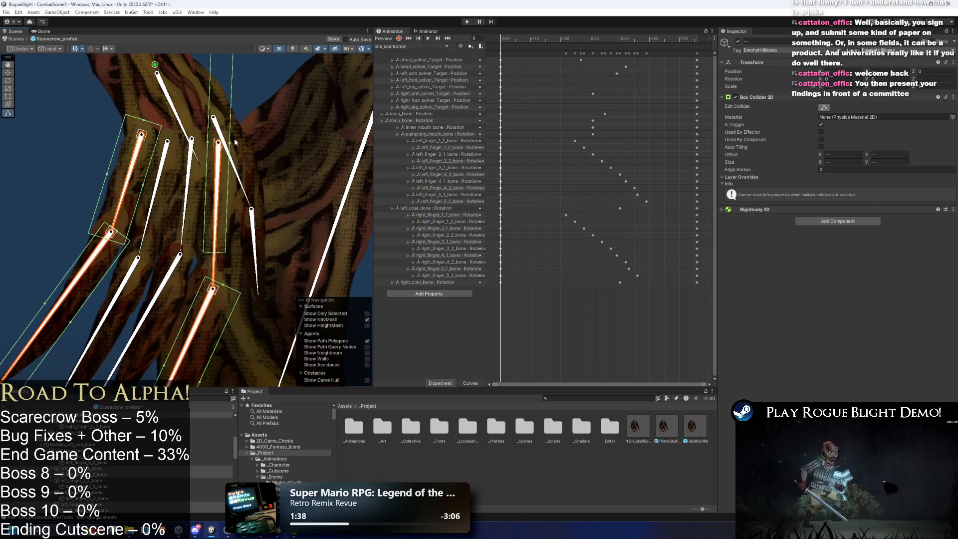
# - Widen, lengthen and trim the middle finger's collider so it wraps that finger
pyautogui.moveTo(231, 145); pyautogui.dragTo(254, 150)
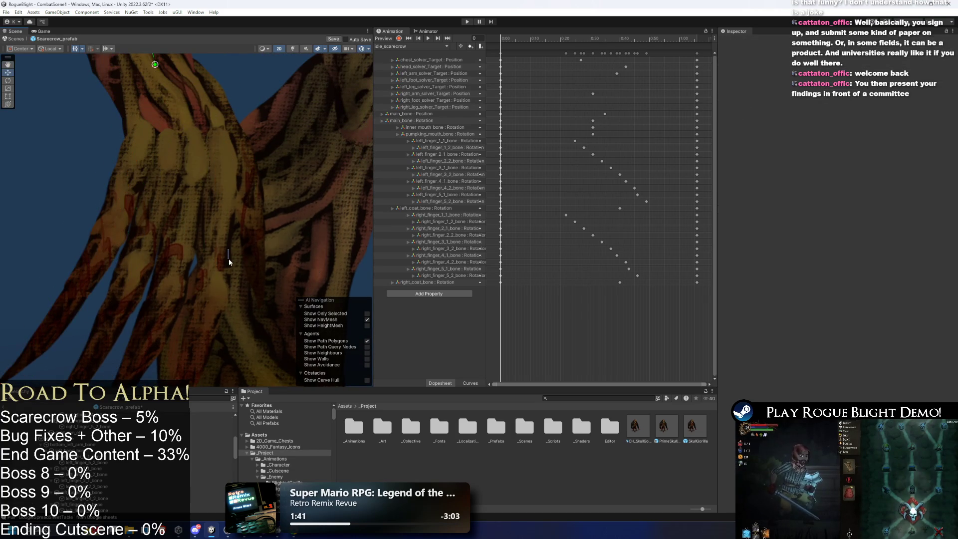
pyautogui.moveTo(229, 258); pyautogui.dragTo(227, 291)
pyautogui.press('Up')
pyautogui.press('Up')
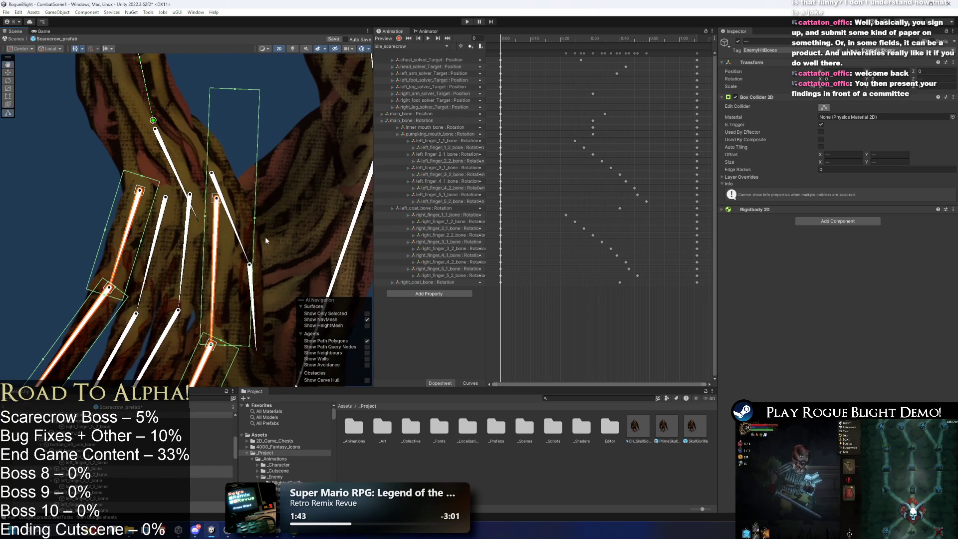
pyautogui.moveTo(257, 221); pyautogui.dragTo(197, 215)
pyautogui.moveTo(220, 158); pyautogui.dragTo(217, 196)
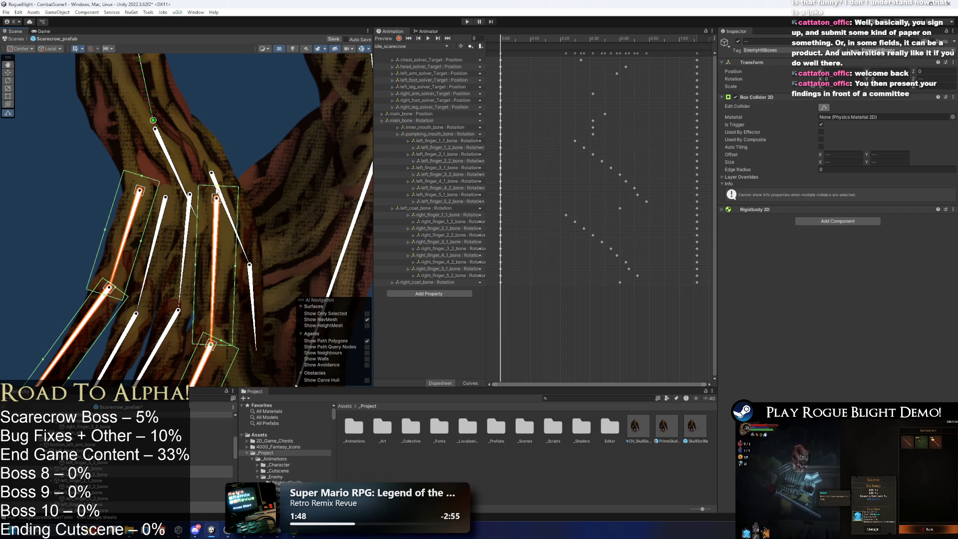
pyautogui.click(191, 160)
pyautogui.click(823, 115)
pyautogui.scroll(3, 215, 121)
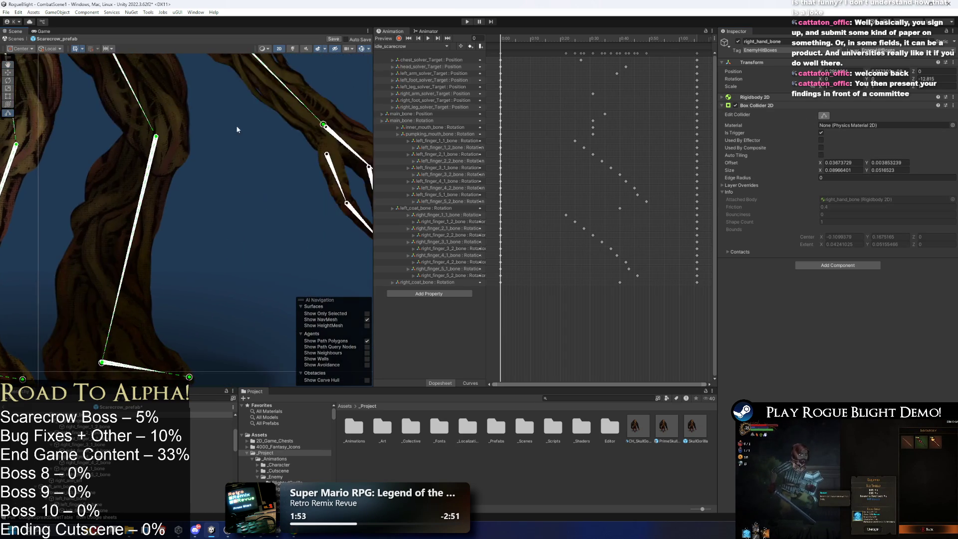
# - Fit the left_finger_1_1_bone box collider to its finger segment
pyautogui.scroll(-3, 256, 144)
pyautogui.click(269, 155)
pyautogui.scroll(2, 279, 150)
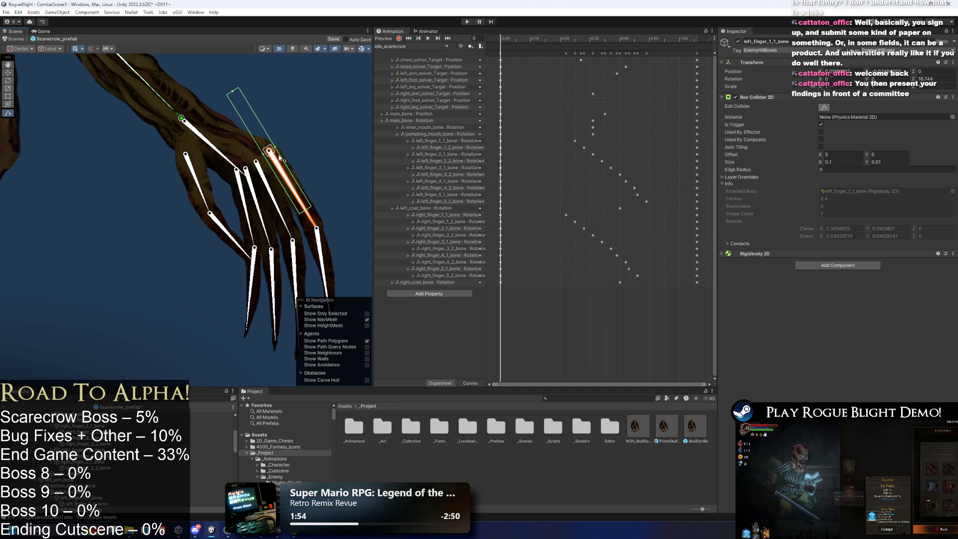
pyautogui.moveTo(277, 141); pyautogui.dragTo(315, 158)
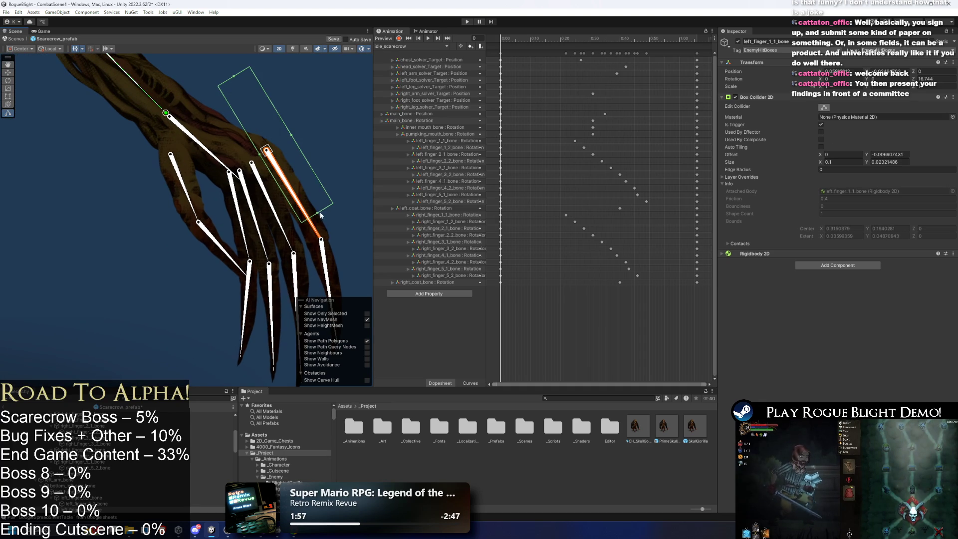
pyautogui.moveTo(321, 215); pyautogui.dragTo(334, 241)
pyautogui.moveTo(299, 148); pyautogui.dragTo(287, 156)
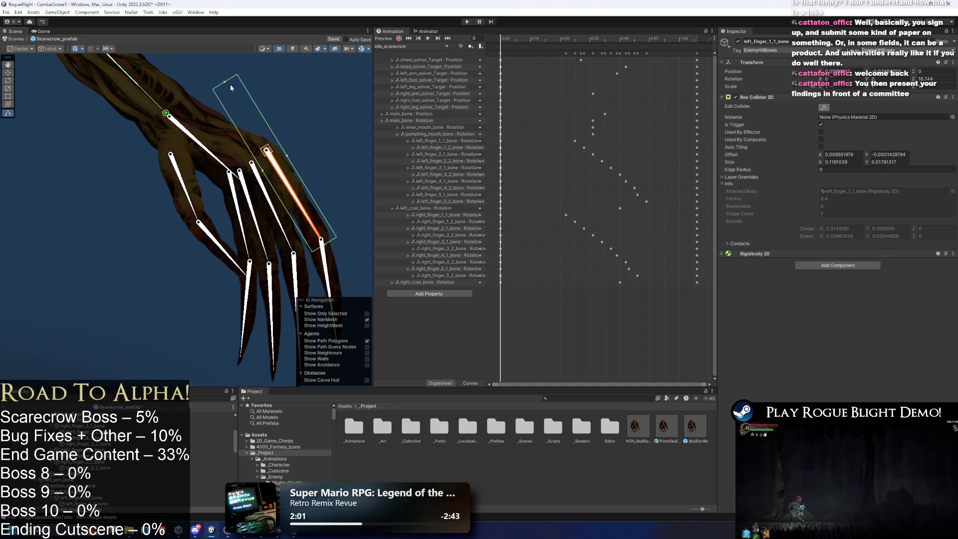
pyautogui.moveTo(228, 85); pyautogui.dragTo(260, 141)
pyautogui.moveTo(323, 196); pyautogui.dragTo(269, 50)
# - Fit the left_finger_1_2_bone collider from the finger joint to the fingertip
pyautogui.click(299, 124)
pyautogui.moveTo(281, 88)
pyautogui.mouseDown()
pyautogui.moveTo(280, 156)
pyautogui.moveTo(302, 155)
pyautogui.mouseUp()
pyautogui.moveTo(286, 234); pyautogui.dragTo(297, 272)
pyautogui.moveTo(287, 174); pyautogui.dragTo(251, 150)
pyautogui.moveTo(253, 87); pyautogui.dragTo(266, 152)
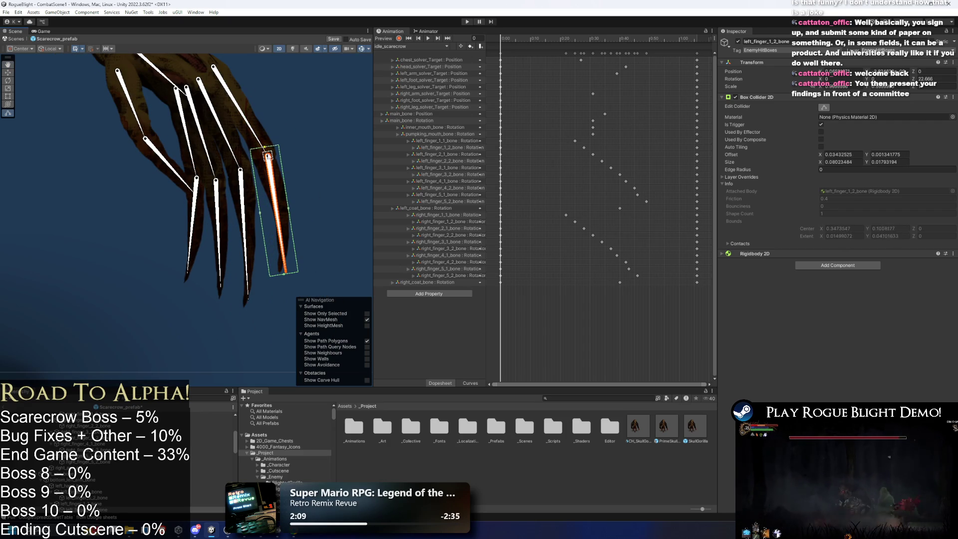
# - Fit the left_finger_4_1 and left_finger_4_2 colliders, making 4_2 about 0.070 by 0.014
pyautogui.click(191, 135)
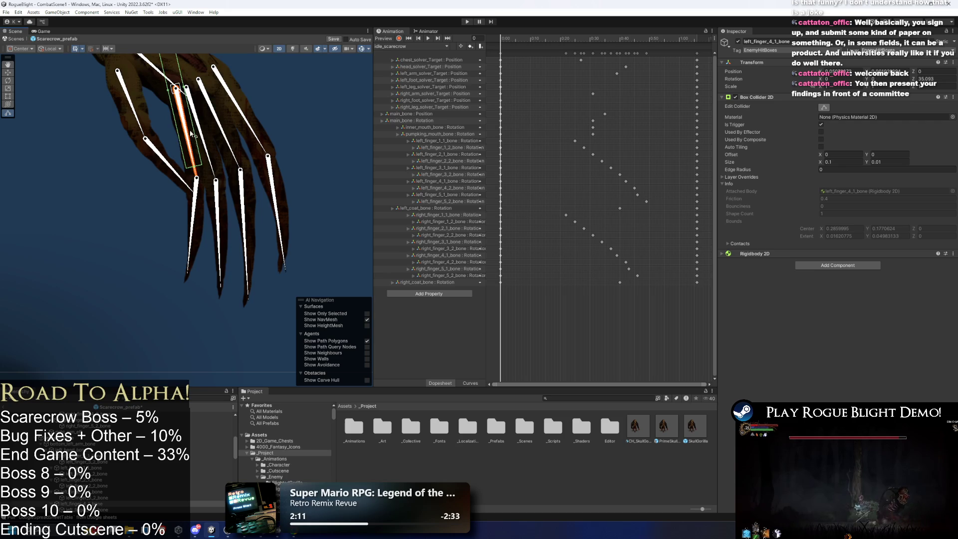
pyautogui.moveTo(201, 161); pyautogui.dragTo(204, 214)
pyautogui.moveTo(188, 136)
pyautogui.mouseDown()
pyautogui.moveTo(163, 85)
pyautogui.moveTo(181, 163)
pyautogui.mouseUp()
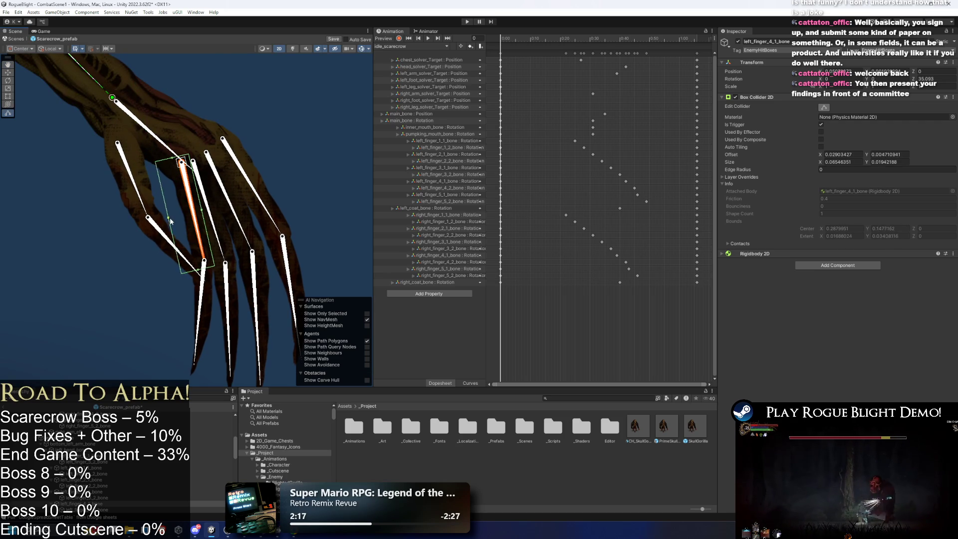
pyautogui.click(203, 272)
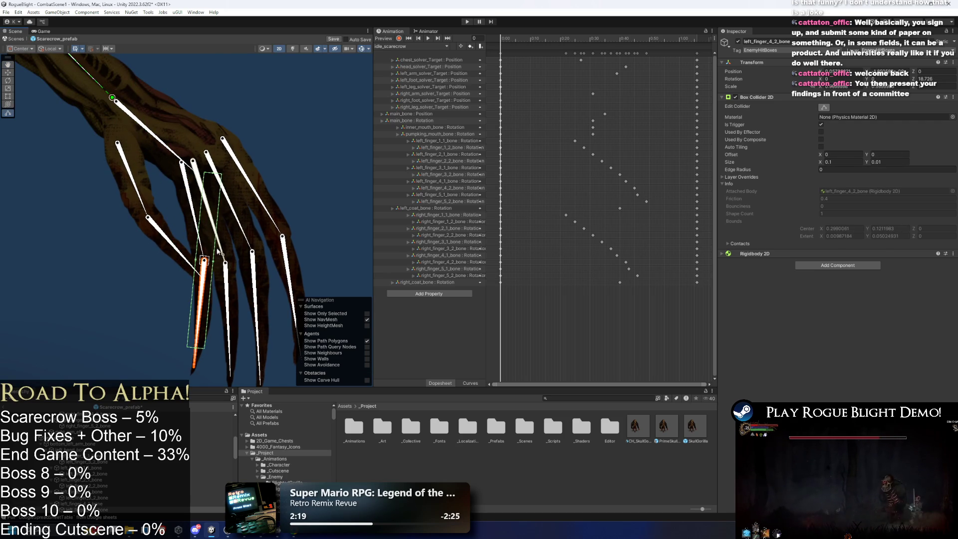
pyautogui.moveTo(219, 237); pyautogui.dragTo(238, 234)
pyautogui.moveTo(207, 349); pyautogui.dragTo(202, 372)
pyautogui.moveTo(225, 177); pyautogui.dragTo(205, 257)
pyautogui.moveTo(190, 314); pyautogui.dragTo(207, 296)
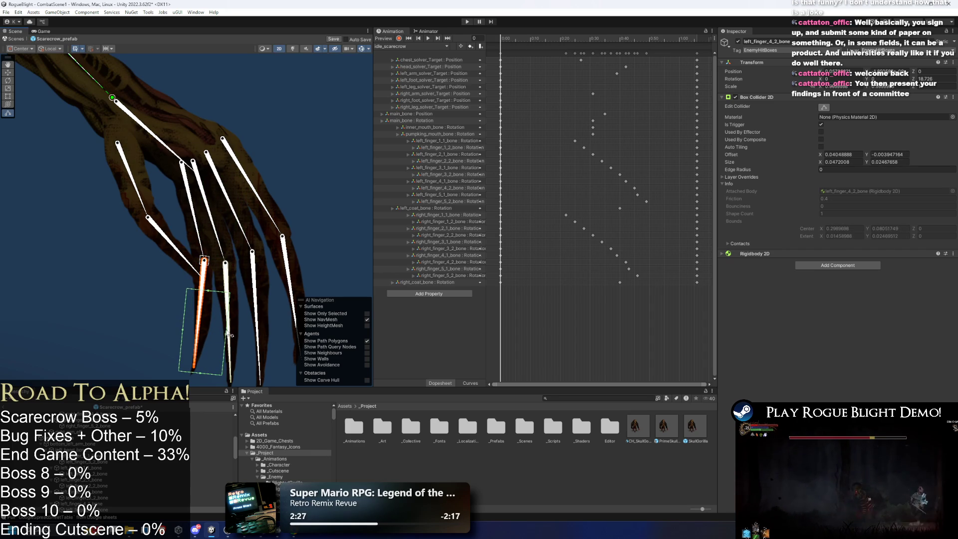
pyautogui.moveTo(229, 339); pyautogui.dragTo(166, 329)
pyautogui.moveTo(195, 260); pyautogui.dragTo(195, 249)
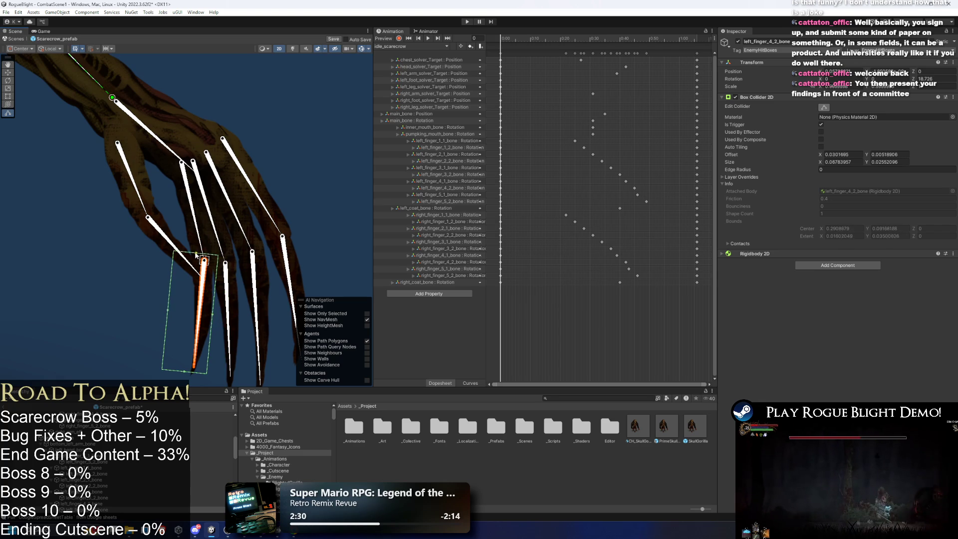
pyautogui.moveTo(169, 309); pyautogui.dragTo(189, 318)
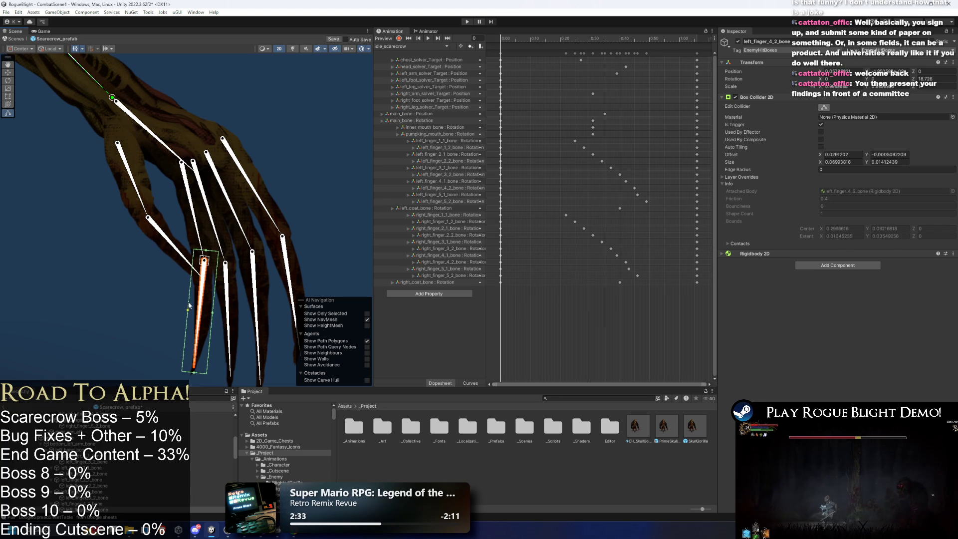
# - Check the colliders on left_finger_1_1_bone, left_hand_bone and bottom_left_arm_bone
pyautogui.click(259, 199)
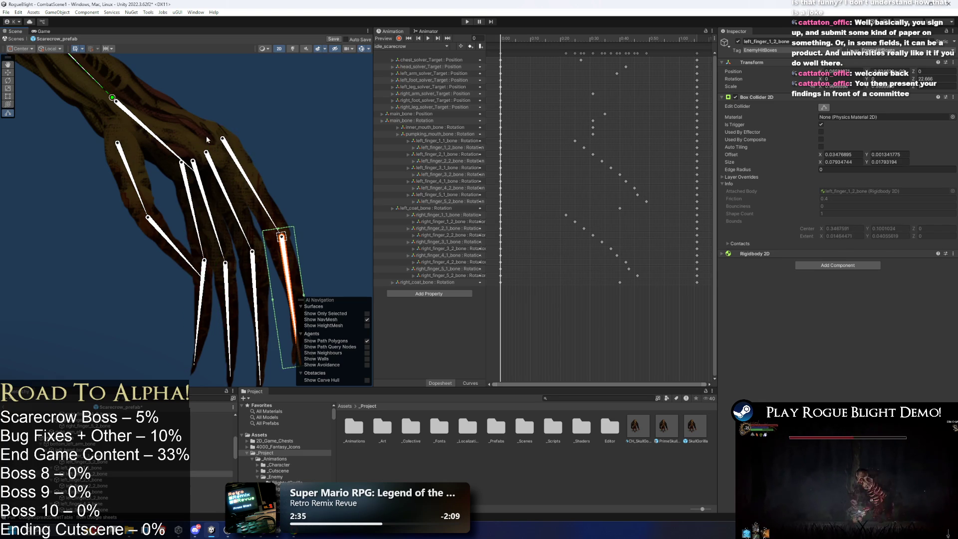
pyautogui.click(236, 208)
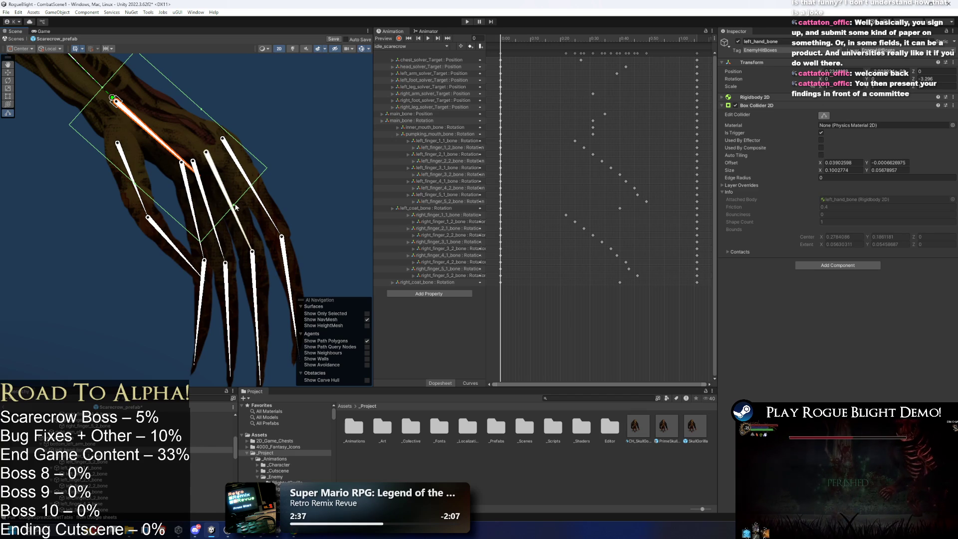
pyautogui.scroll(-5, 236, 207)
pyautogui.click(250, 177)
# - Select the Shadow object and frame the Scene view on the scarecrow's legs
pyautogui.scroll(2, 220, 210)
pyautogui.click(212, 209)
pyautogui.press('w')
pyautogui.scroll(1, 213, 180)
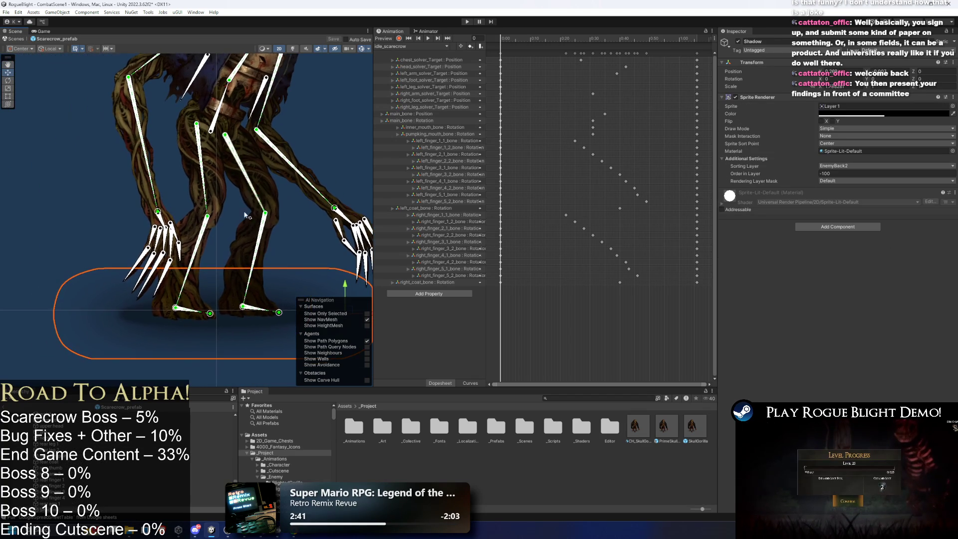
pyautogui.moveTo(283, 156); pyautogui.dragTo(288, 196)
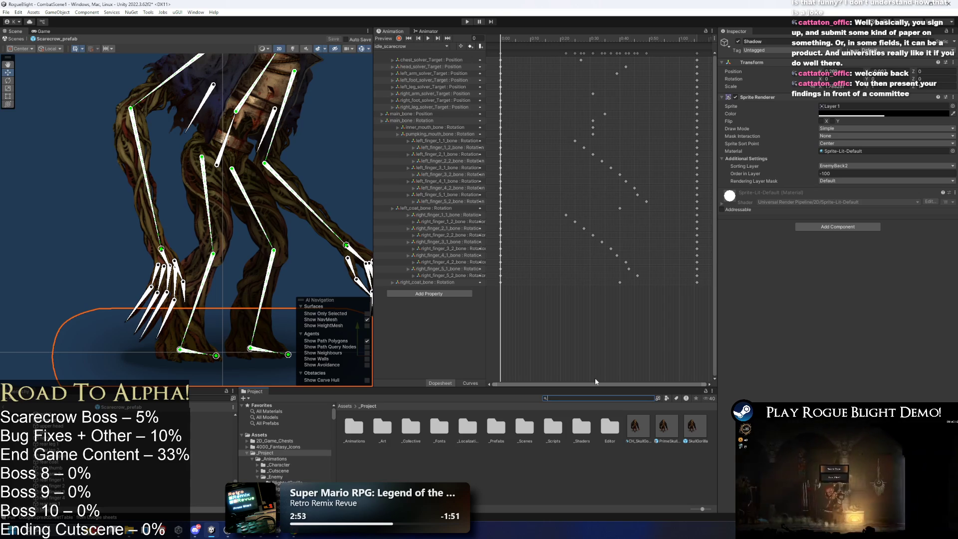
# - Search the project for 'test node' and show the TESTNODE assets' settings
pyautogui.write('test')
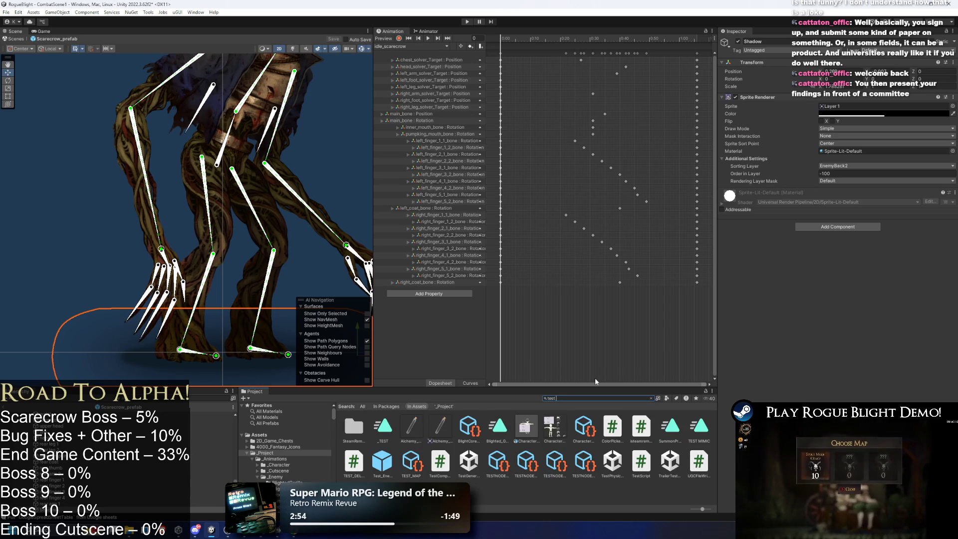
pyautogui.write(' node')
pyautogui.click(353, 428)
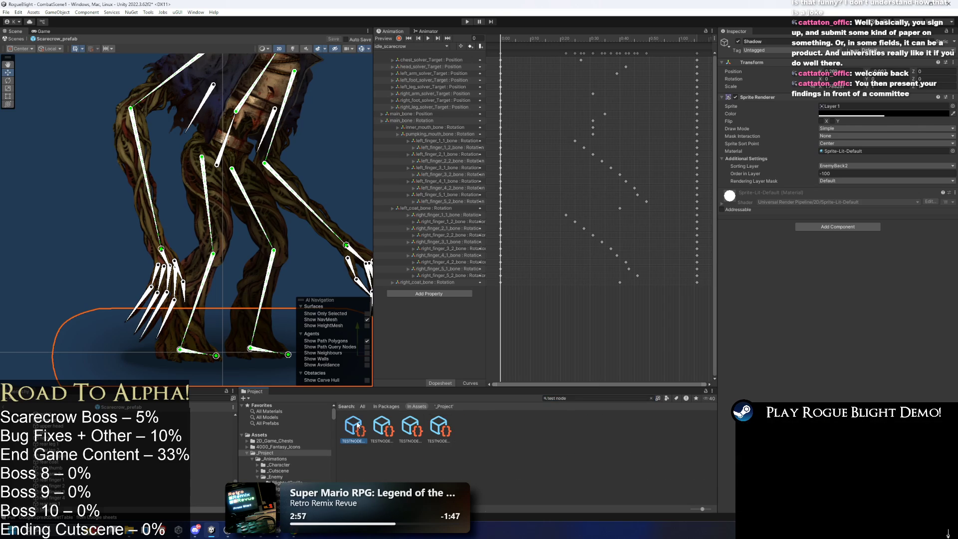
pyautogui.press('Right')
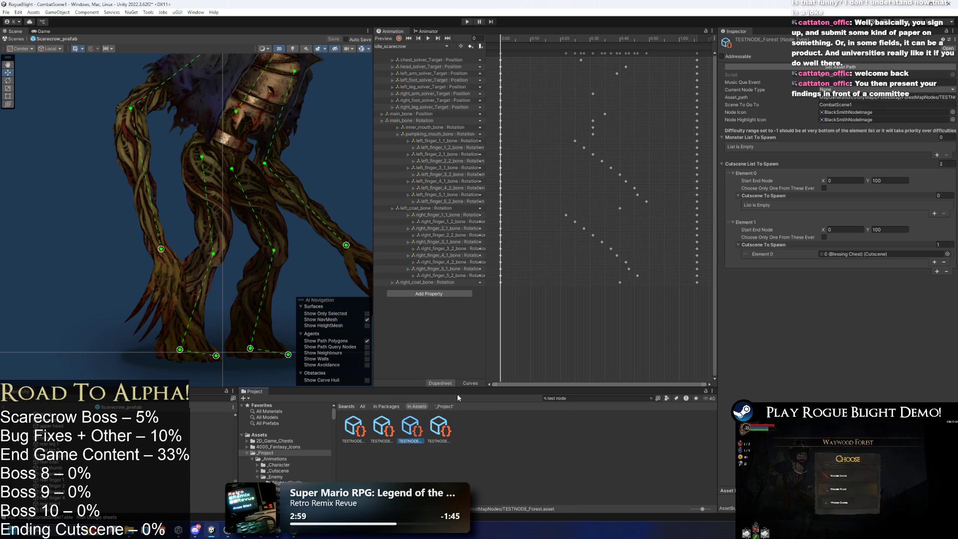
# - On TESTNODE_Forest, remove both Cutscene List entries
pyautogui.press('Right')
pyautogui.press('Left')
pyautogui.press('Left')
pyautogui.press('Right')
pyautogui.press('Right')
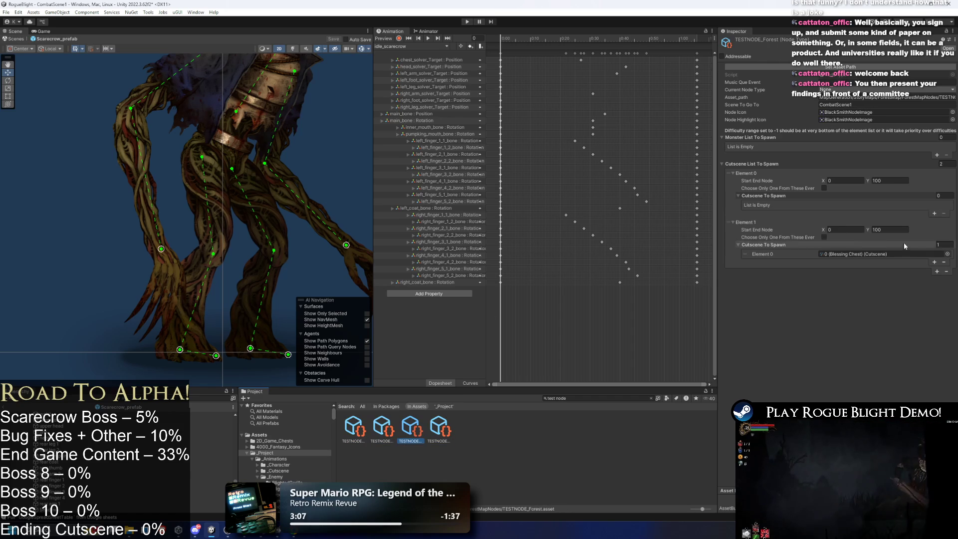
pyautogui.click(946, 272)
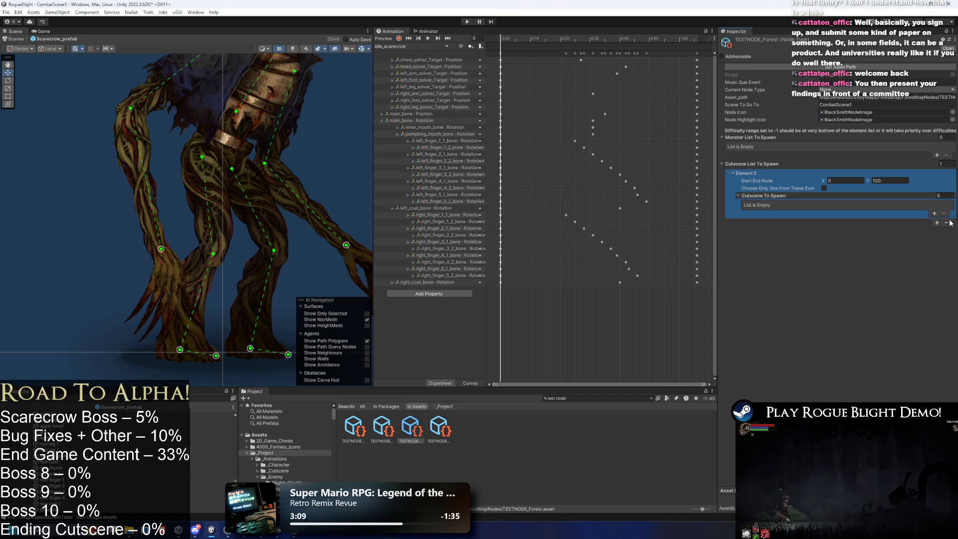
pyautogui.click(947, 222)
# - Add a Monster List entry with one monster slot and set its node range values
pyautogui.click(936, 155)
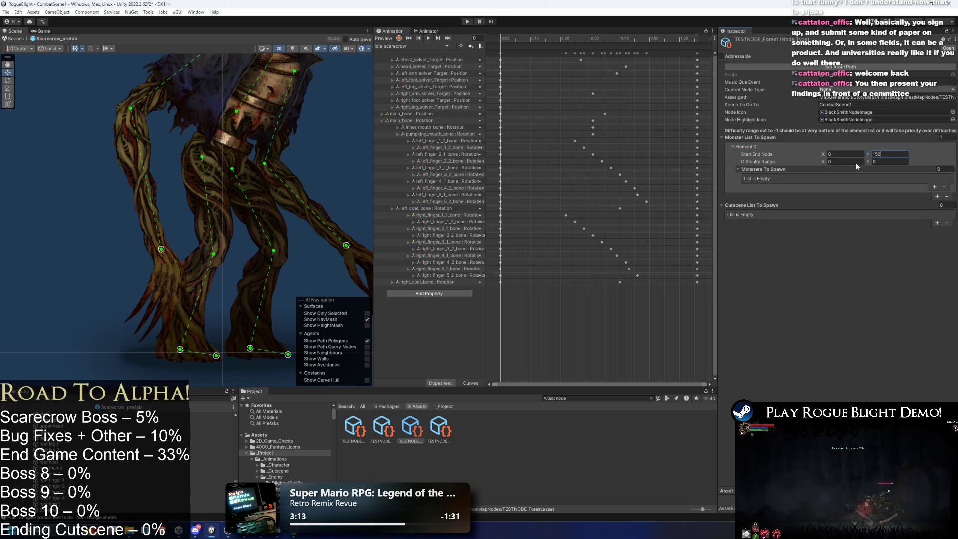
pyautogui.click(934, 186)
pyautogui.click(846, 162)
pyautogui.write('1')
pyautogui.press('Tab')
pyautogui.write('-1')
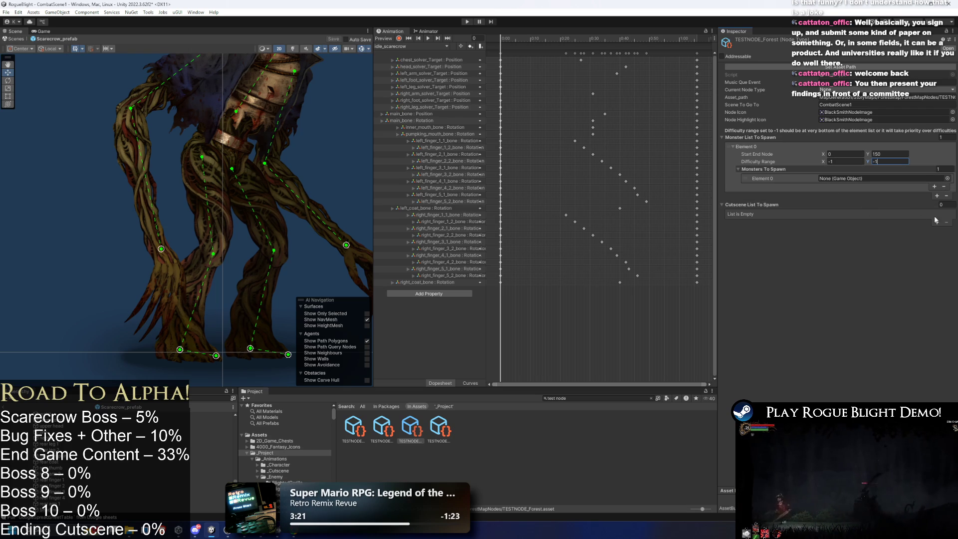
pyautogui.click(947, 179)
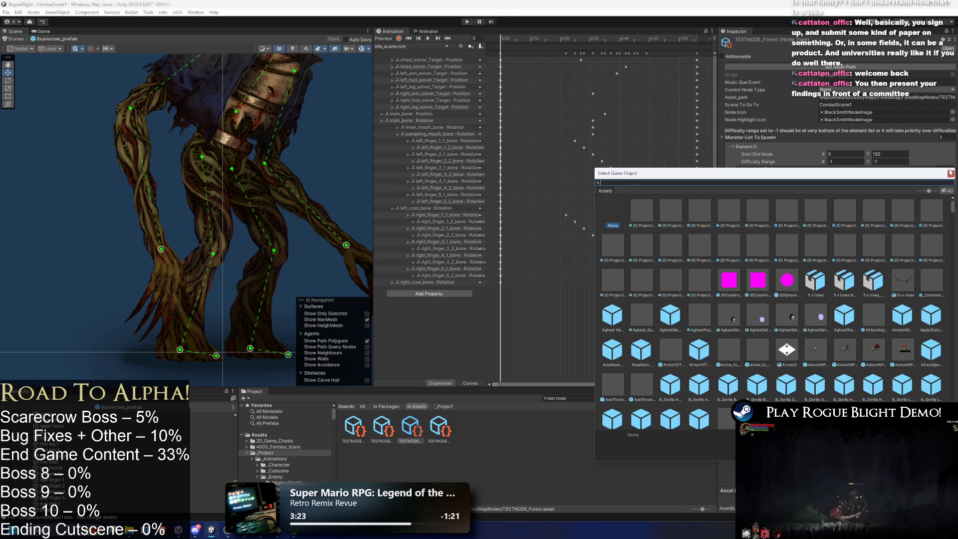
pyautogui.click(949, 173)
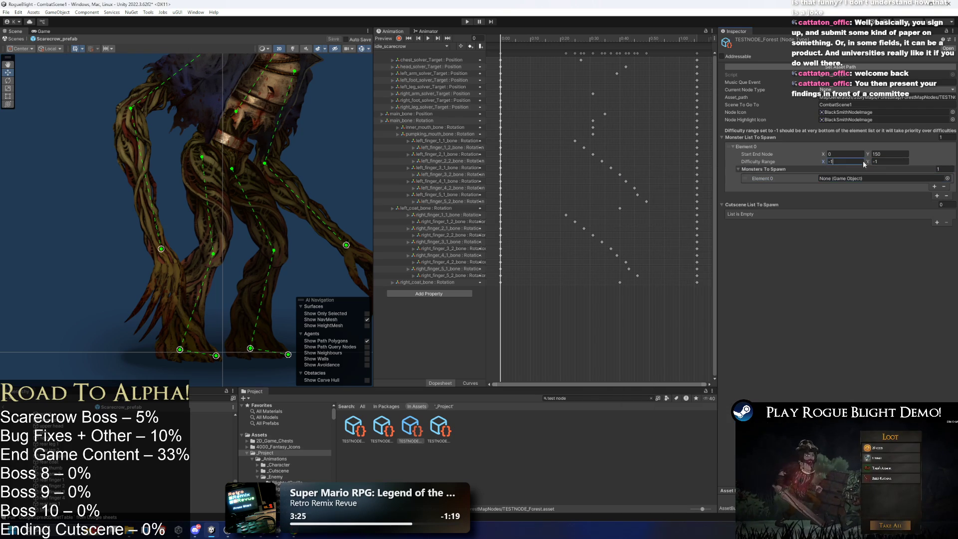
pyautogui.click(893, 162)
pyautogui.write('0')
pyautogui.click(843, 161)
pyautogui.write('-1')
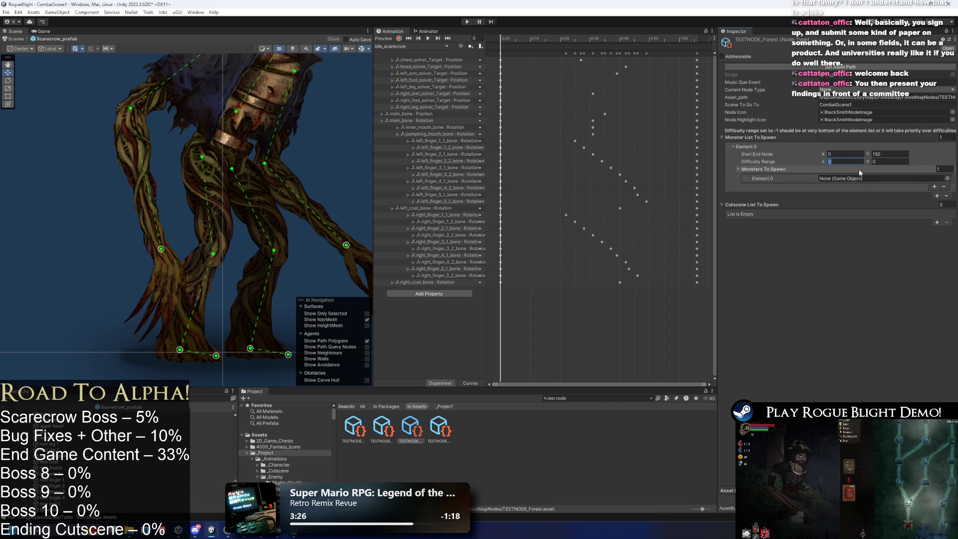
pyautogui.press('Tab')
pyautogui.write('-1')
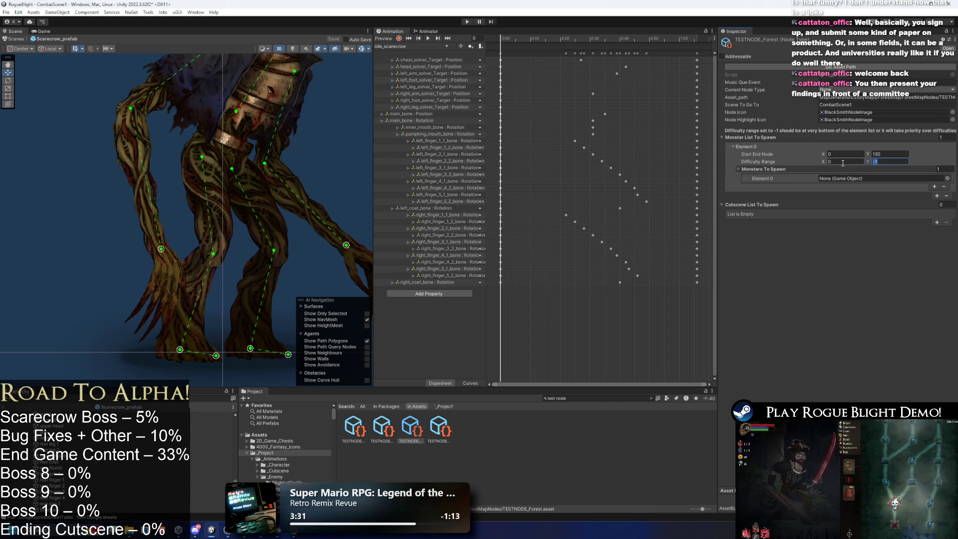
# - Assign Scarecrow_prefab as the monster to spawn and save with Ctrl+S
pyautogui.click(947, 178)
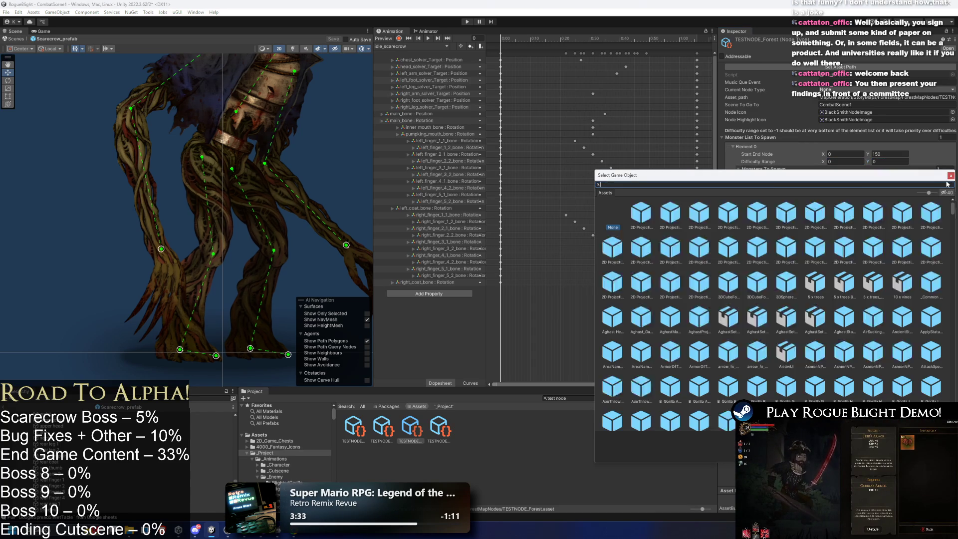
pyautogui.write('scarecrow')
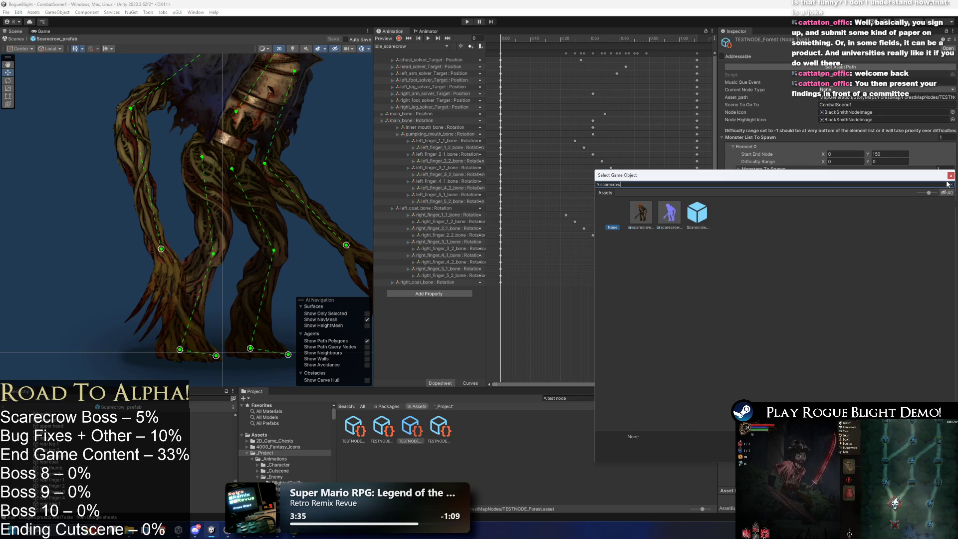
pyautogui.click(697, 215)
pyautogui.doubleClick(698, 215)
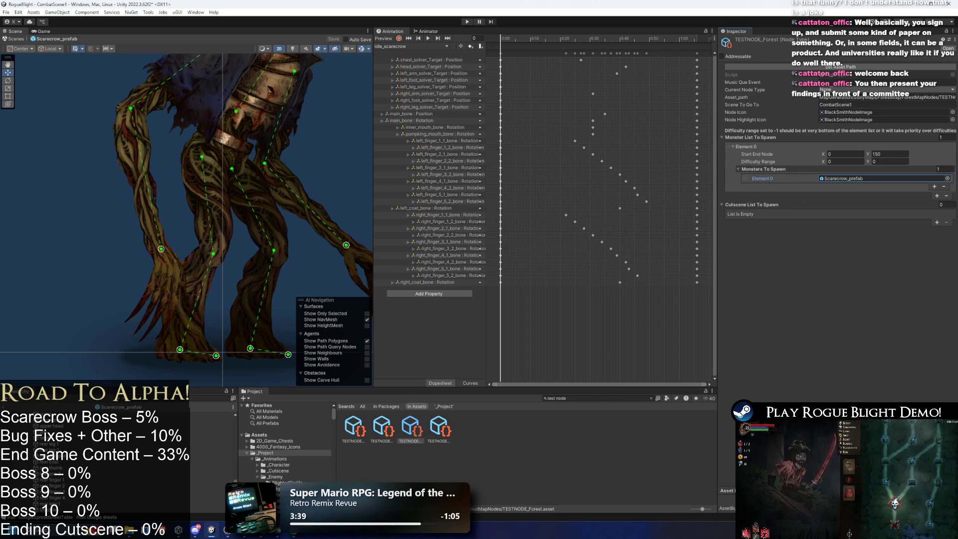
pyautogui.hotkey('ctrl', 's')
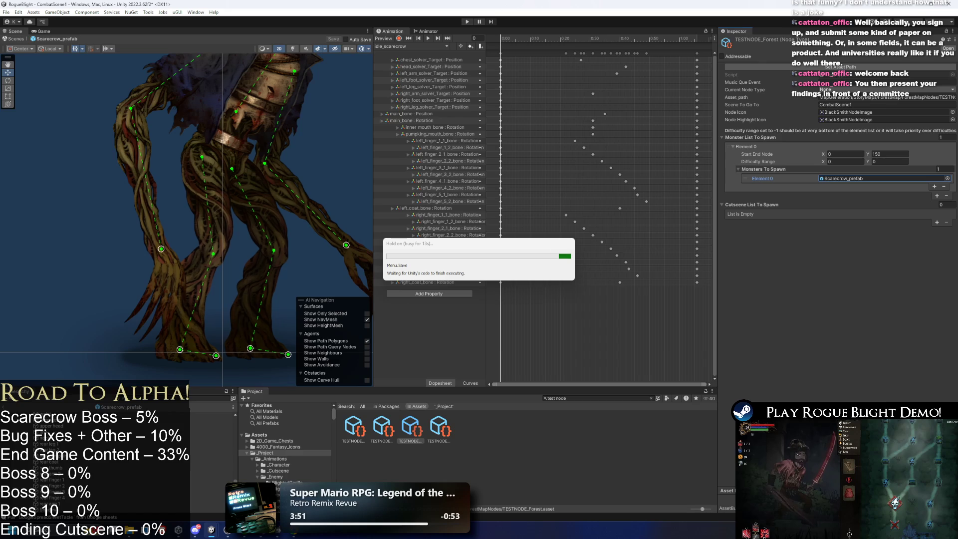
# - Change TESTNODE_Forest's Current Node Type and search the Node Icon sprite picker
pyautogui.click(843, 90)
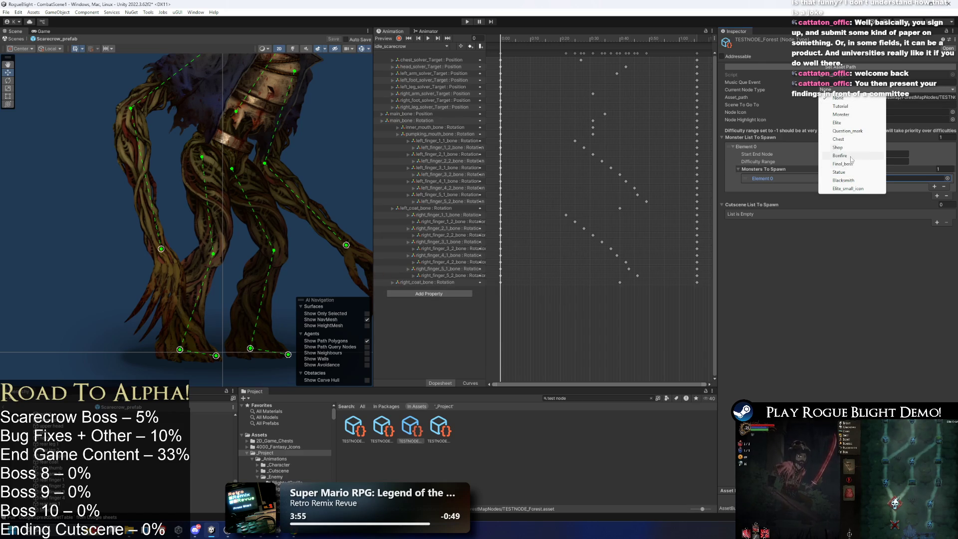
pyautogui.click(852, 123)
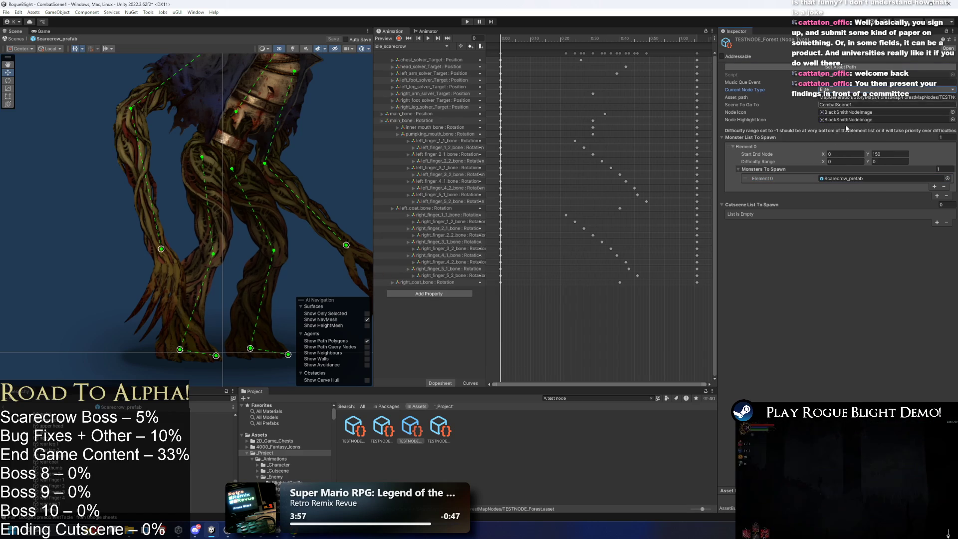
pyautogui.click(952, 114)
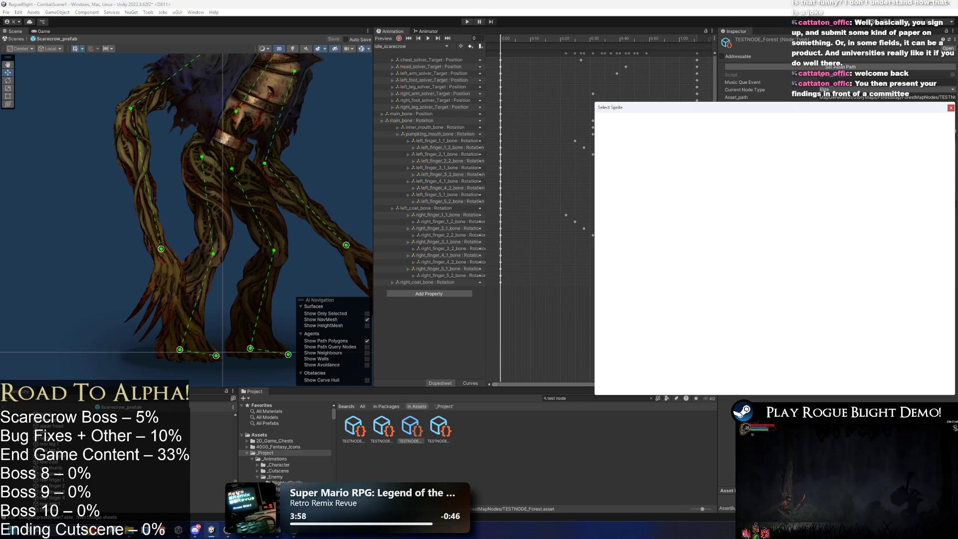
pyautogui.write('el')
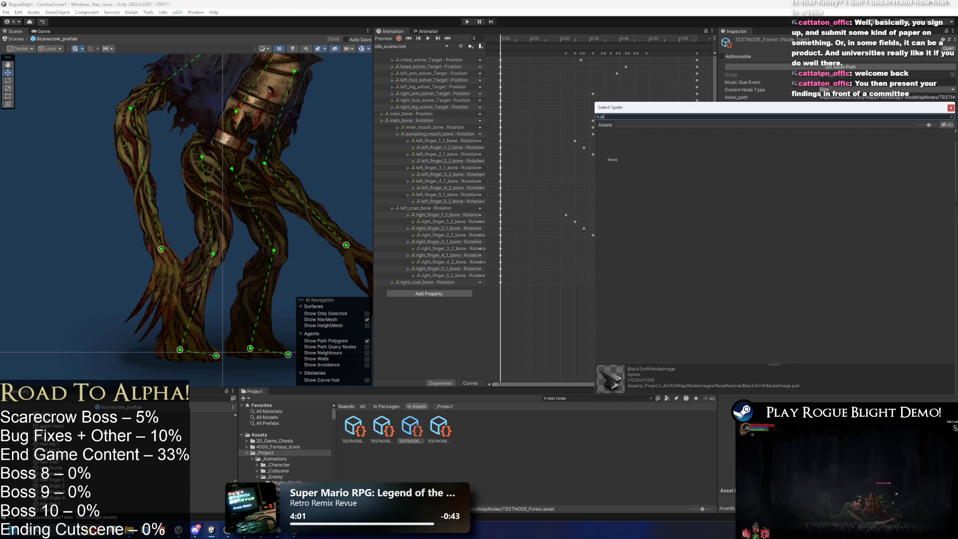
pyautogui.write('iote')
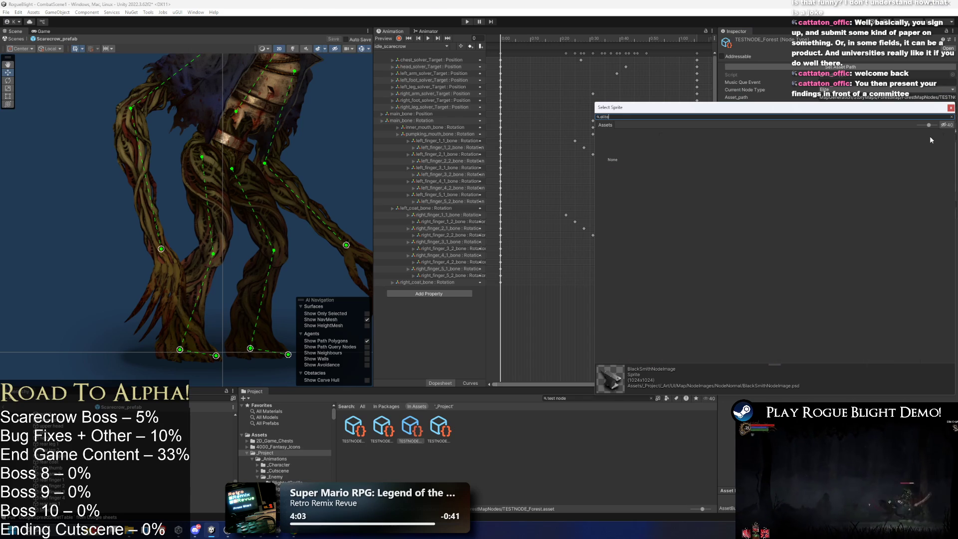
pyautogui.press('BackSpace')
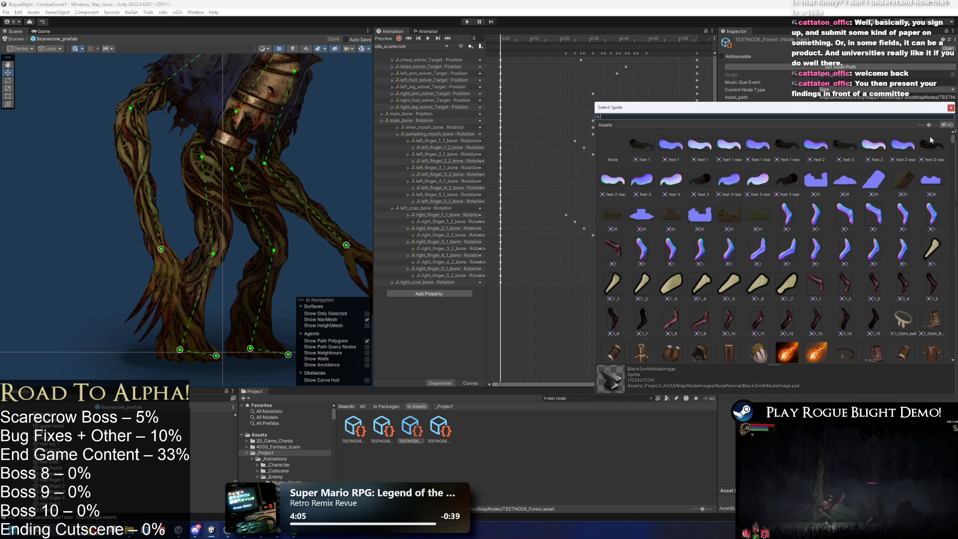
pyautogui.write('ss')
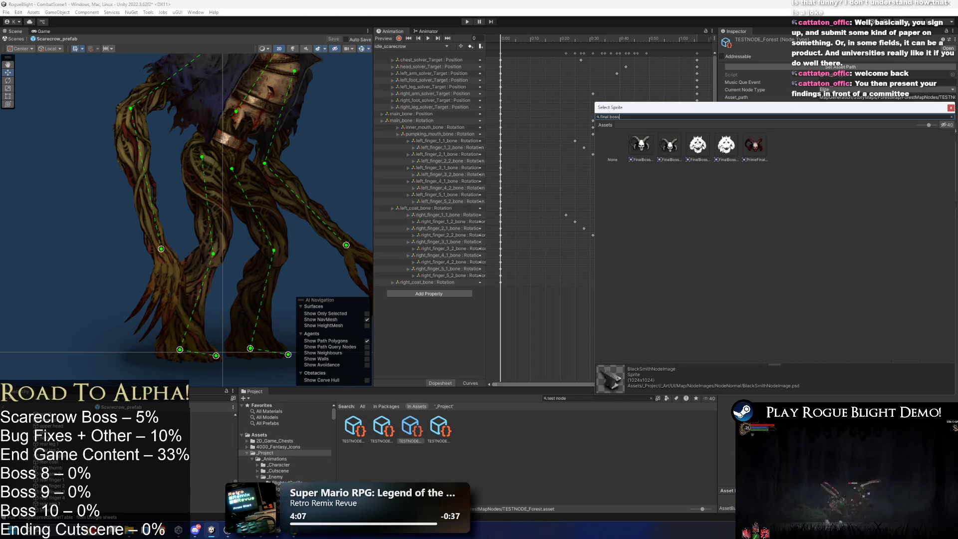
# - Assign FinalBossNodeImage to both Node Icon and Node Highlight Icon
pyautogui.click(646, 147)
pyautogui.click(665, 148)
pyautogui.click(638, 146)
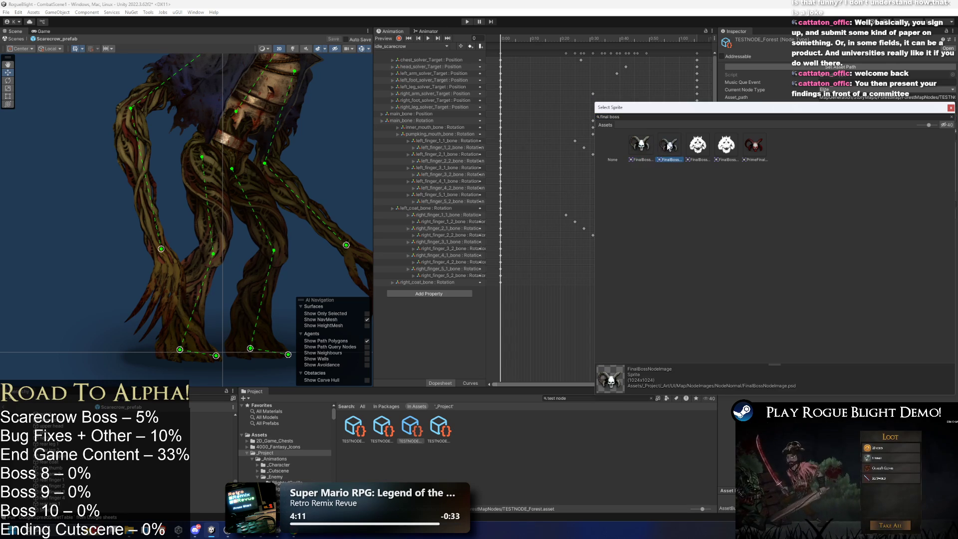
pyautogui.doubleClick(643, 146)
pyautogui.moveTo(848, 112); pyautogui.dragTo(853, 120)
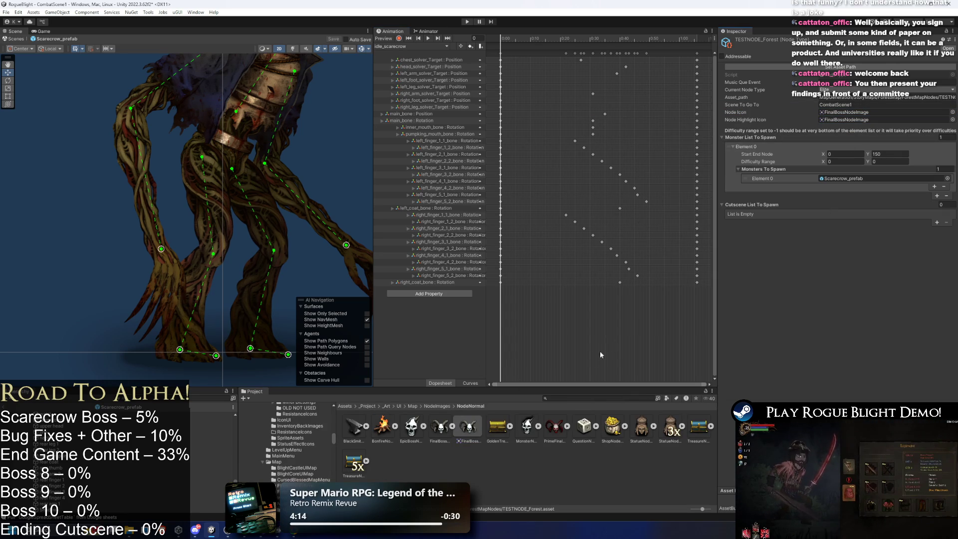
pyautogui.click(571, 398)
# - Look up the TEST_MAP asset, then bring up the StoryMode asset's settings
pyautogui.write('test map')
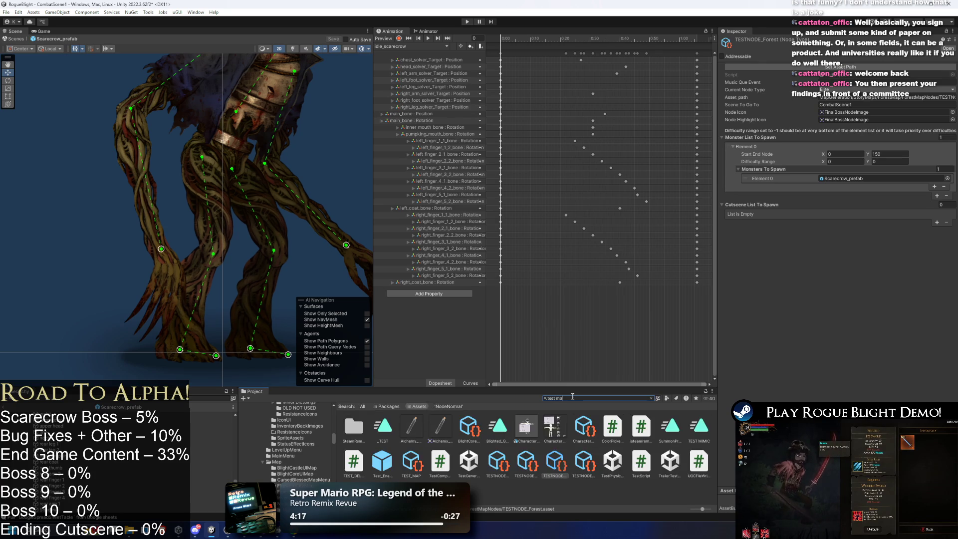
pyautogui.click(391, 424)
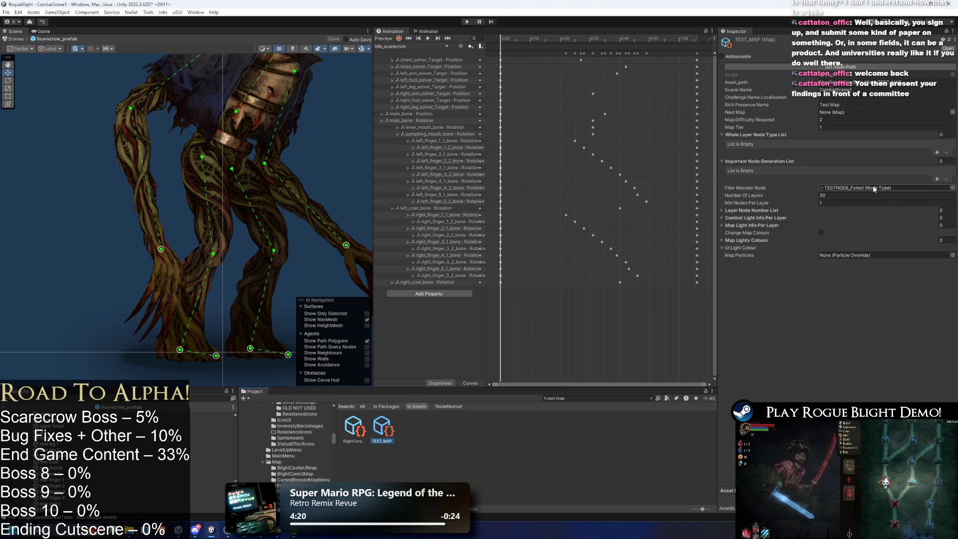
pyautogui.click(606, 398)
pyautogui.write('story mode')
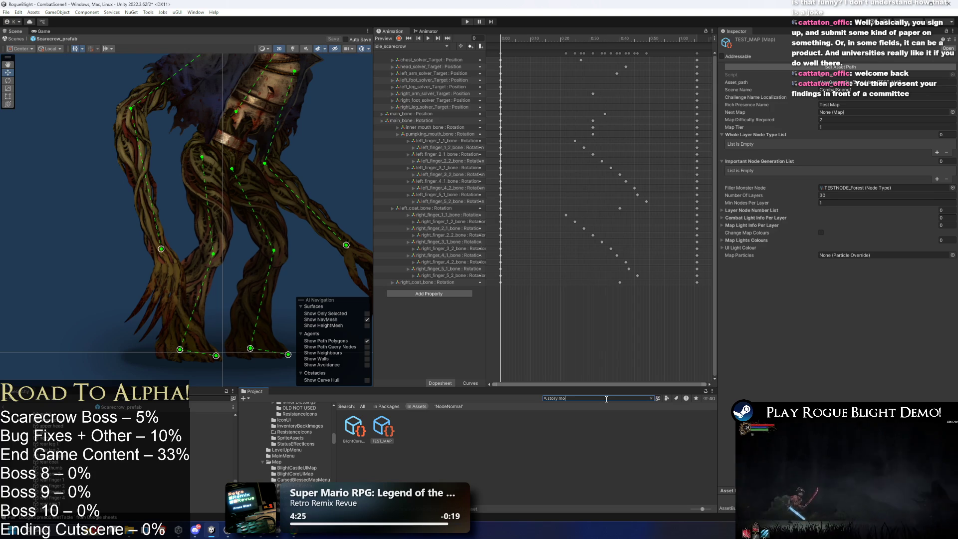
pyautogui.click(467, 428)
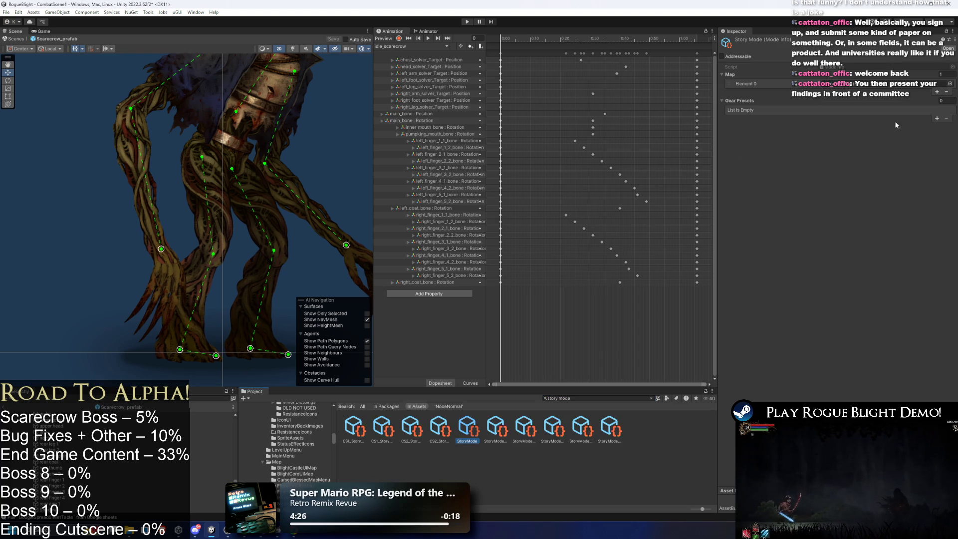
# - Set StoryMode's Map Element 0 to TEST_MAP and start Play mode
pyautogui.click(950, 85)
pyautogui.write('test')
pyautogui.doubleClick(664, 114)
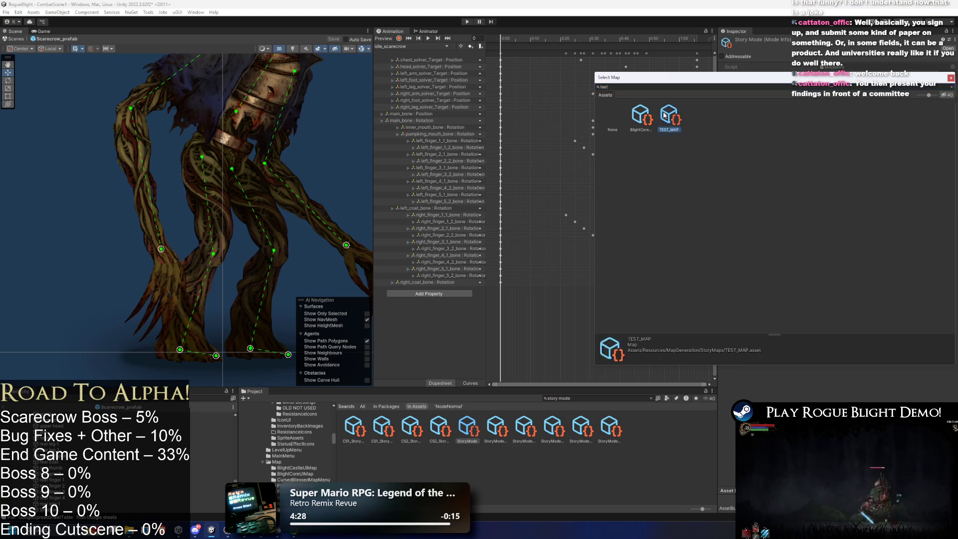
pyautogui.click(467, 22)
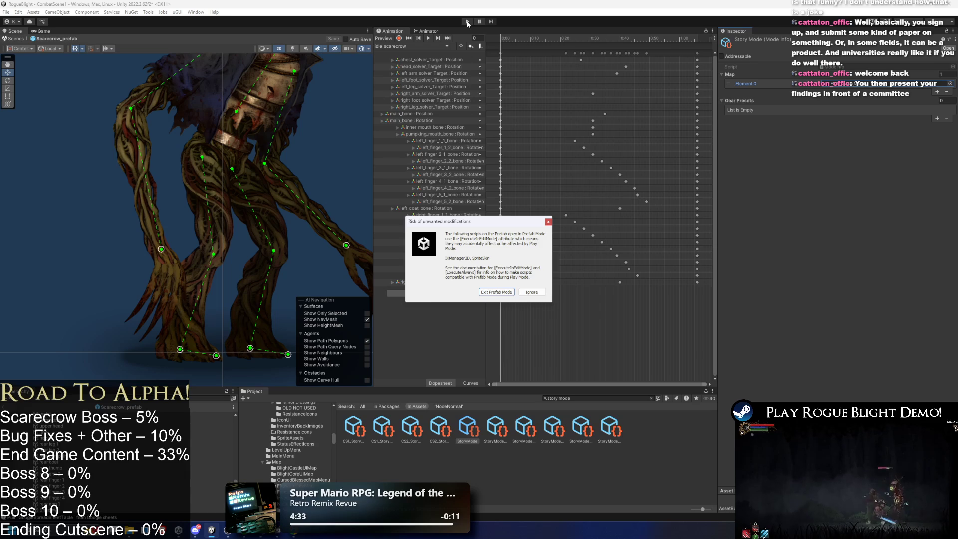
# - Ignore the prefab warning and abandon the current run from the pause menu
pyautogui.click(532, 292)
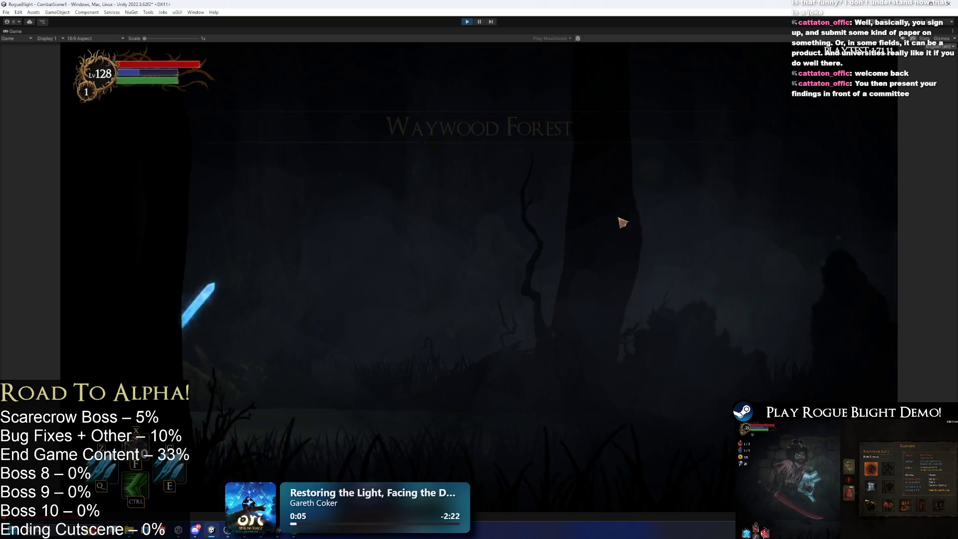
pyautogui.press('d')
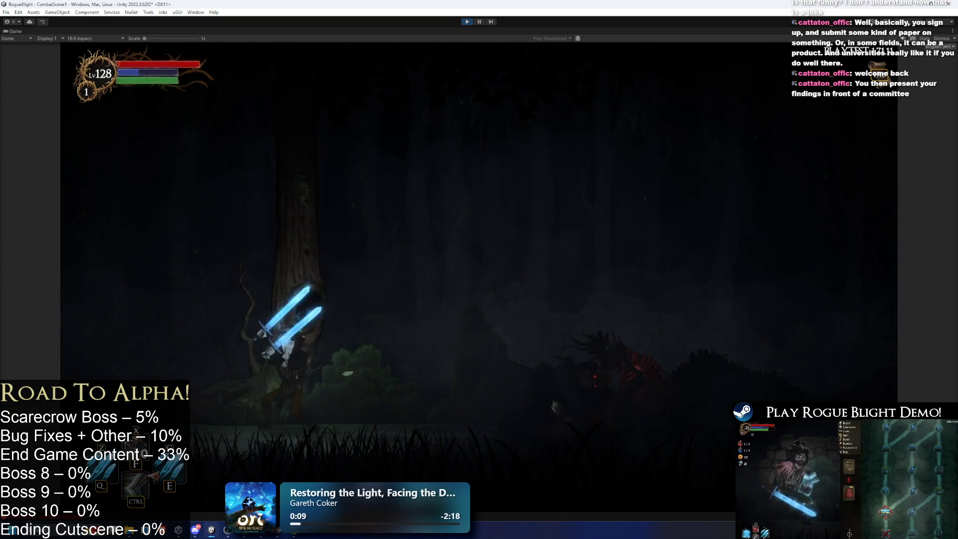
pyautogui.press('Escape')
pyautogui.click(474, 293)
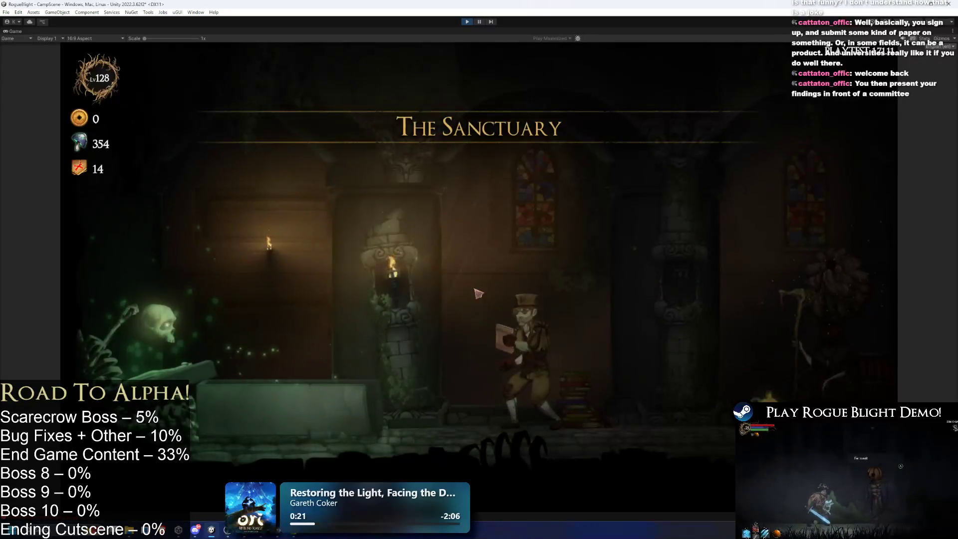
# - Walk to the map NPC and start a Story Mode map
pyautogui.press('a')
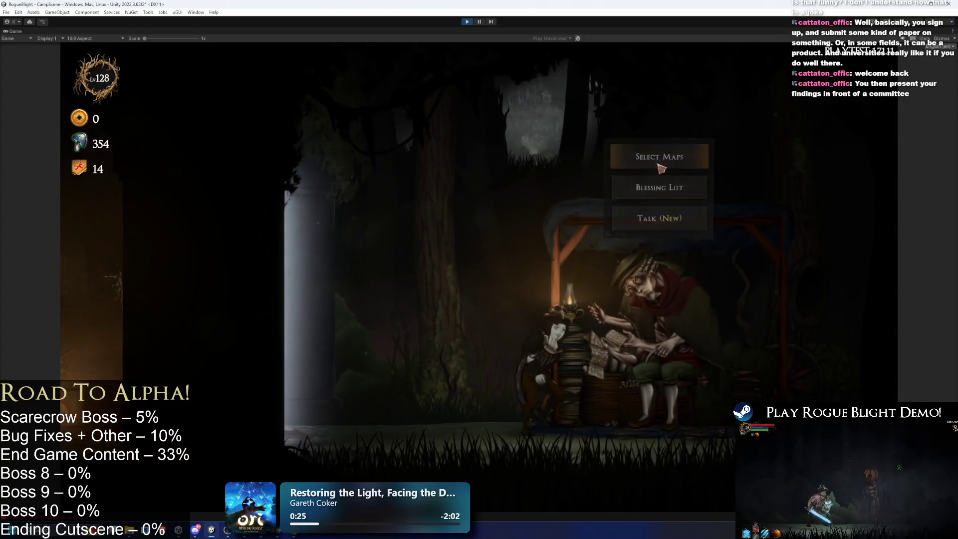
pyautogui.press('e')
pyautogui.press('e')
pyautogui.click(583, 252)
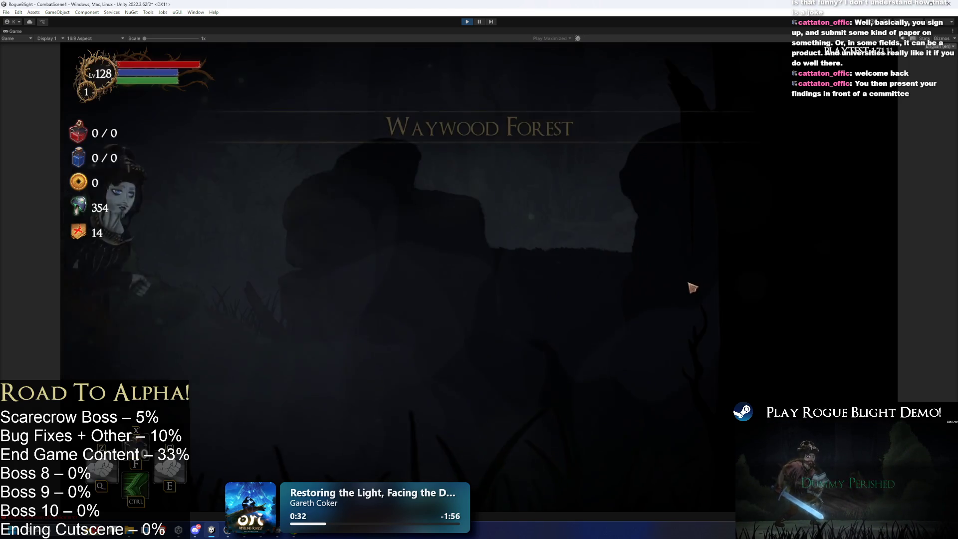
# - Choose the Wooden Sword, then move right and fight the scarecrow boss
pyautogui.click(433, 271)
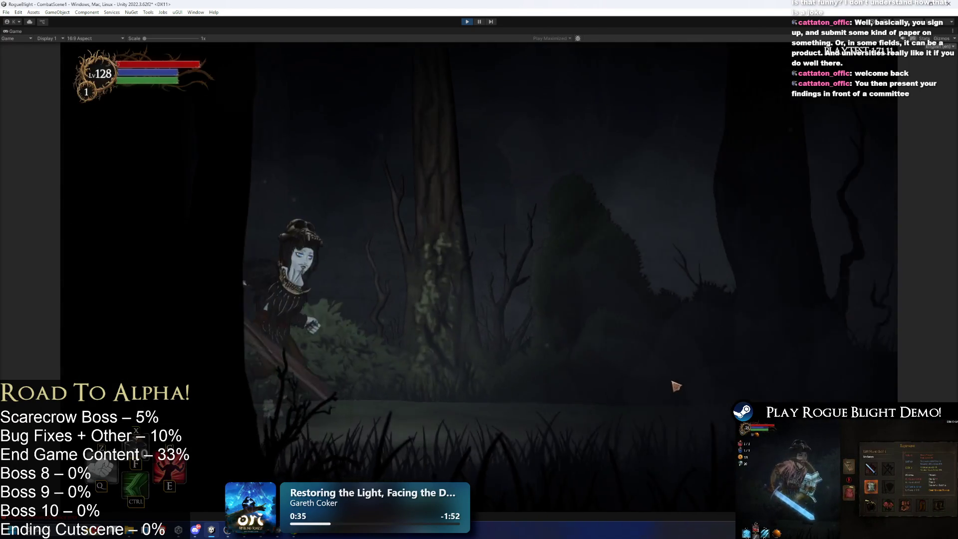
pyautogui.press('d')
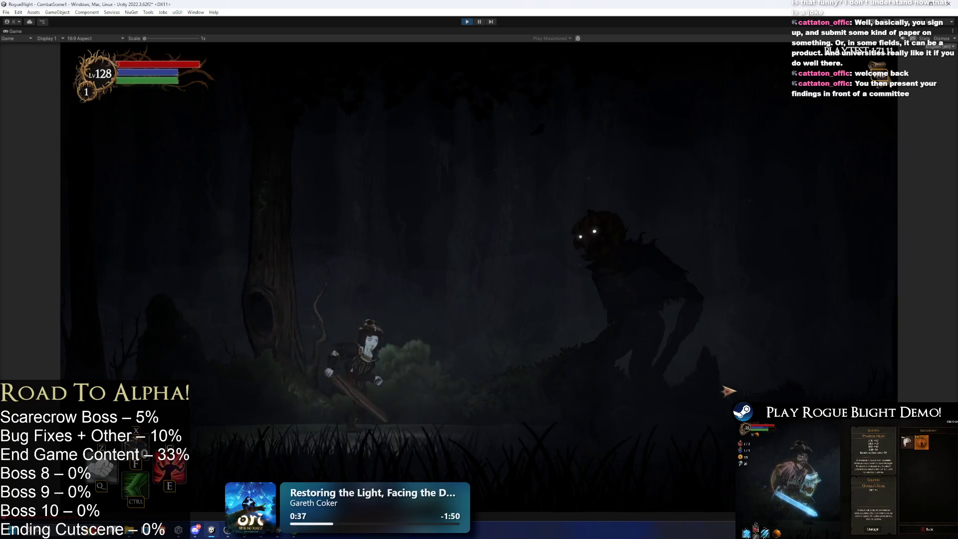
pyautogui.press('a')
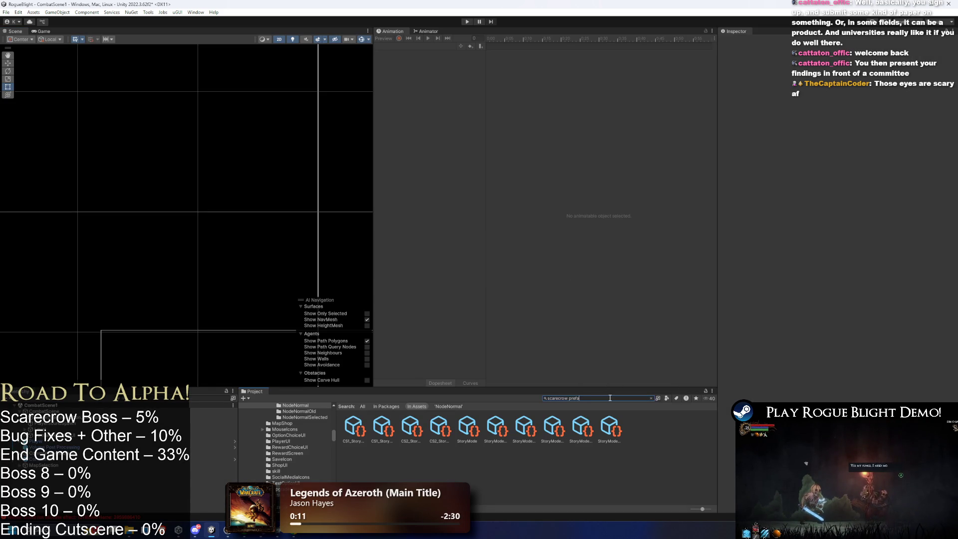
# - Open the Scarecrow prefab and select its root object after checking Solver and CollissionPush
pyautogui.write('b')
pyautogui.doubleClick(353, 427)
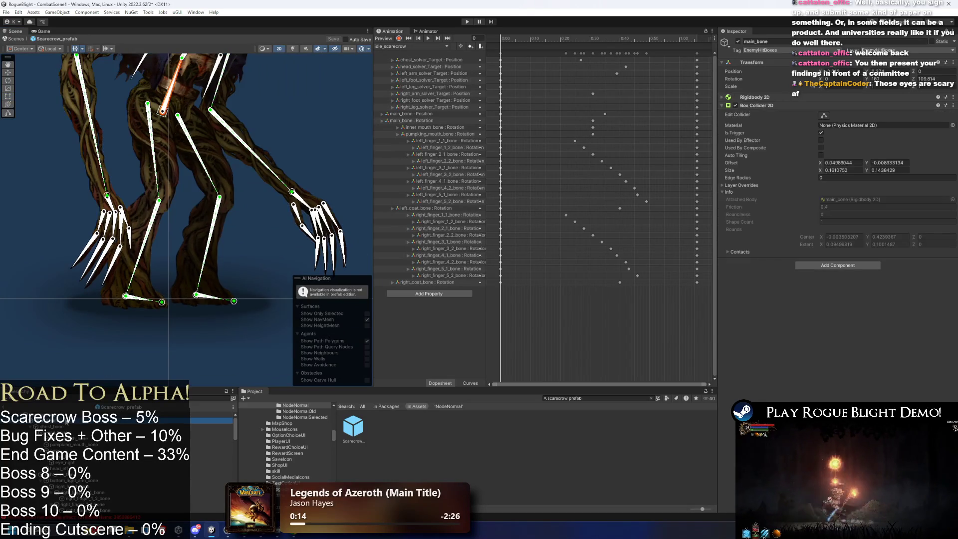
pyautogui.click(66, 432)
pyautogui.click(66, 437)
pyautogui.click(66, 432)
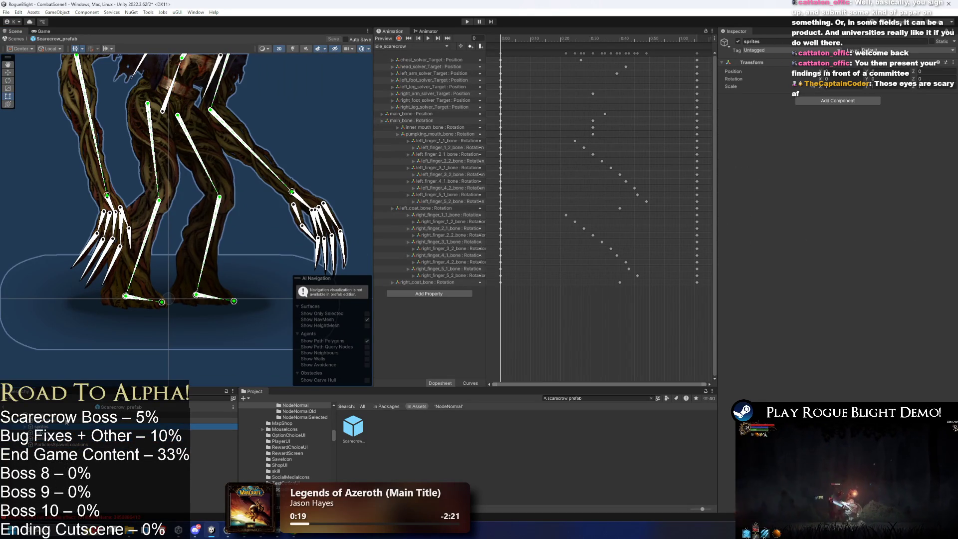
pyautogui.click(67, 414)
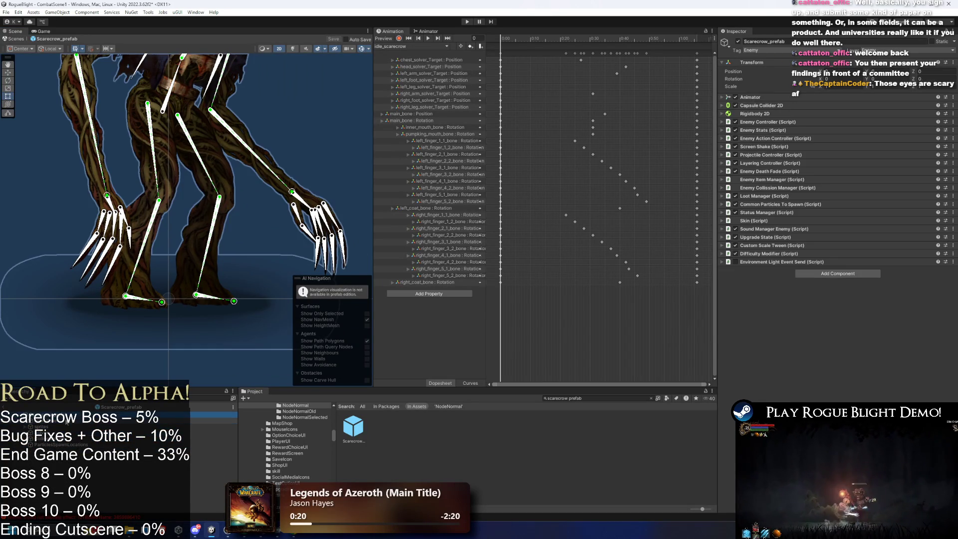
# - Expand Rigidbody 2D and Capsule Collider 2D, then drag the capsule's bottom toward the feet
pyautogui.click(821, 113)
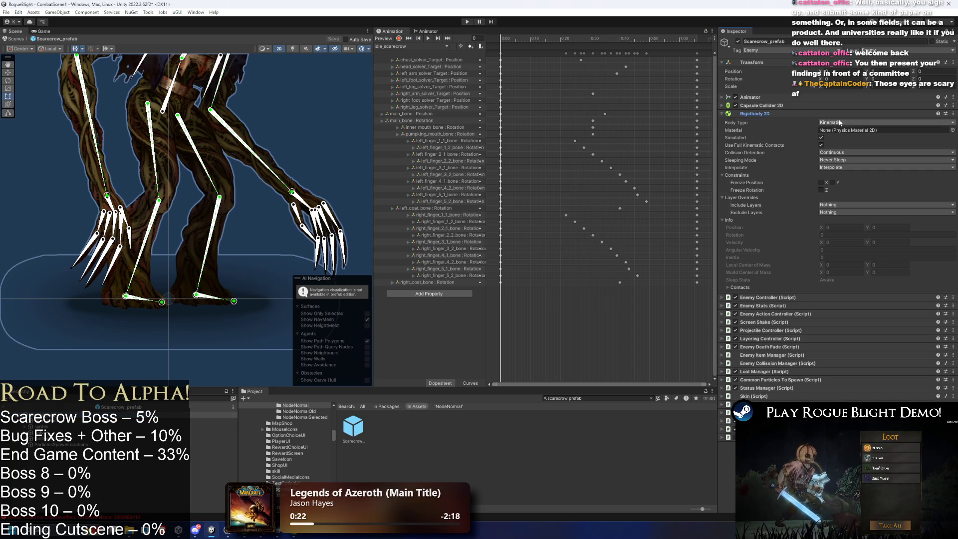
pyautogui.click(762, 105)
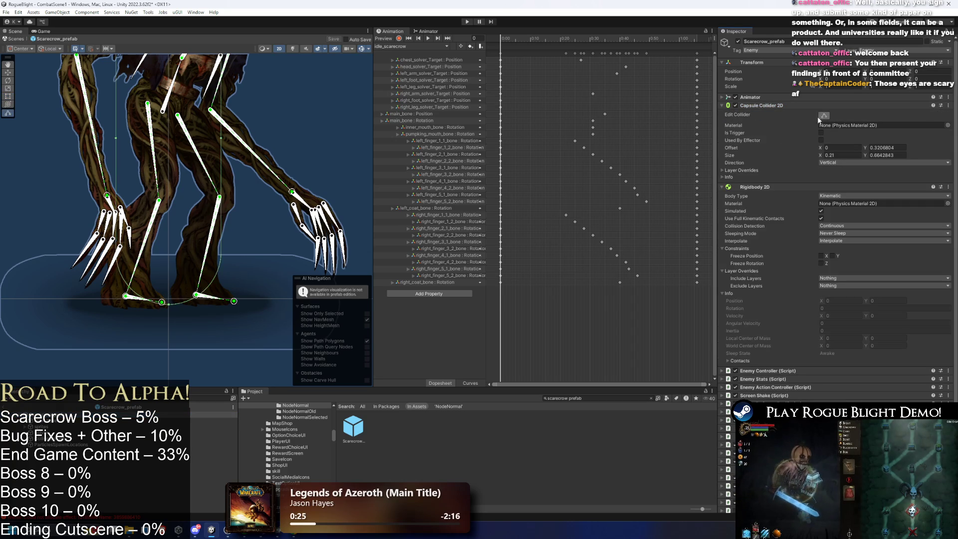
pyautogui.scroll(2, 180, 272)
pyautogui.scroll(2, 155, 311)
pyautogui.moveTo(160, 318); pyautogui.dragTo(163, 325)
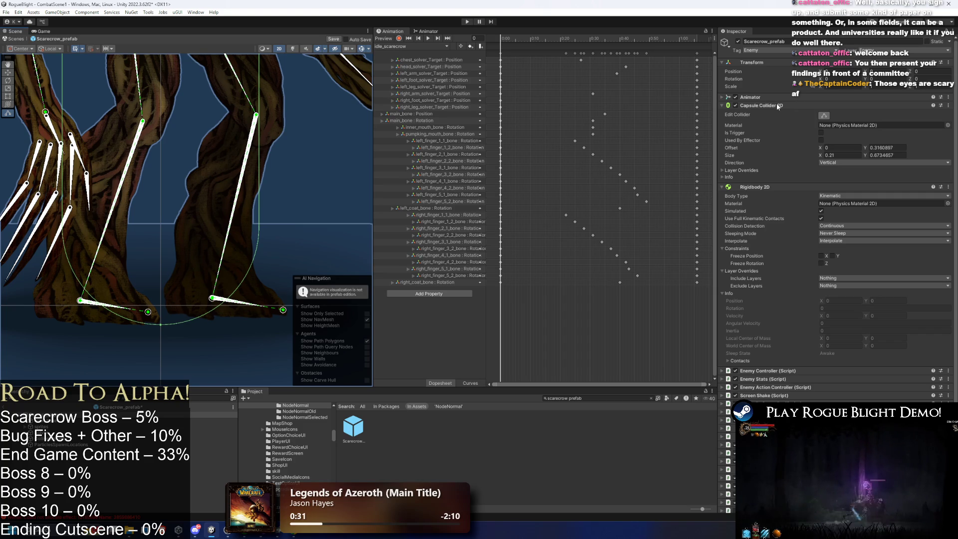
# - Save the prefab and collapse the Capsule Collider 2D and Rigidbody 2D panels
pyautogui.hotkey('ctrl', 's')
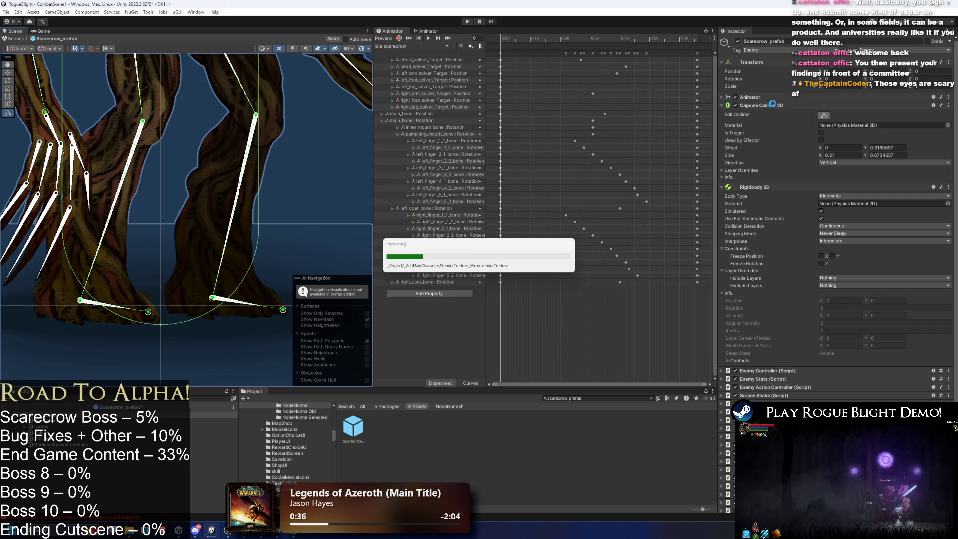
pyautogui.click(773, 106)
pyautogui.click(758, 114)
pyautogui.click(762, 122)
pyautogui.click(765, 122)
# - Briefly check Enemy Stats and Animator, then save the prefab again
pyautogui.click(774, 131)
pyautogui.click(774, 131)
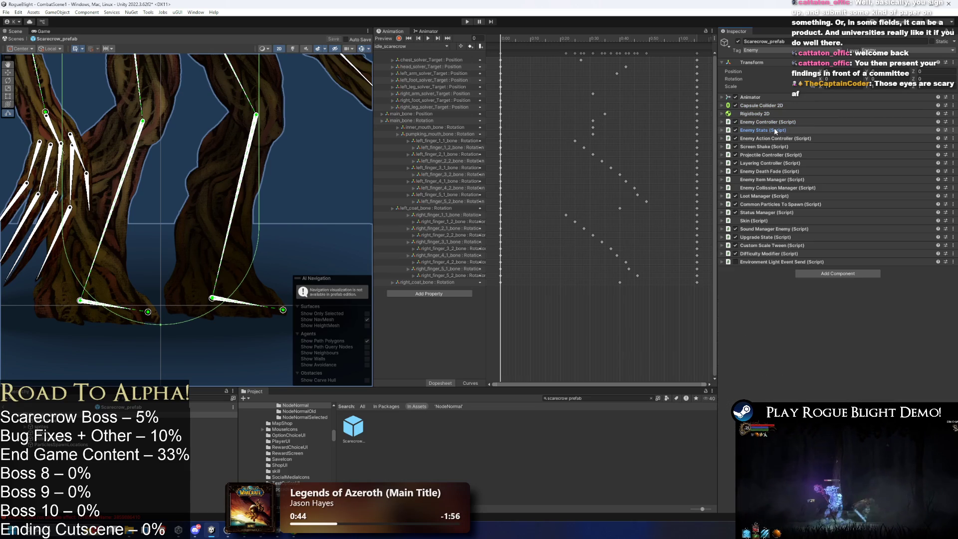
pyautogui.click(750, 98)
pyautogui.click(753, 98)
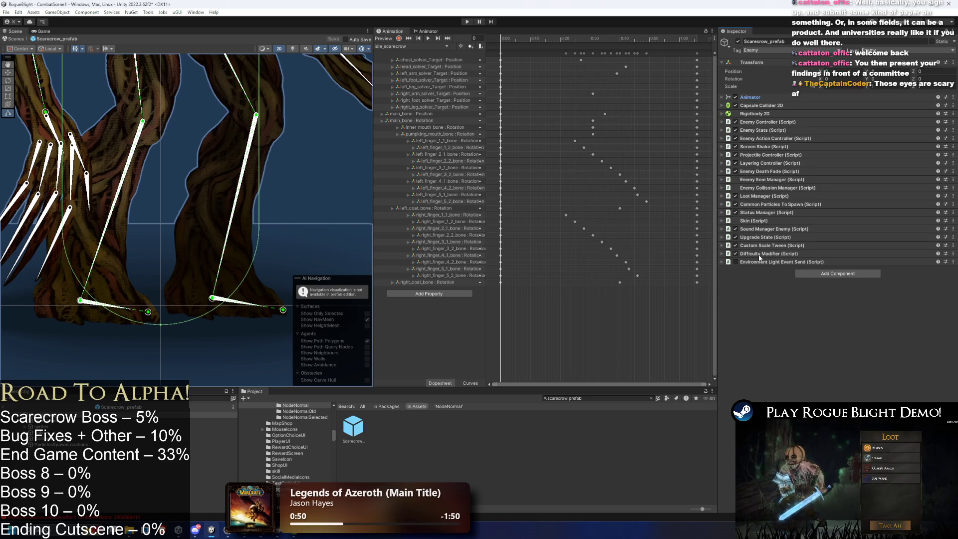
pyautogui.hotkey('ctrl', 's')
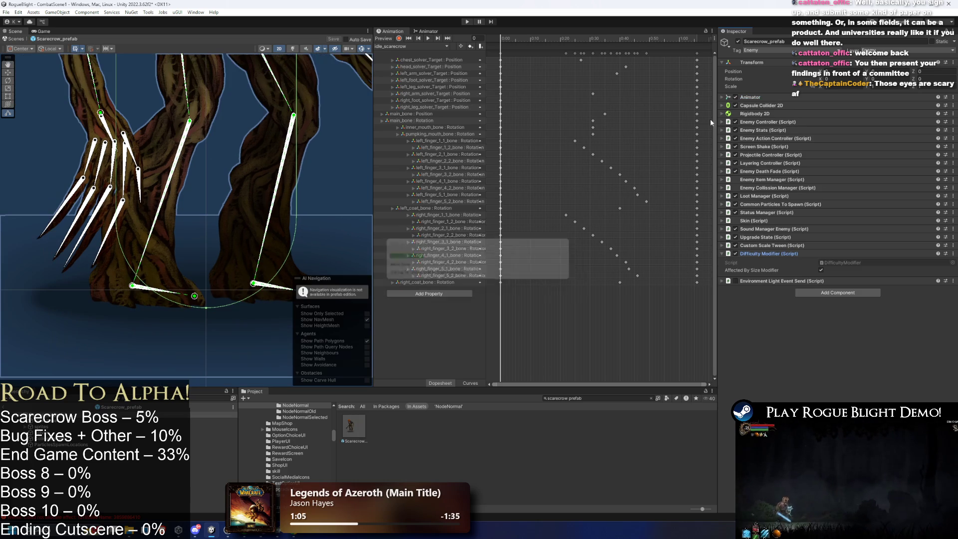
# - Show Enemy Stats (1000 health, STR 7, DEX 13) with Difficulty Modifier collapsed, then press Play
pyautogui.click(768, 254)
pyautogui.click(777, 155)
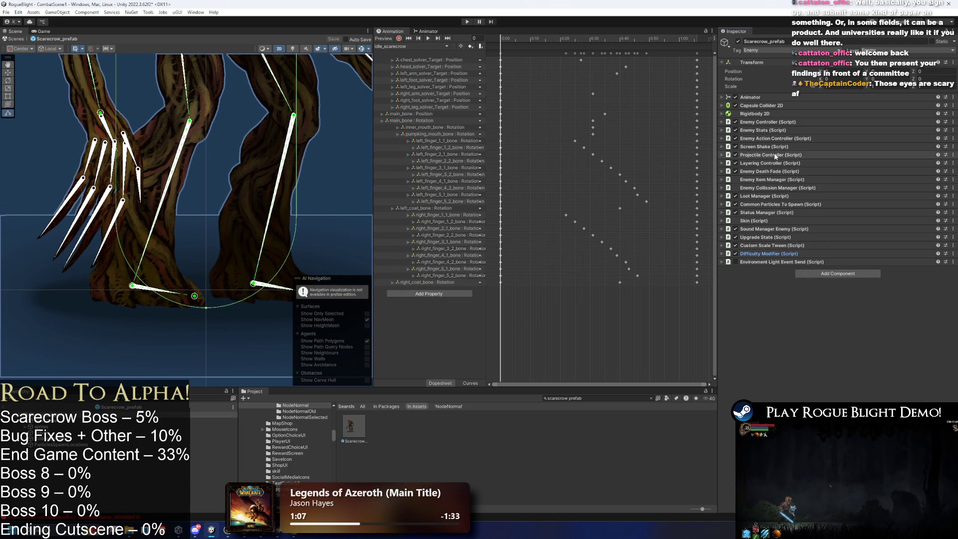
pyautogui.click(777, 154)
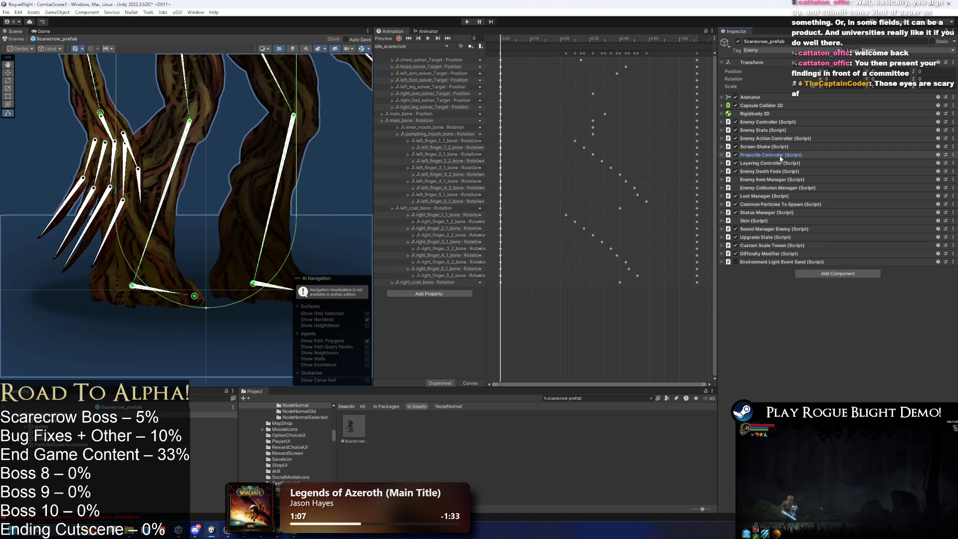
pyautogui.click(774, 122)
pyautogui.click(775, 122)
pyautogui.click(769, 130)
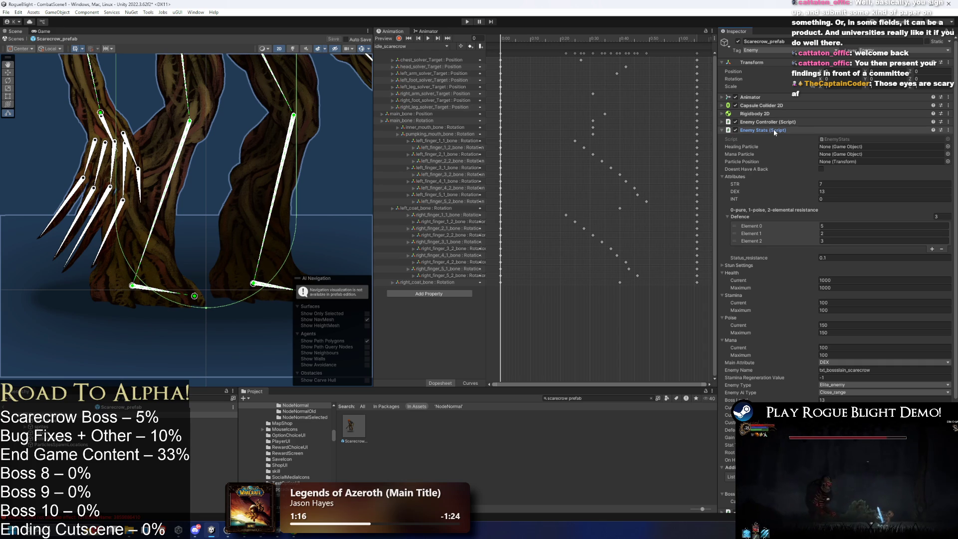
pyautogui.click(472, 22)
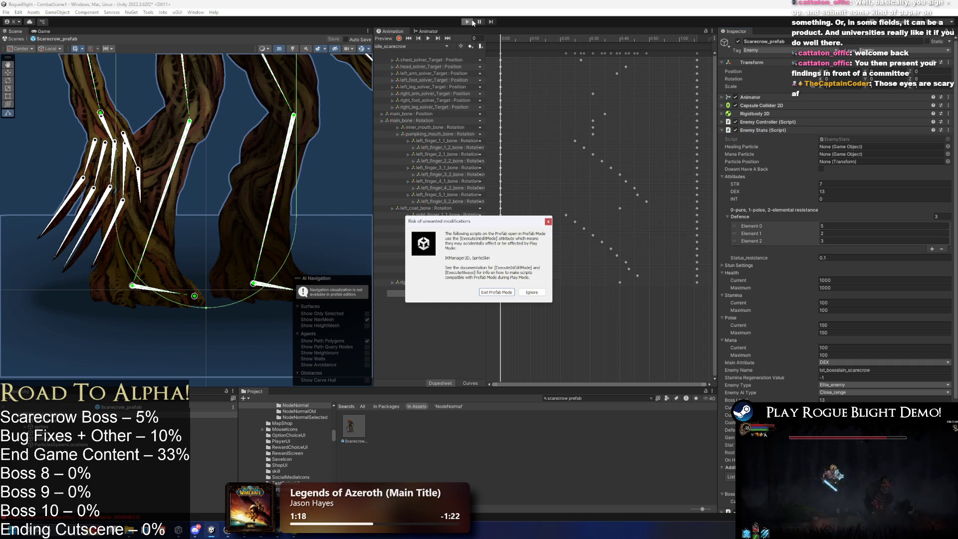
# - Dismiss the prefab warning, enter play mode and strike the scarecrow boss for 12 damage
pyautogui.press('Escape')
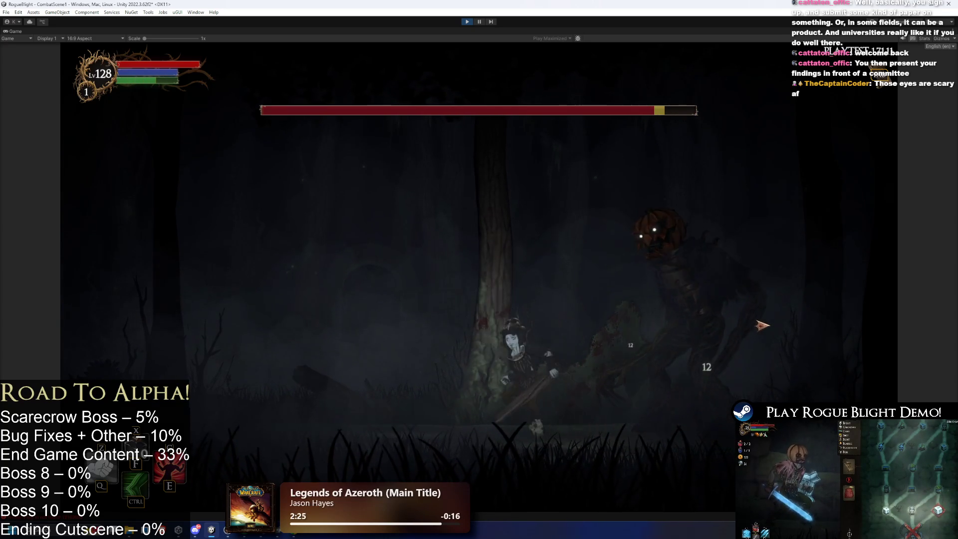
pyautogui.press('a')
pyautogui.press('d')
pyautogui.click(741, 314)
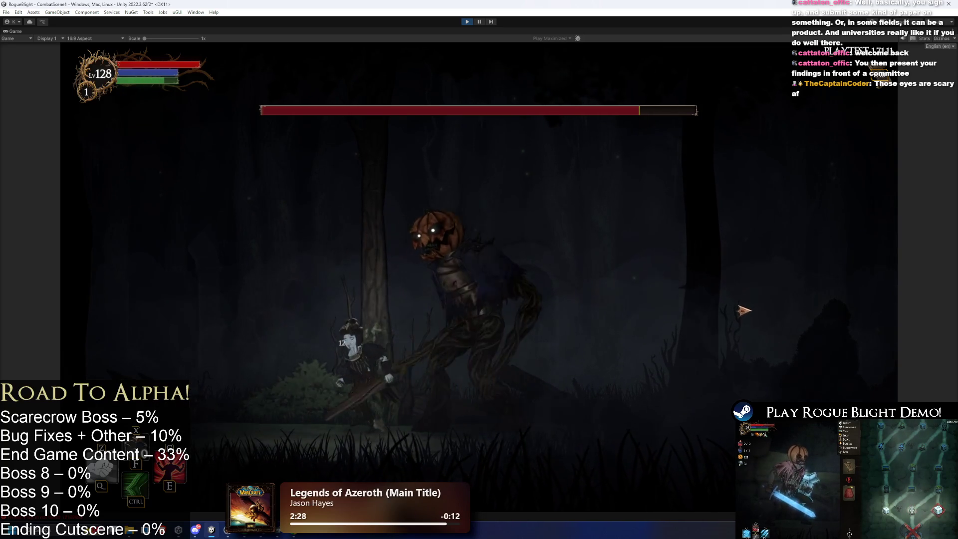
# - Retreat, approach again and hit the boss for another 12 damage, then stop play mode
pyautogui.press('a')
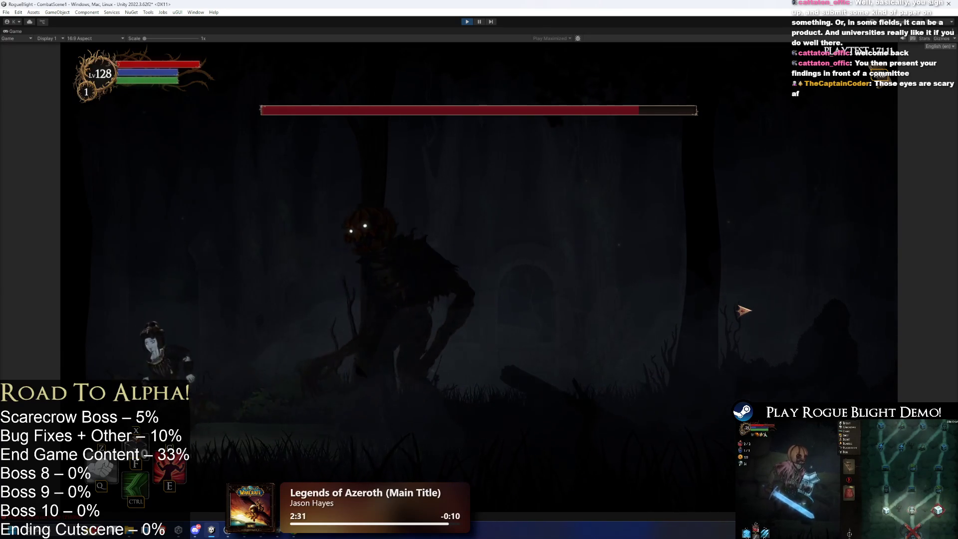
pyautogui.press('d')
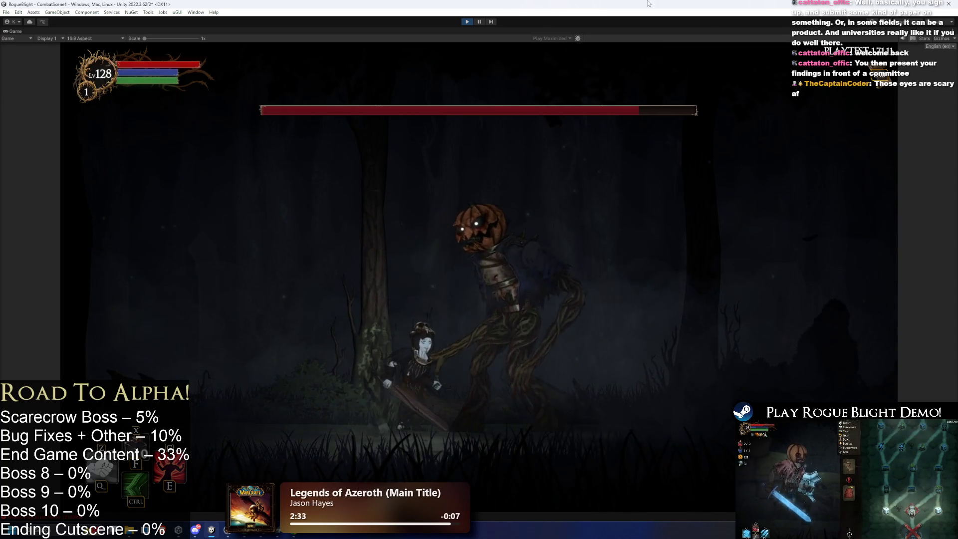
pyautogui.click(671, 213)
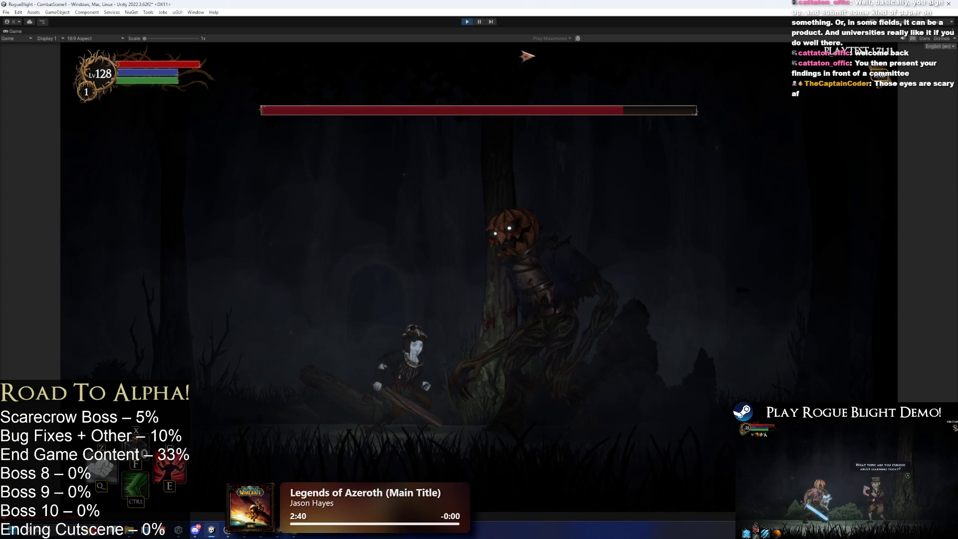
pyautogui.hotkey('ctrl', 'p')
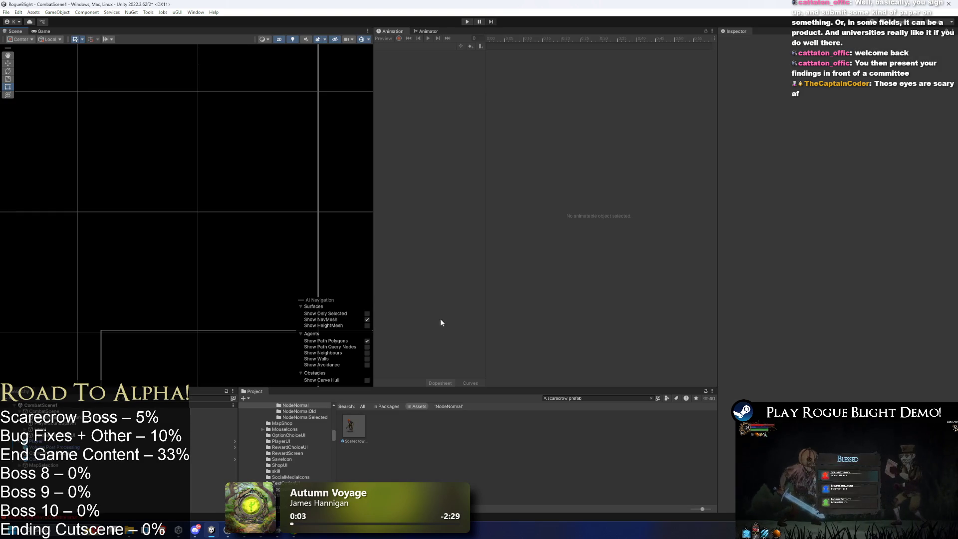
# - Create and save a new running_scarecrow clip in the _Animations/_Enemy/Scarecrow folder
pyautogui.doubleClick(351, 424)
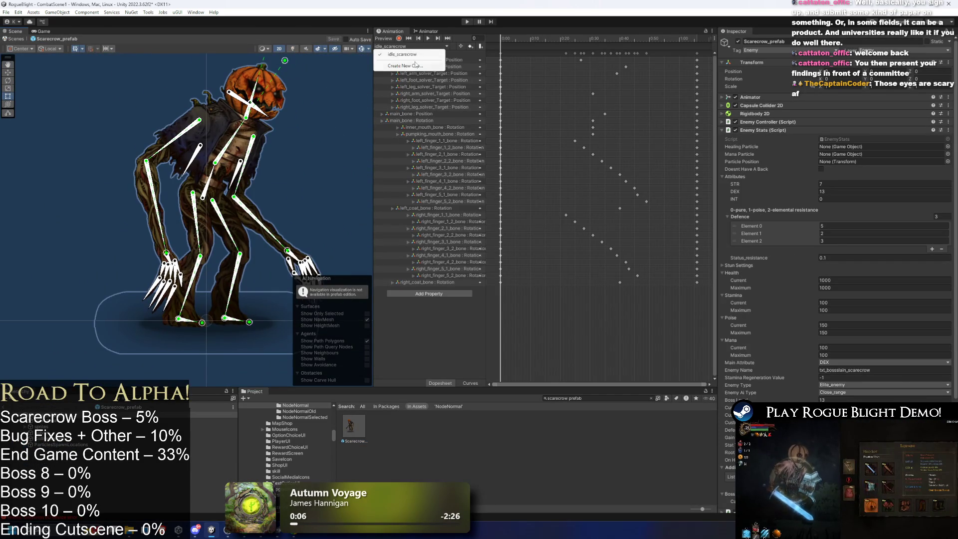
pyautogui.click(414, 65)
pyautogui.doubleClick(323, 195)
pyautogui.doubleClick(313, 205)
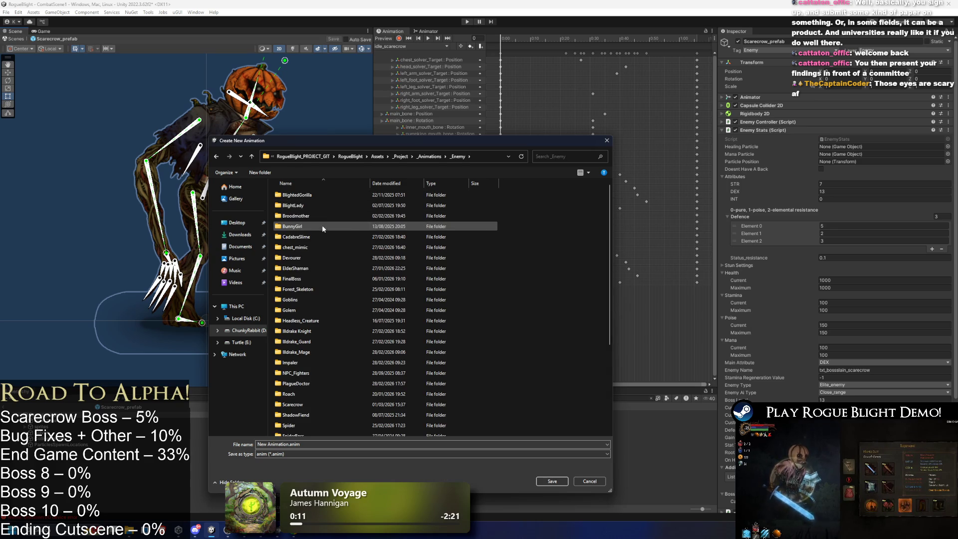
pyautogui.press('s')
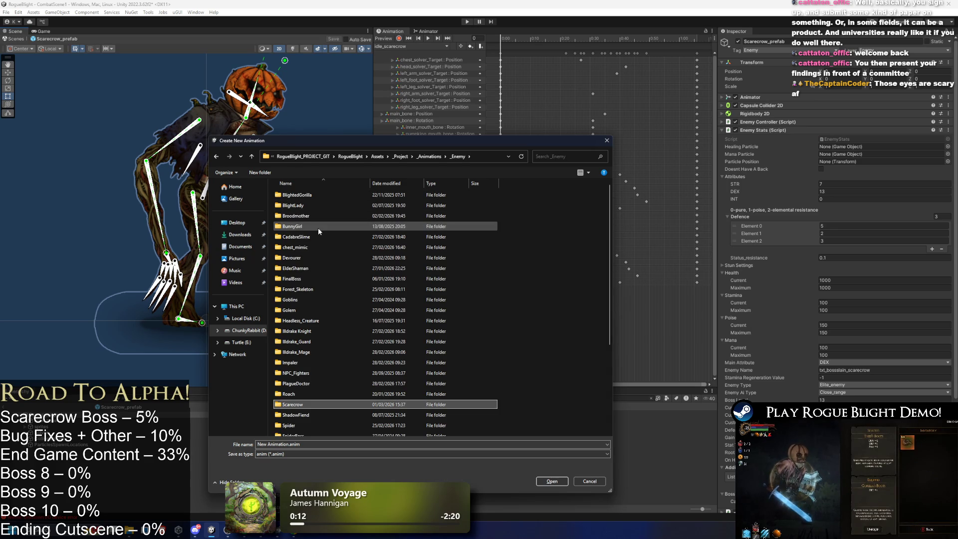
pyautogui.press('Return')
pyautogui.click(291, 196)
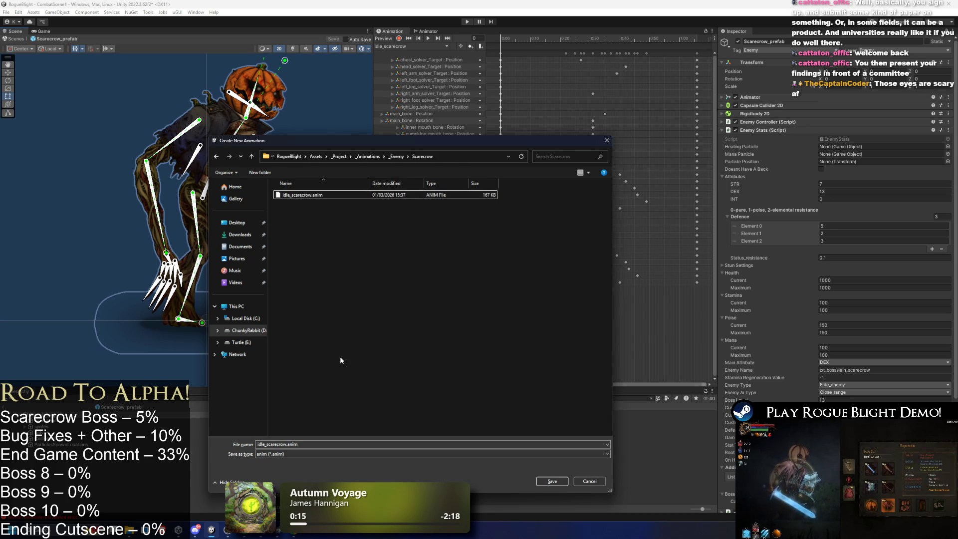
pyautogui.moveTo(264, 444); pyautogui.dragTo(211, 429)
pyautogui.press('BackSpace')
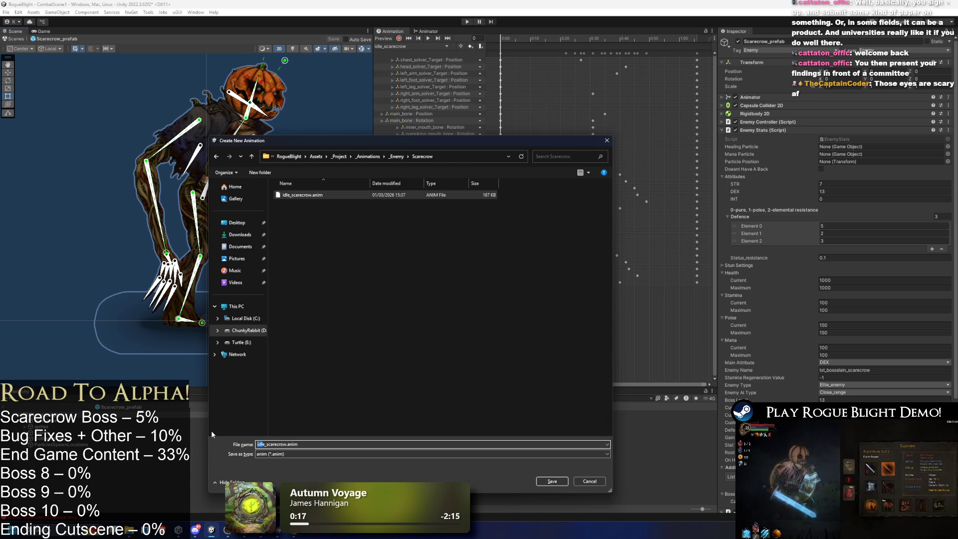
pyautogui.press('BackSpace')
pyautogui.write('runnin')
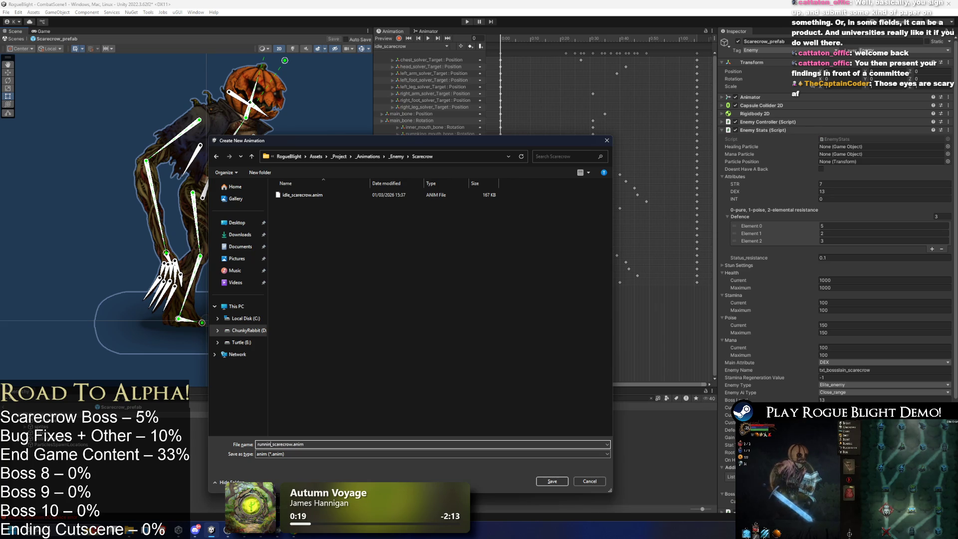
pyautogui.press('Escape')
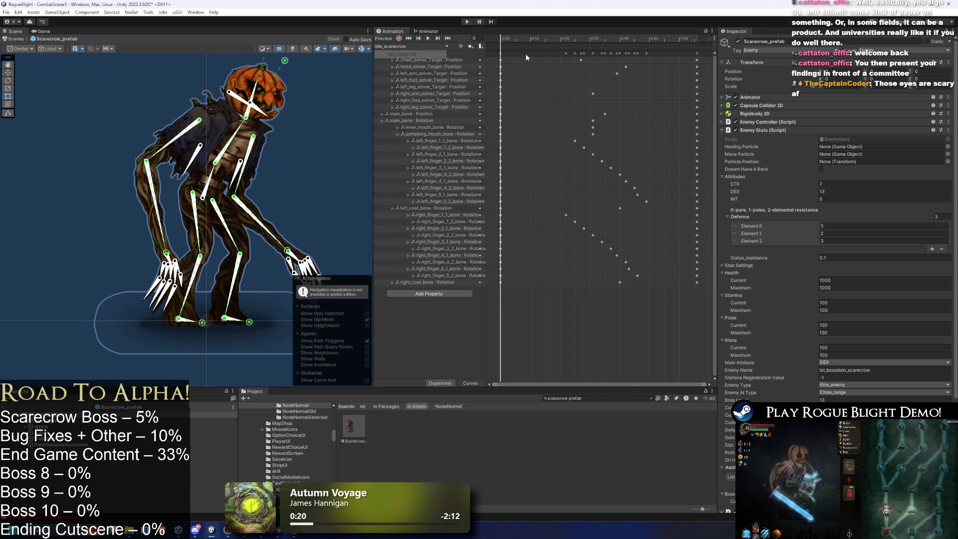
# - Switch to the running_scarecrow clip, move the playhead to a later frame and enable recording
pyautogui.click(412, 47)
pyautogui.click(407, 63)
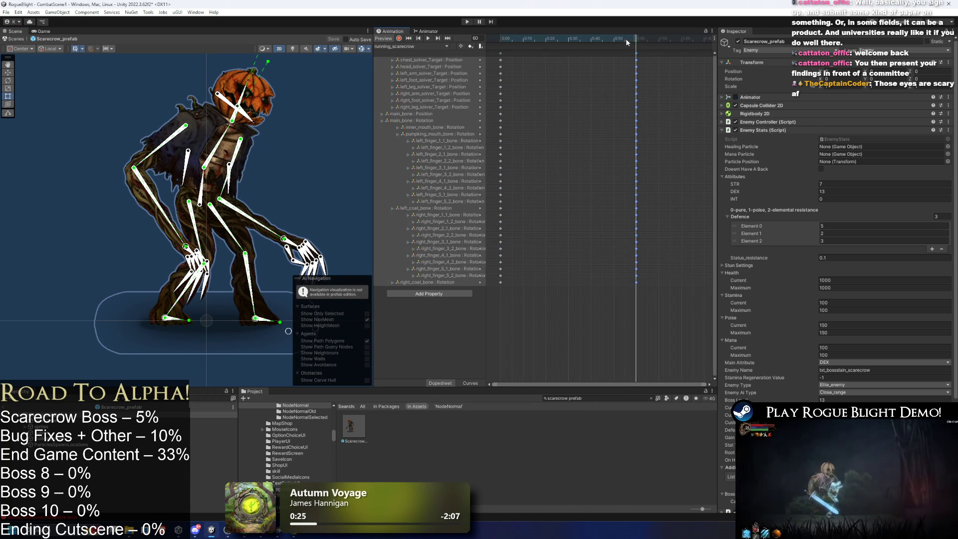
pyautogui.click(555, 43)
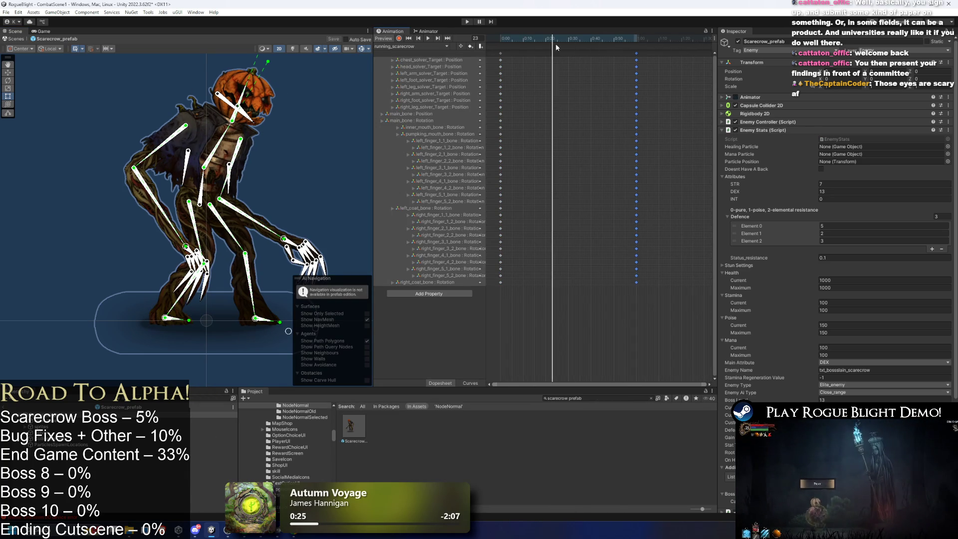
pyautogui.click(399, 39)
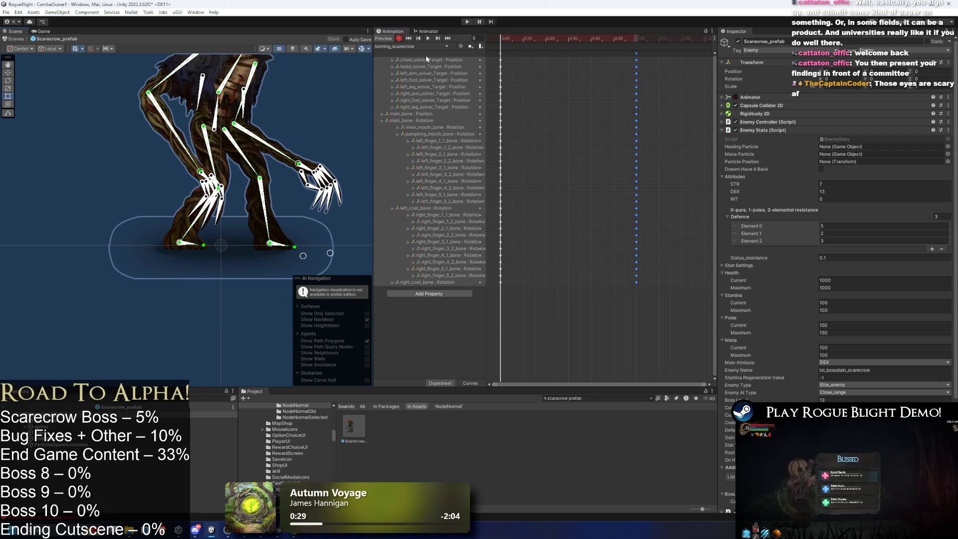
pyautogui.scroll(5, 312, 136)
pyautogui.click(316, 133)
# - Pose the scarecrow's left leg and lower the main body bone slightly
pyautogui.moveTo(176, 311)
pyautogui.mouseDown()
pyautogui.moveTo(159, 297)
pyautogui.moveTo(163, 272)
pyautogui.moveTo(205, 287)
pyautogui.mouseUp()
pyautogui.click(122, 161)
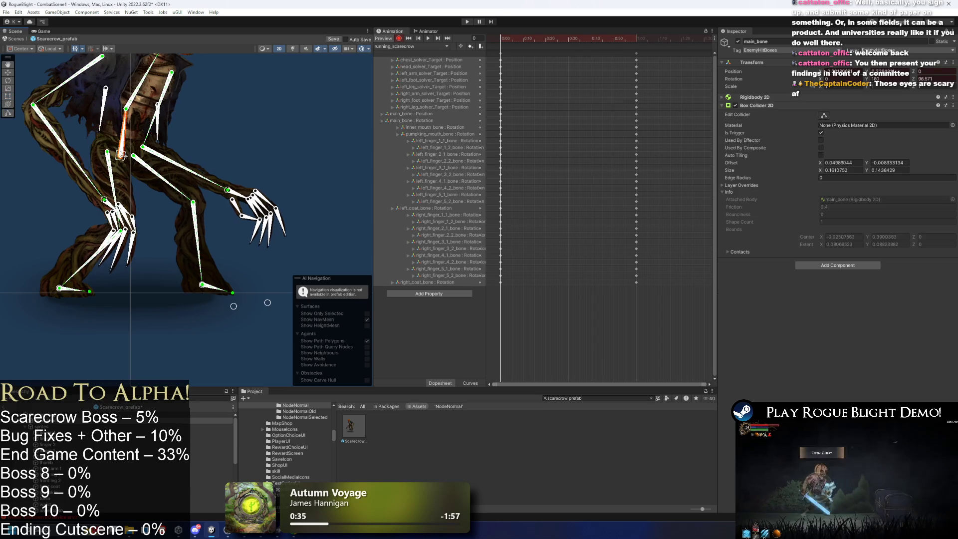
pyautogui.scroll(2, 150, 125)
pyautogui.click(209, 95)
pyautogui.scroll(2, 209, 90)
pyautogui.scroll(-1, 208, 90)
pyautogui.click(201, 119)
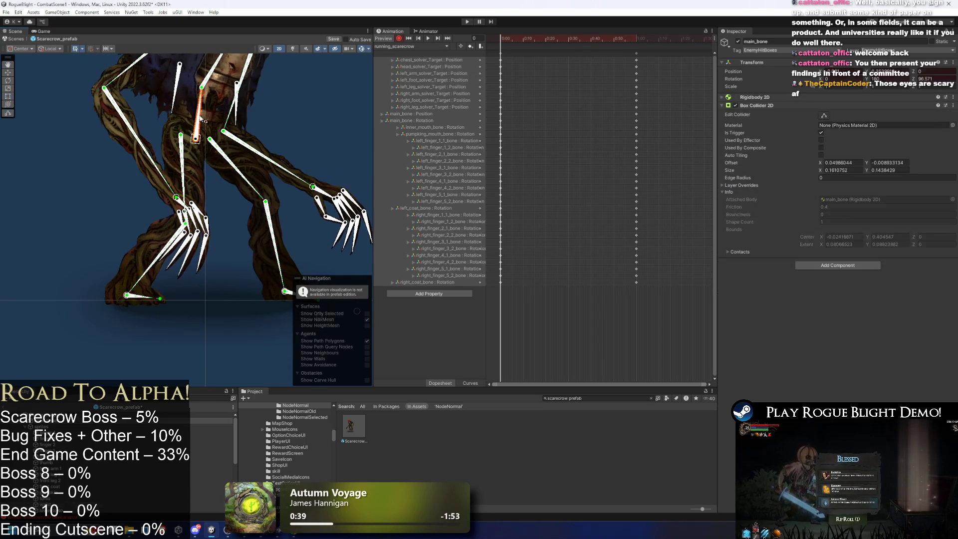
pyautogui.moveTo(231, 100); pyautogui.dragTo(228, 160)
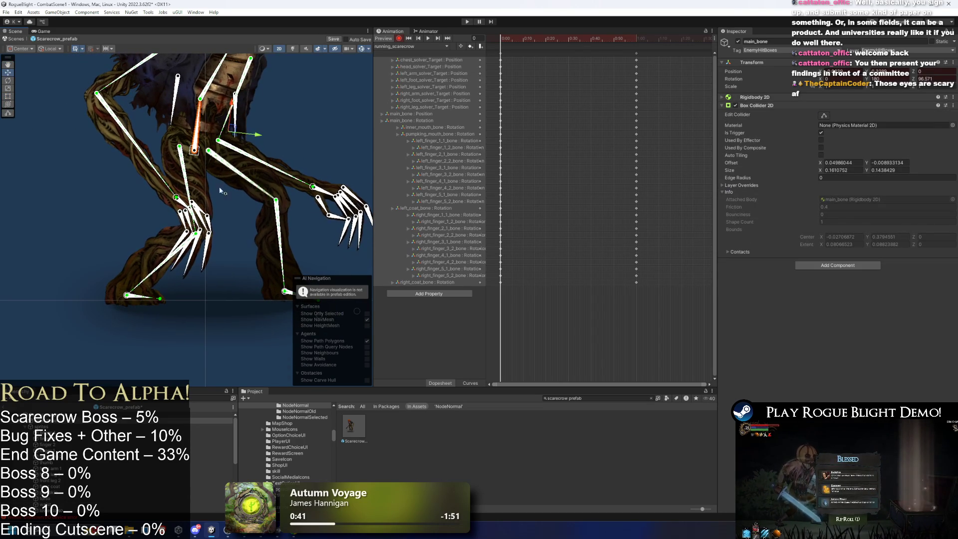
# - Nudge the left leg bones, reposition the right foot and shift the whole body slightly right
pyautogui.moveTo(119, 302); pyautogui.dragTo(108, 299)
pyautogui.moveTo(220, 280); pyautogui.dragTo(201, 270)
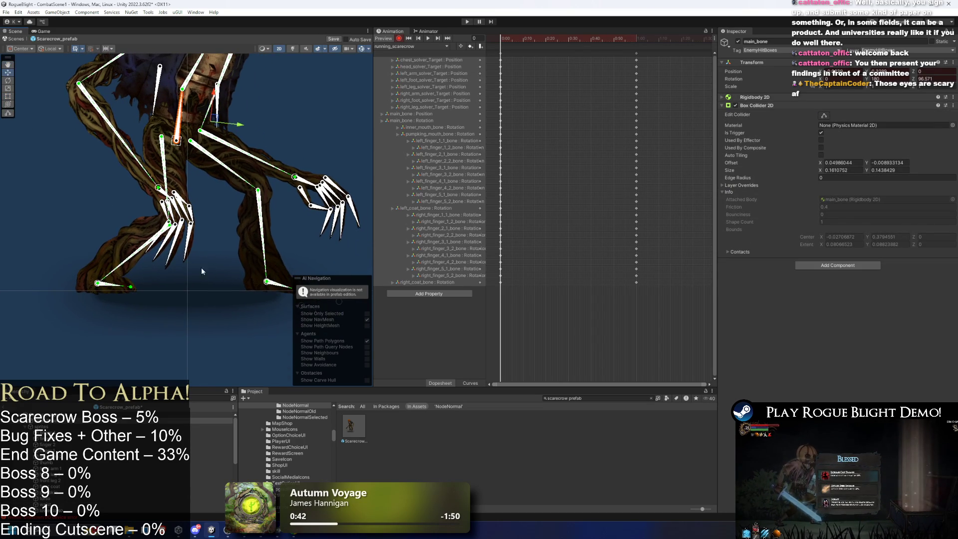
pyautogui.moveTo(266, 284); pyautogui.dragTo(273, 285)
pyautogui.moveTo(336, 304); pyautogui.dragTo(254, 290)
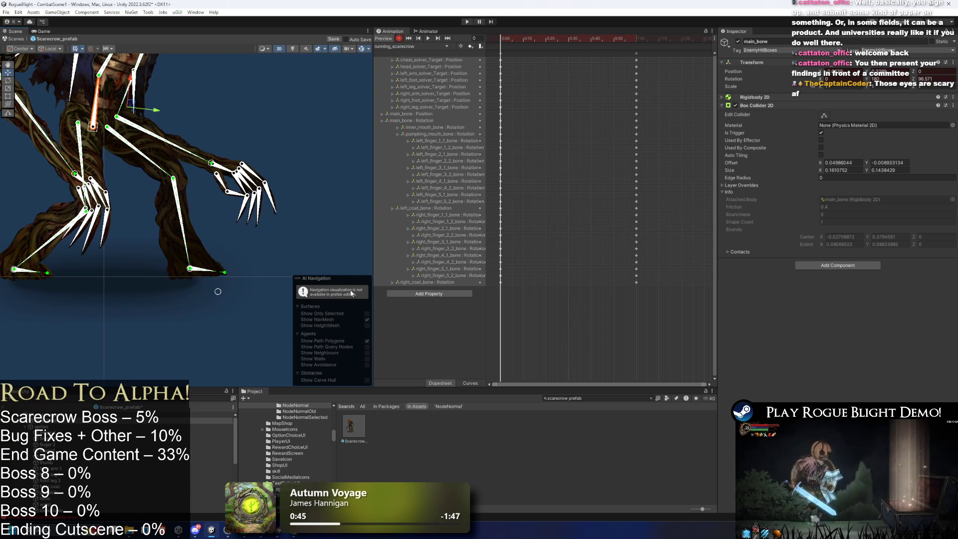
pyautogui.click(250, 298)
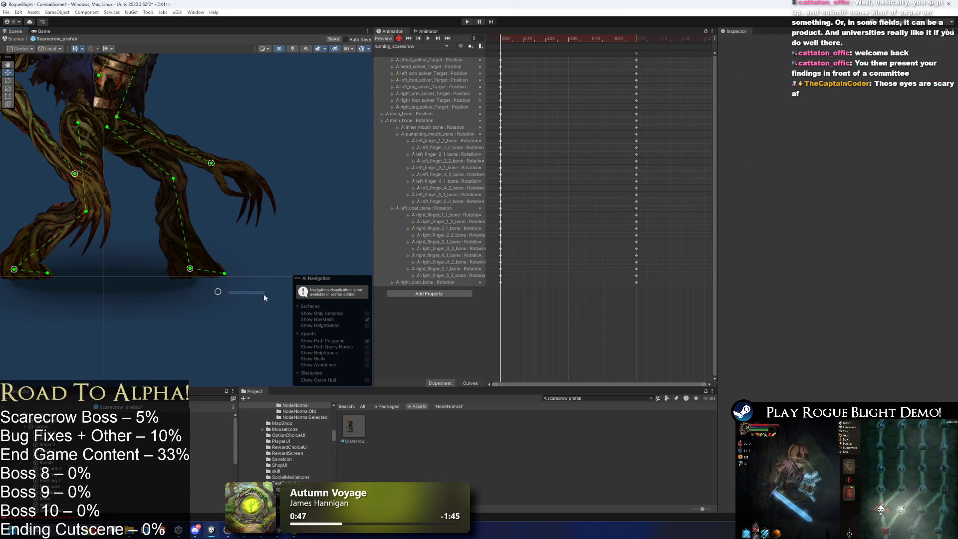
pyautogui.scroll(3, 210, 285)
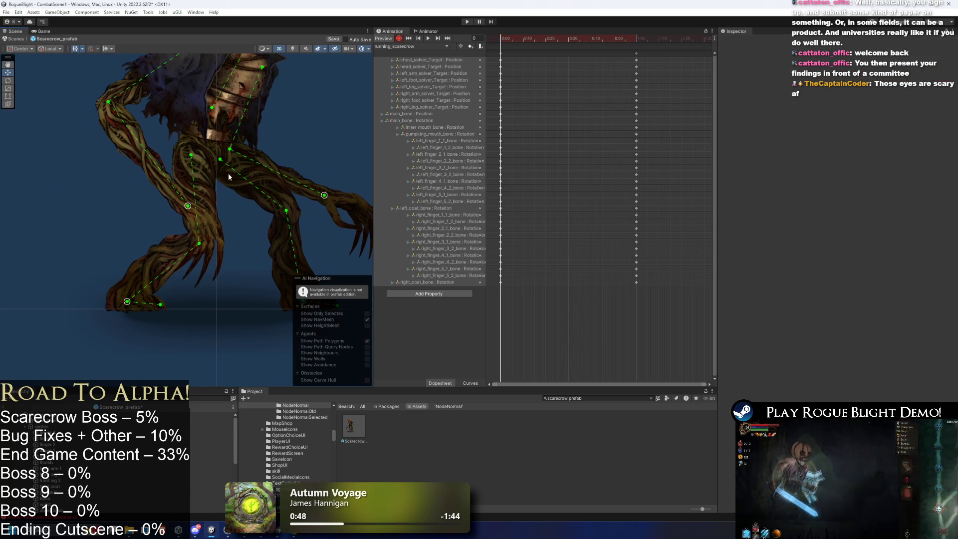
pyautogui.click(207, 161)
pyautogui.moveTo(205, 162); pyautogui.dragTo(209, 163)
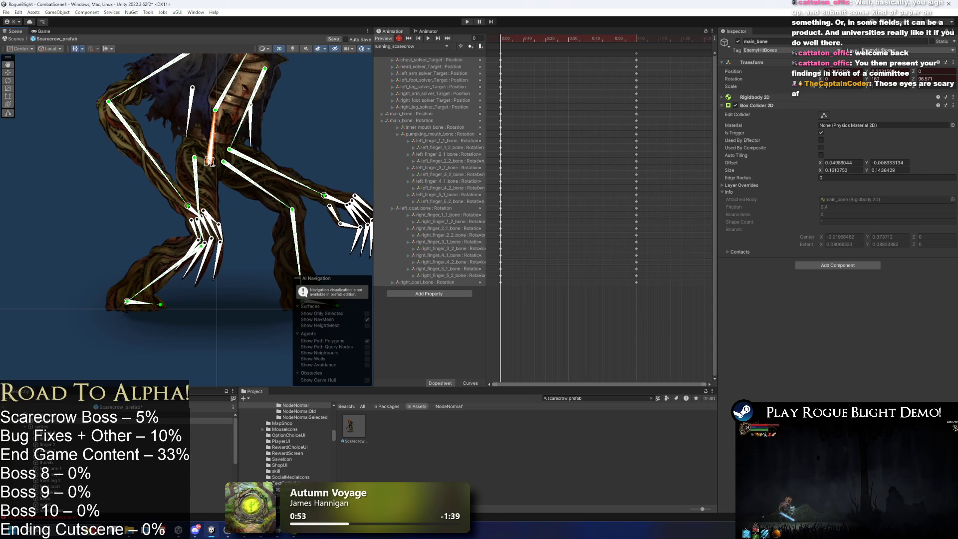
# - At frame 58, move the right foot back under the body and stretch the left foot forward
pyautogui.moveTo(579, 39)
pyautogui.mouseDown()
pyautogui.moveTo(632, 40)
pyautogui.moveTo(593, 40)
pyautogui.mouseUp()
pyautogui.scroll(-5, 350, 88)
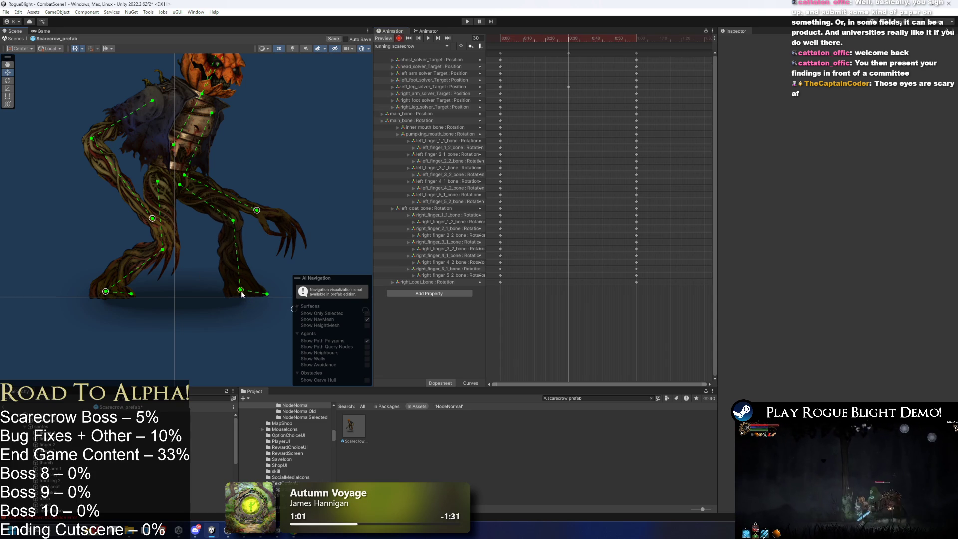
pyautogui.moveTo(241, 294); pyautogui.dragTo(135, 296)
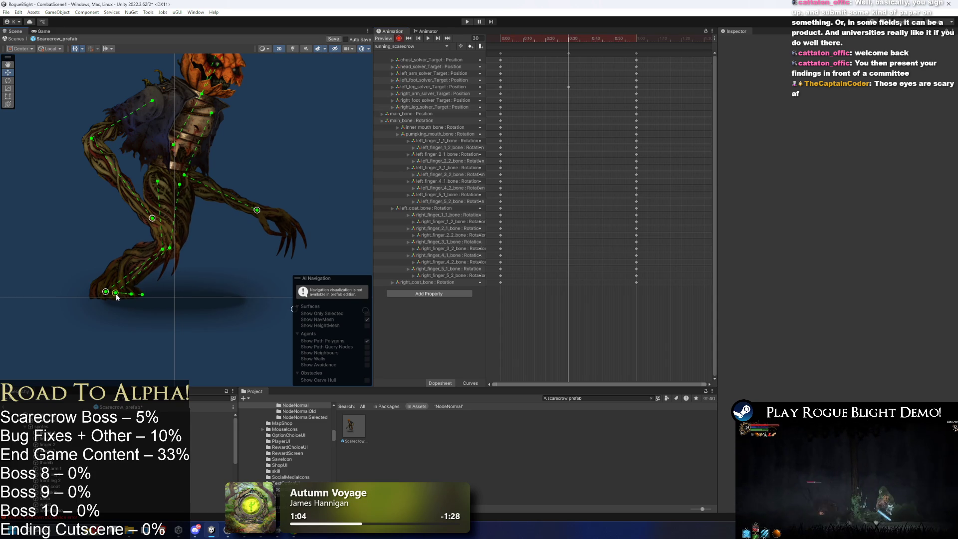
pyautogui.click(99, 294)
pyautogui.click(100, 295)
pyautogui.click(67, 249)
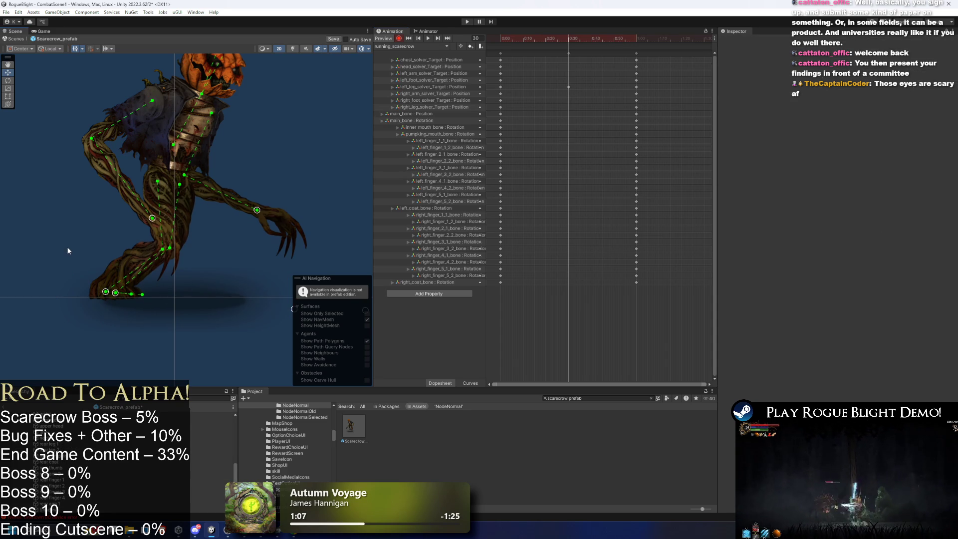
pyautogui.moveTo(104, 294)
pyautogui.mouseDown()
pyautogui.moveTo(252, 295)
pyautogui.moveTo(221, 298)
pyautogui.mouseUp()
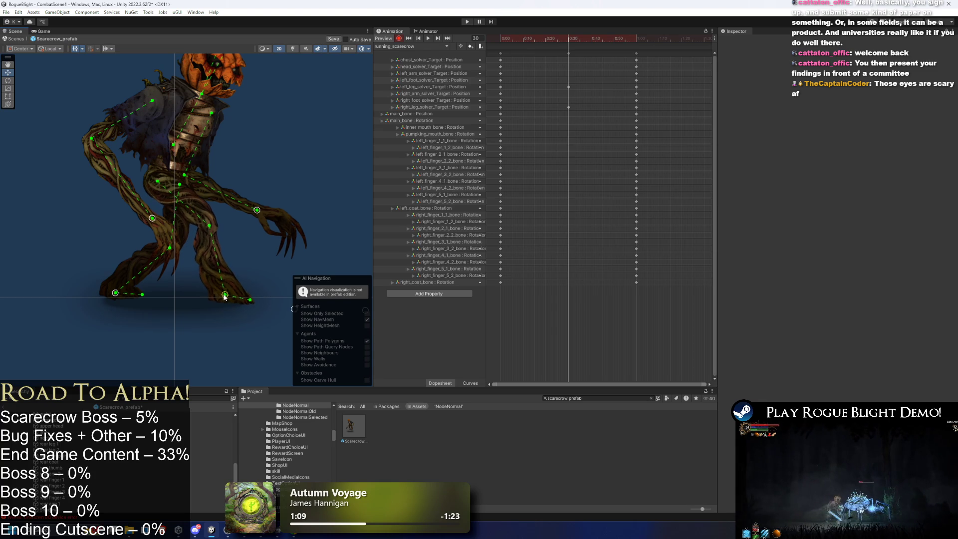
# - Key the left foot target at 0:30 and play the running clip preview
pyautogui.press('f')
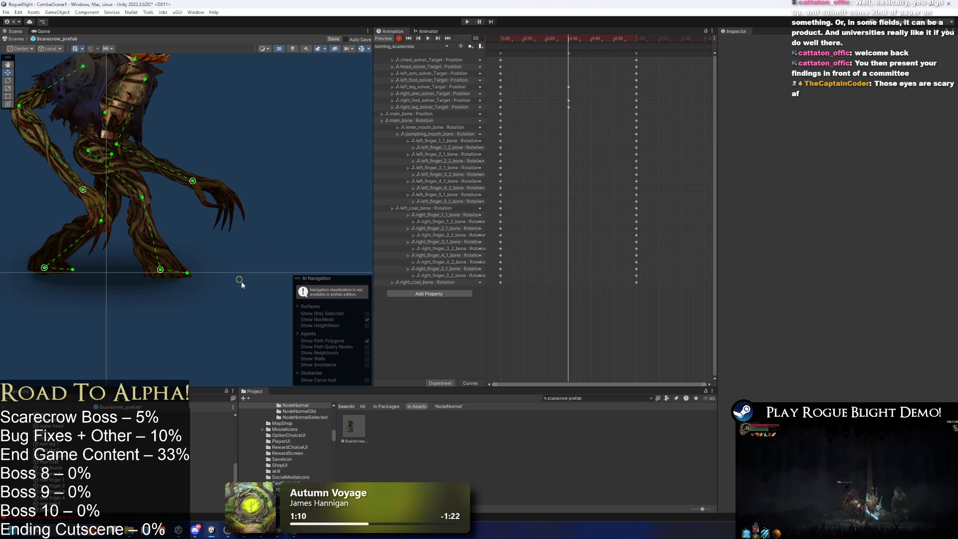
pyautogui.scroll(-1, 215, 224)
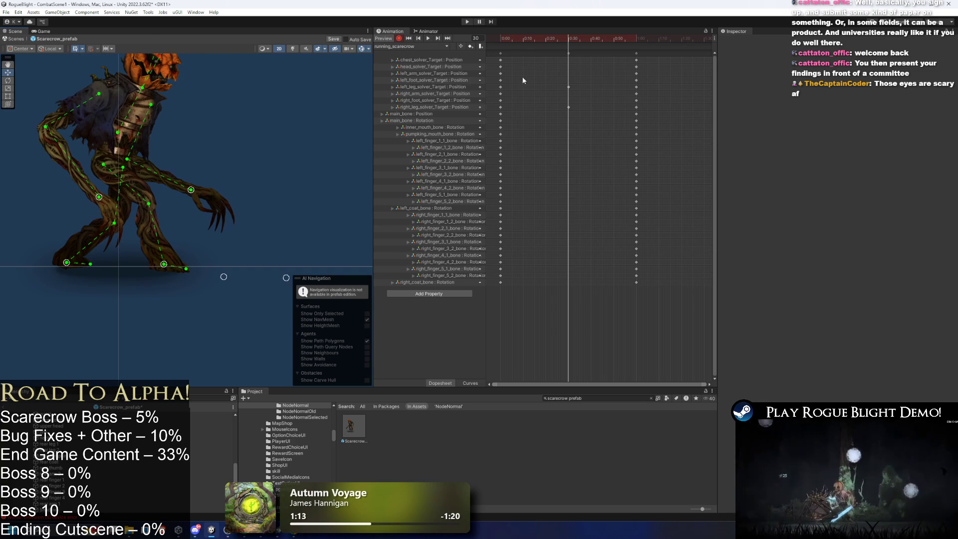
pyautogui.moveTo(268, 211); pyautogui.dragTo(191, 194)
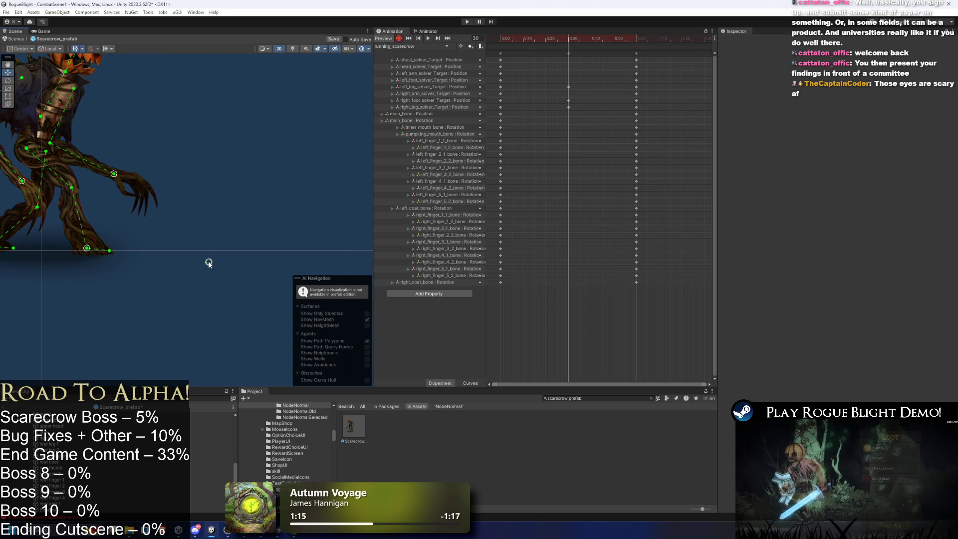
pyautogui.moveTo(212, 263); pyautogui.dragTo(156, 262)
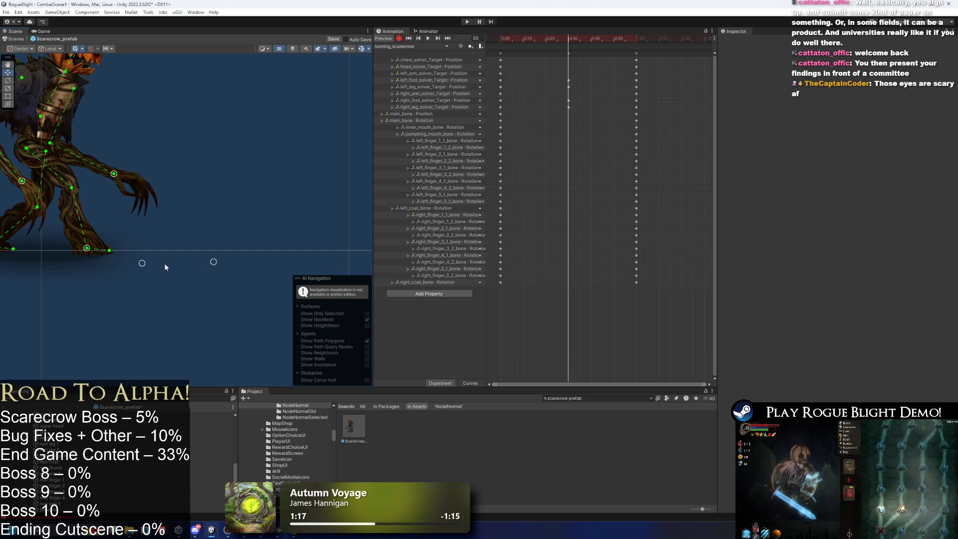
pyautogui.press('space')
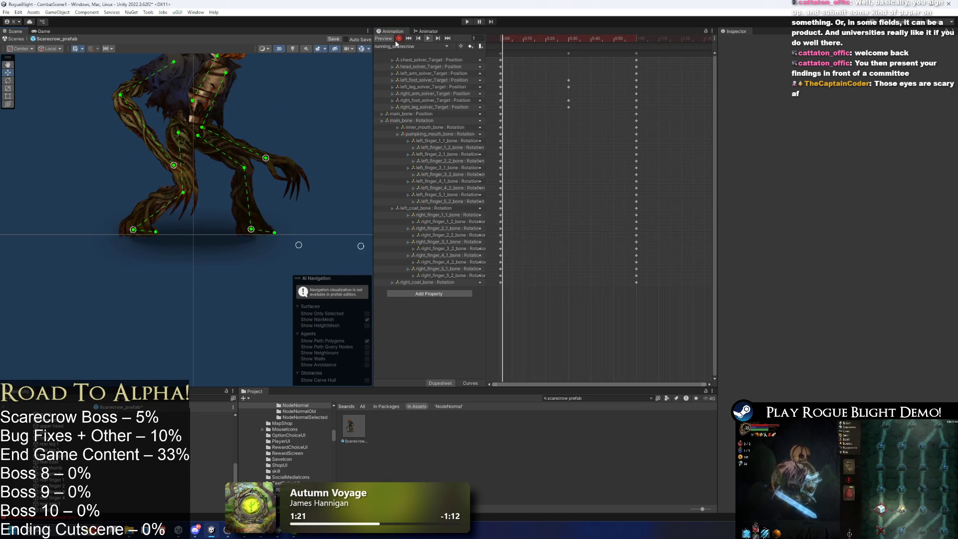
# - Stop the preview and lift the right foot to knee height at frame 15
pyautogui.press('f')
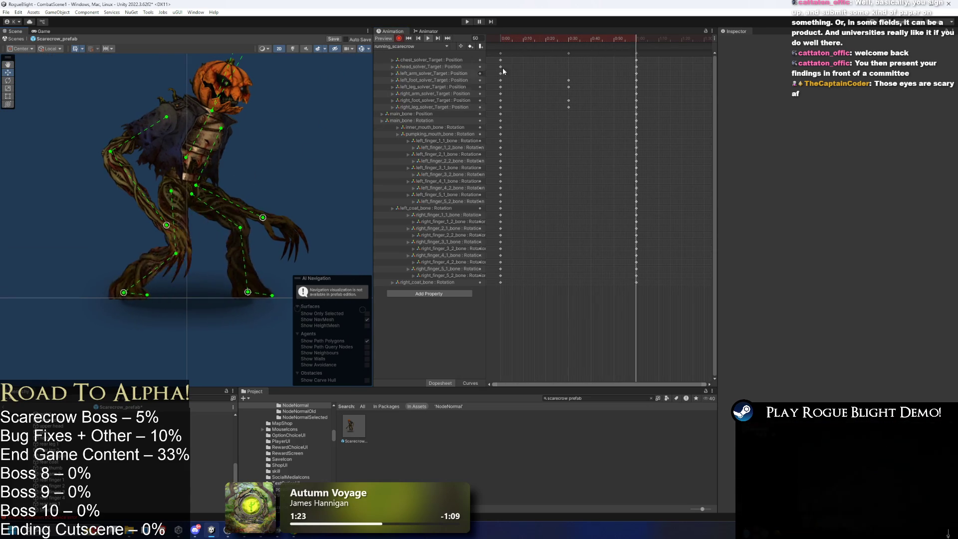
pyautogui.moveTo(545, 41)
pyautogui.mouseDown()
pyautogui.moveTo(513, 35)
pyautogui.moveTo(605, 39)
pyautogui.moveTo(485, 38)
pyautogui.moveTo(506, 38)
pyautogui.mouseUp()
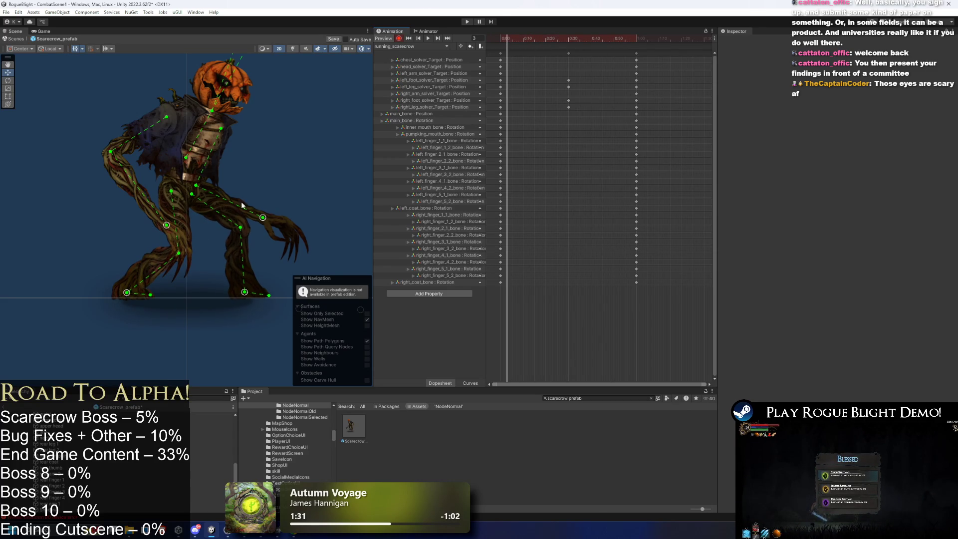
pyautogui.scroll(1, 181, 255)
pyautogui.press('.')
pyautogui.press('.')
pyautogui.press('.')
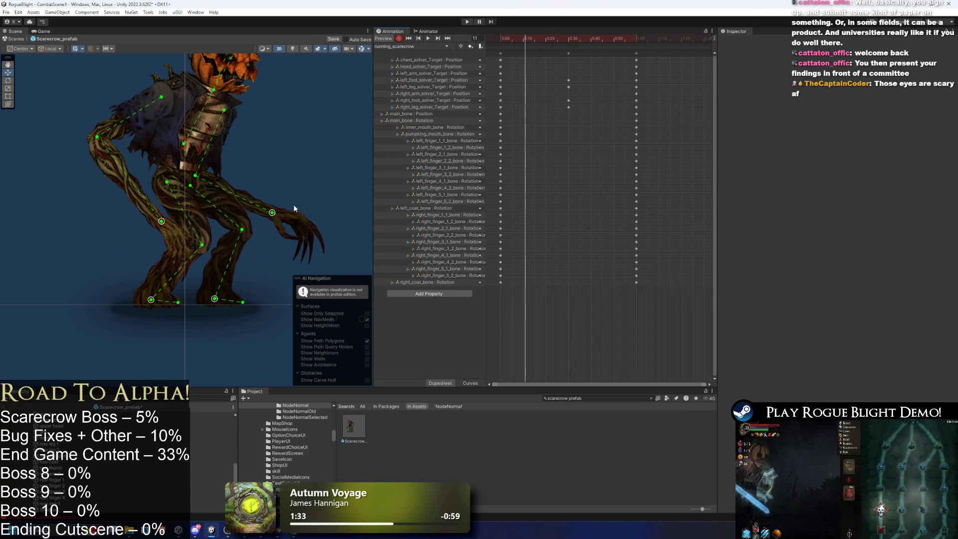
pyautogui.press('.')
pyautogui.press('.')
pyautogui.press('.')
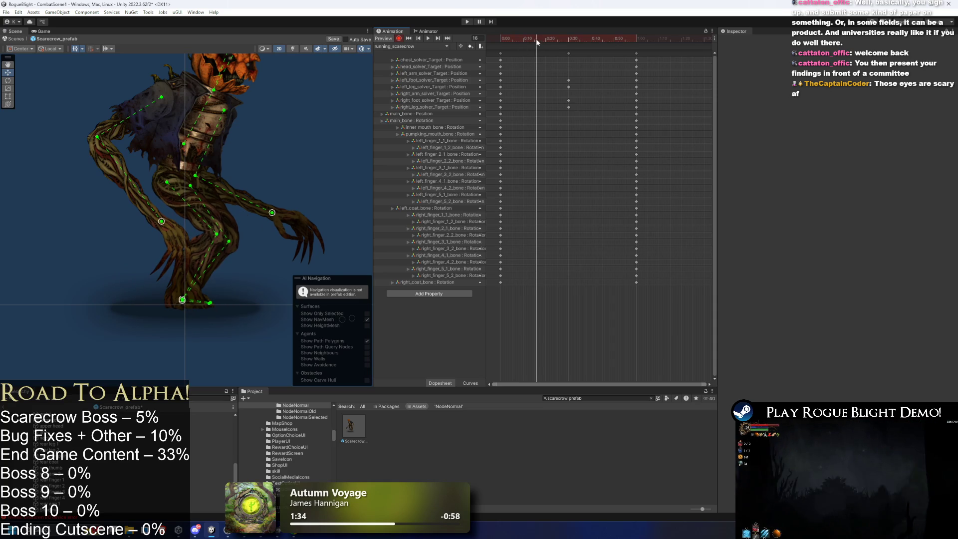
pyautogui.moveTo(176, 301); pyautogui.dragTo(178, 263)
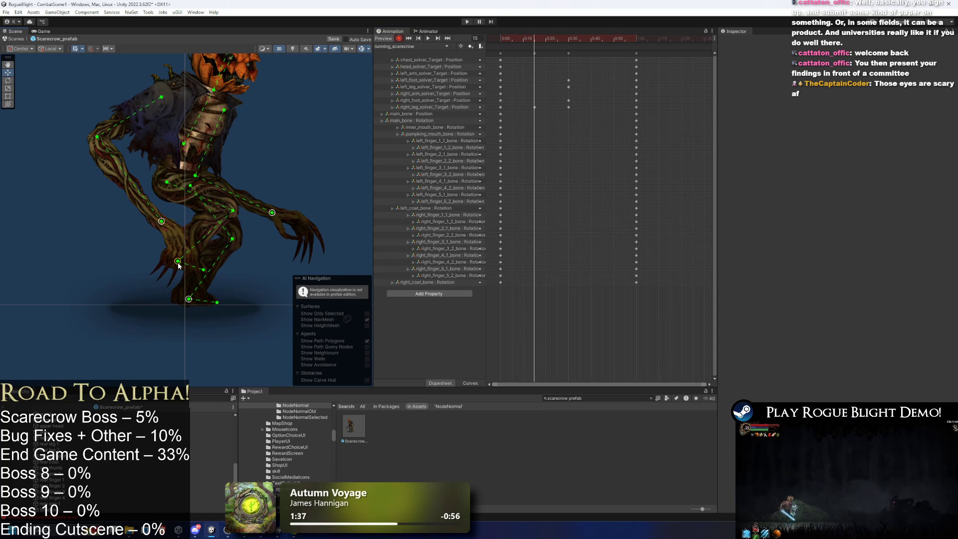
# - Adjust the right foot at frame 44, then review frame 7 and the keyframes at frames 0 and 10
pyautogui.moveTo(594, 43); pyautogui.dragTo(600, 42)
pyautogui.moveTo(184, 301); pyautogui.dragTo(180, 303)
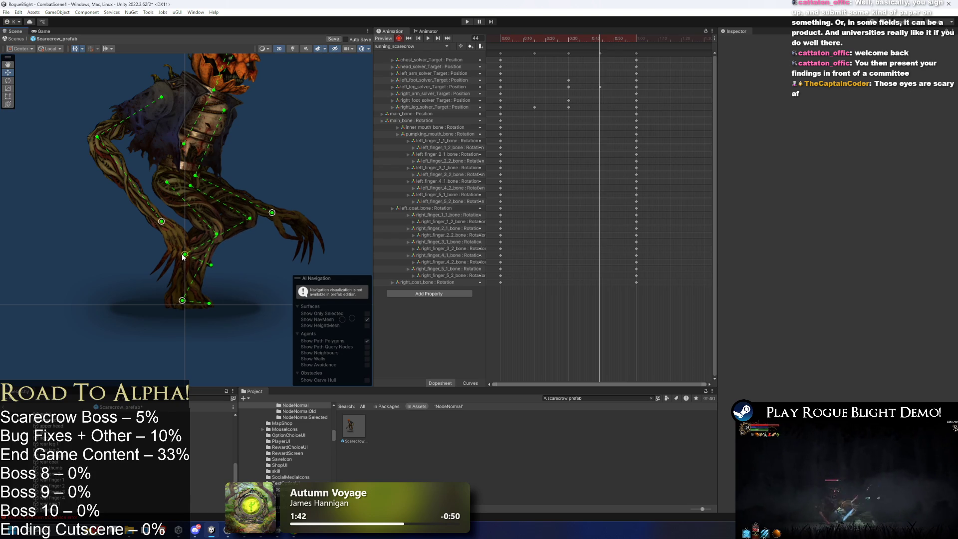
pyautogui.moveTo(569, 38); pyautogui.dragTo(507, 38)
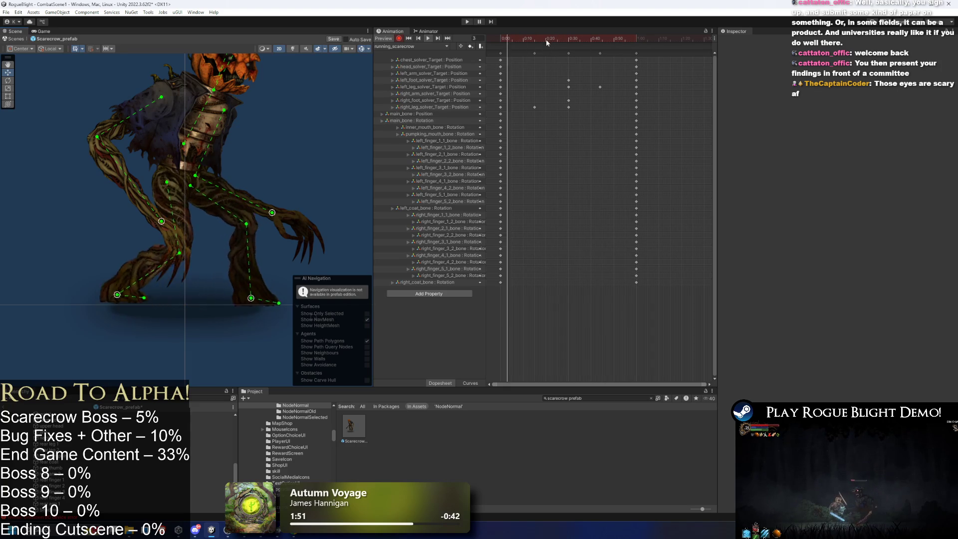
pyautogui.moveTo(501, 38); pyautogui.dragTo(519, 41)
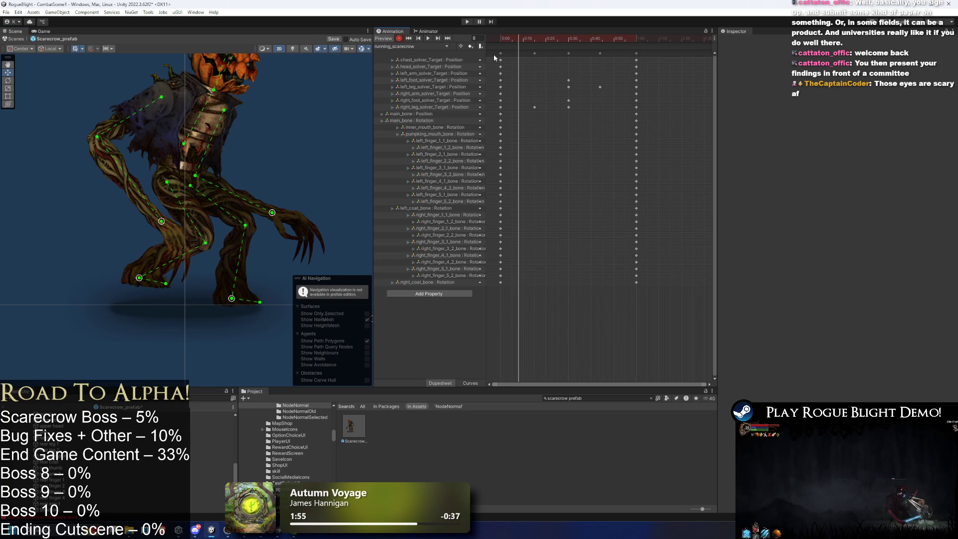
pyautogui.click(535, 53)
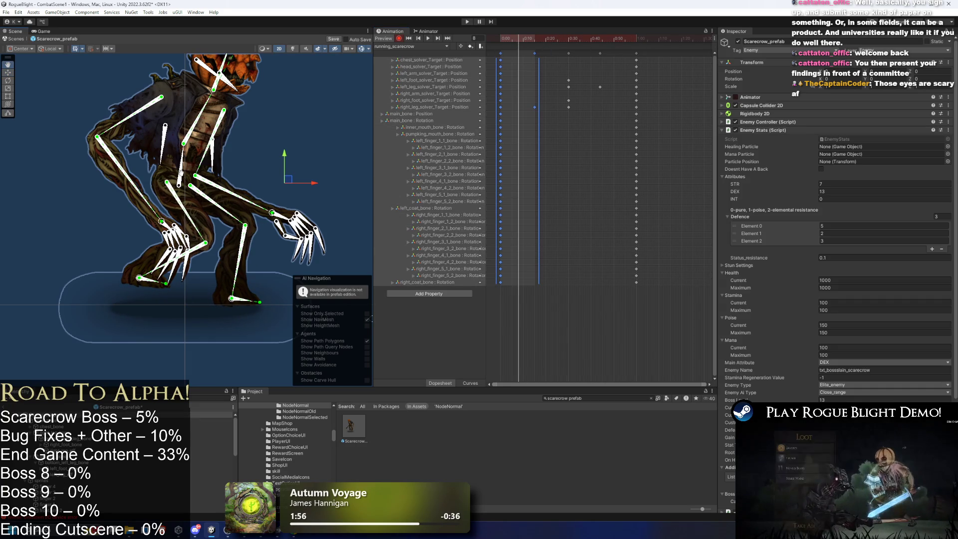
pyautogui.click(273, 246)
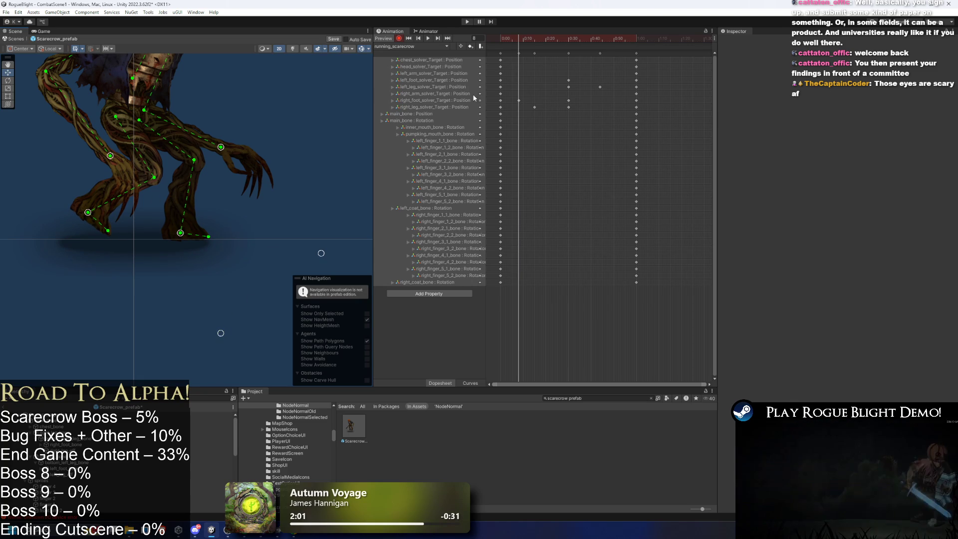
# - Review the leg poses at frames 5, 37 and 51, then start the preview playing
pyautogui.moveTo(523, 44)
pyautogui.mouseDown()
pyautogui.moveTo(512, 44)
pyautogui.moveTo(551, 48)
pyautogui.mouseUp()
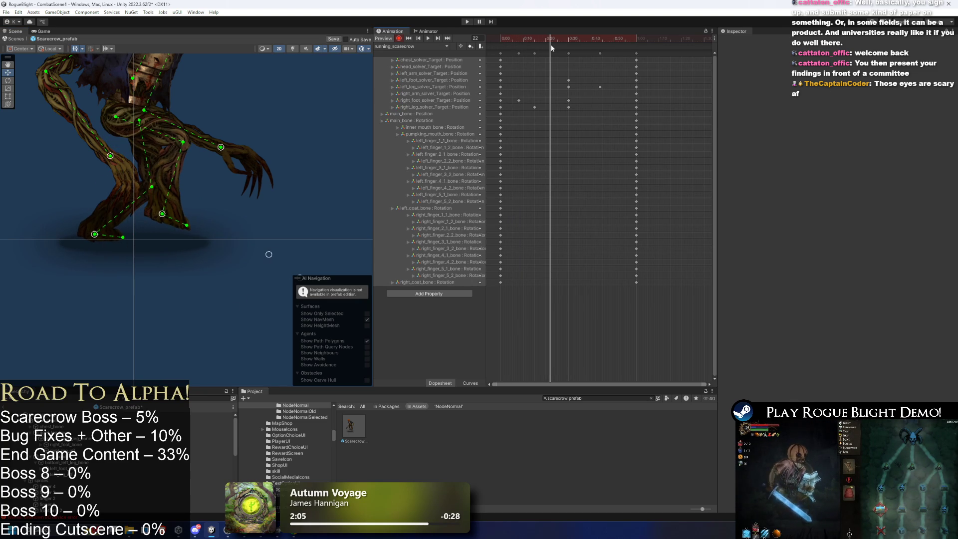
pyautogui.moveTo(303, 228)
pyautogui.mouseDown()
pyautogui.moveTo(206, 232)
pyautogui.moveTo(199, 124)
pyautogui.moveTo(312, 121)
pyautogui.mouseUp()
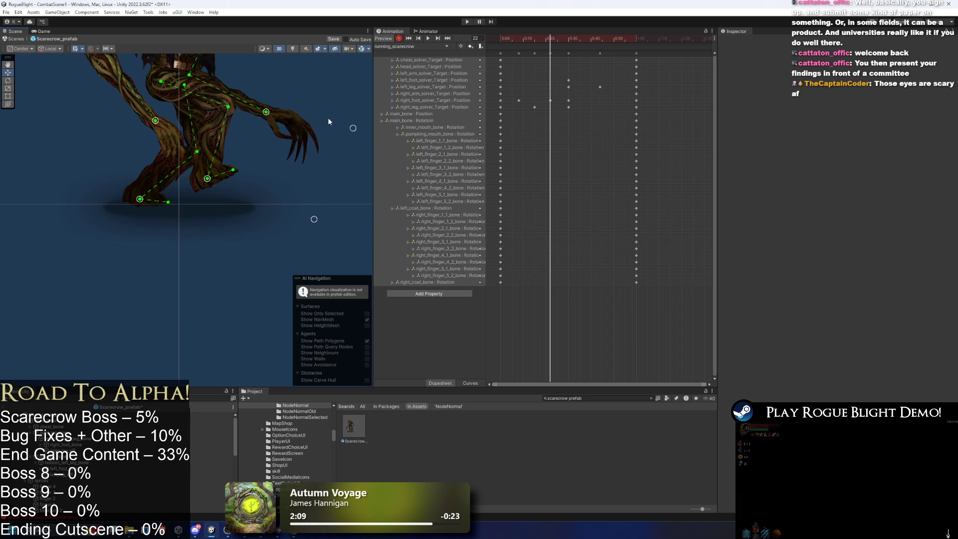
pyautogui.moveTo(585, 41); pyautogui.dragTo(584, 41)
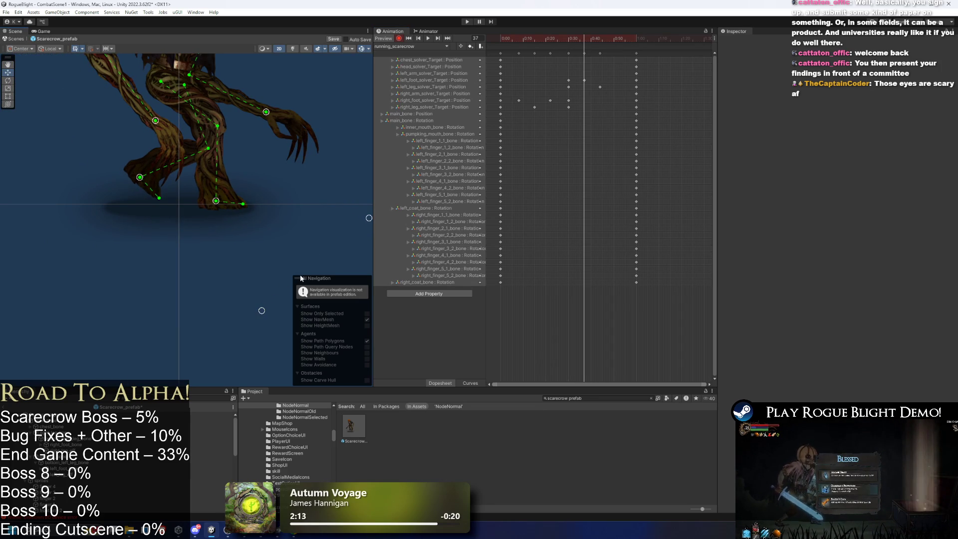
pyautogui.moveTo(610, 40); pyautogui.dragTo(614, 40)
pyautogui.moveTo(266, 130); pyautogui.dragTo(162, 108)
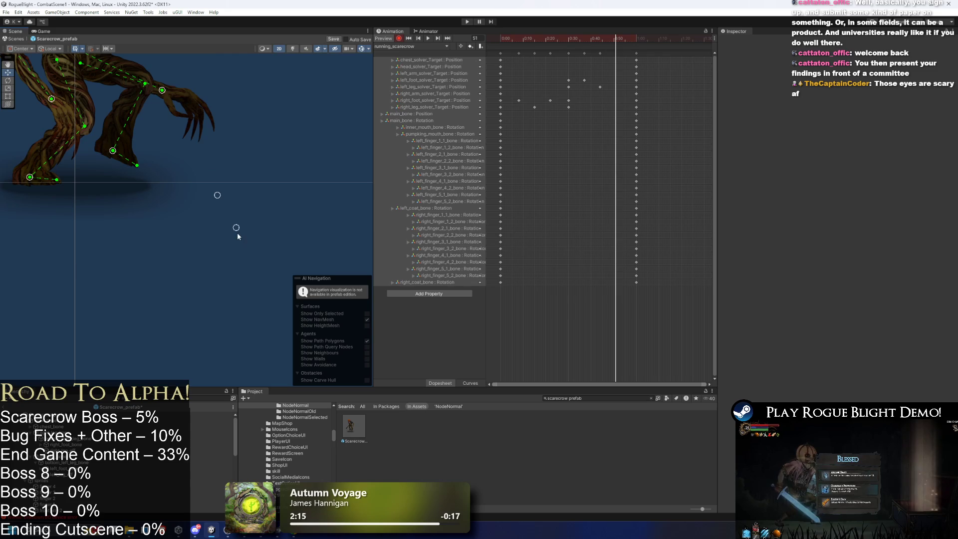
pyautogui.press('space')
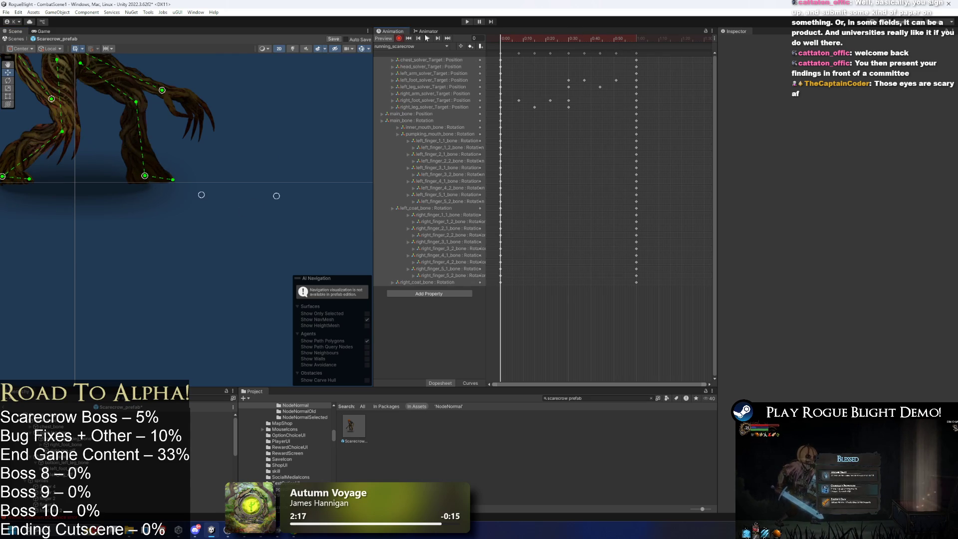
# - Watch the running preview, stop it at frame 10, scrub slightly later and select the main bone
pyautogui.press('f')
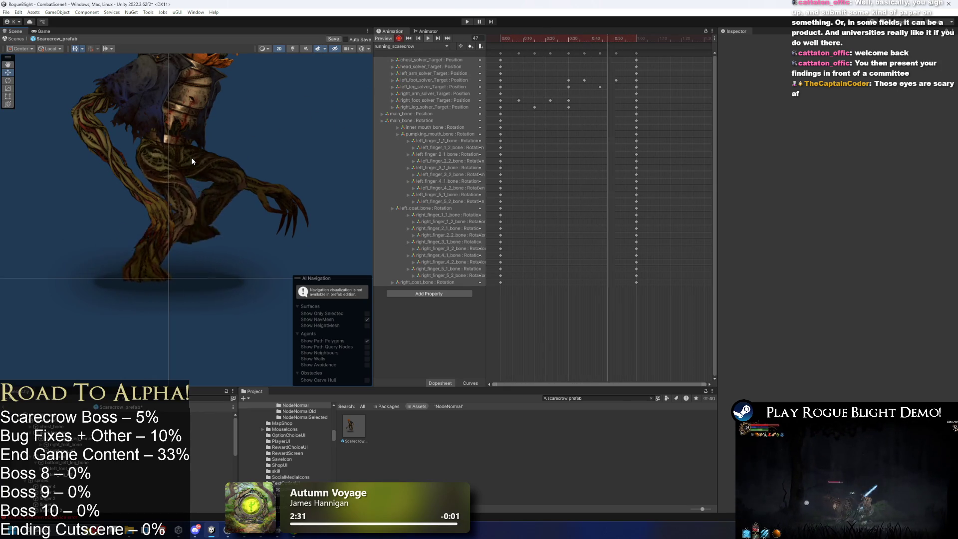
pyautogui.click(522, 39)
pyautogui.moveTo(522, 39)
pyautogui.mouseDown()
pyautogui.moveTo(534, 35)
pyautogui.moveTo(495, 37)
pyautogui.moveTo(533, 39)
pyautogui.mouseUp()
pyautogui.click(211, 181)
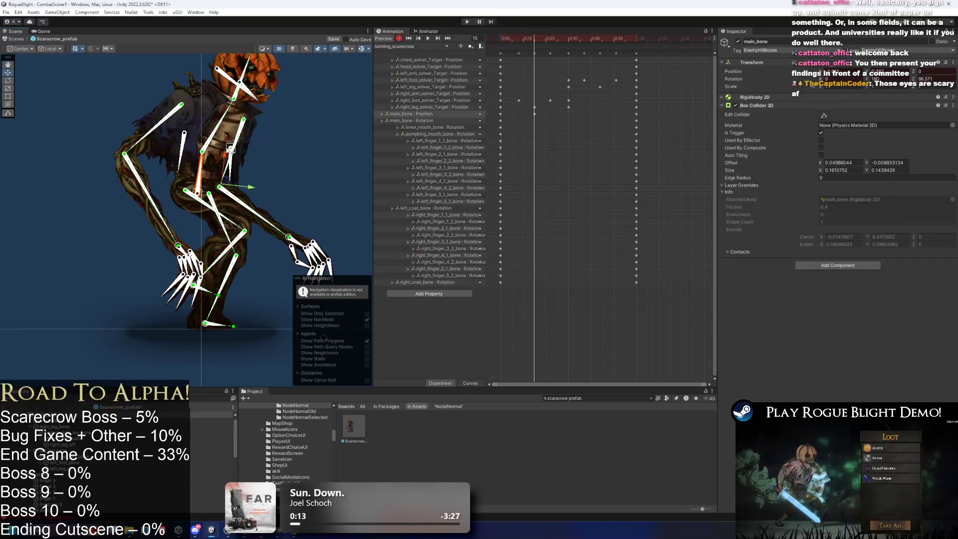
# - Raise main_bone, check the pose at frames 30 and 46, then tilt it to key rotation
pyautogui.moveTo(223, 161); pyautogui.dragTo(230, 148)
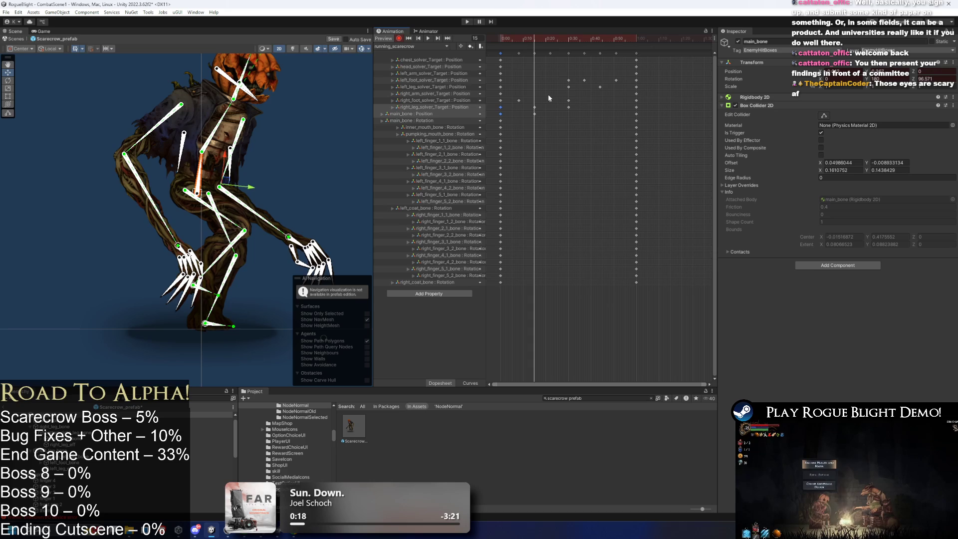
pyautogui.click(567, 38)
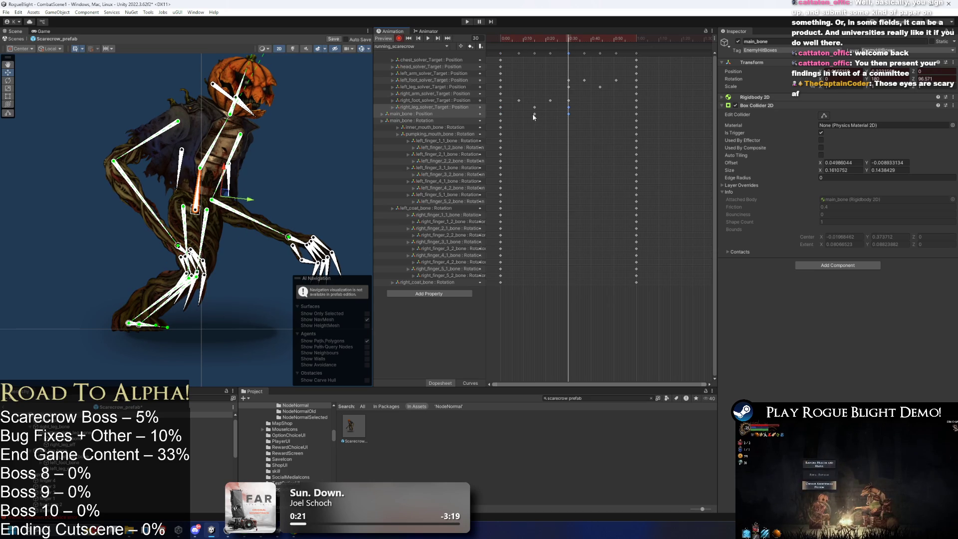
pyautogui.click(604, 39)
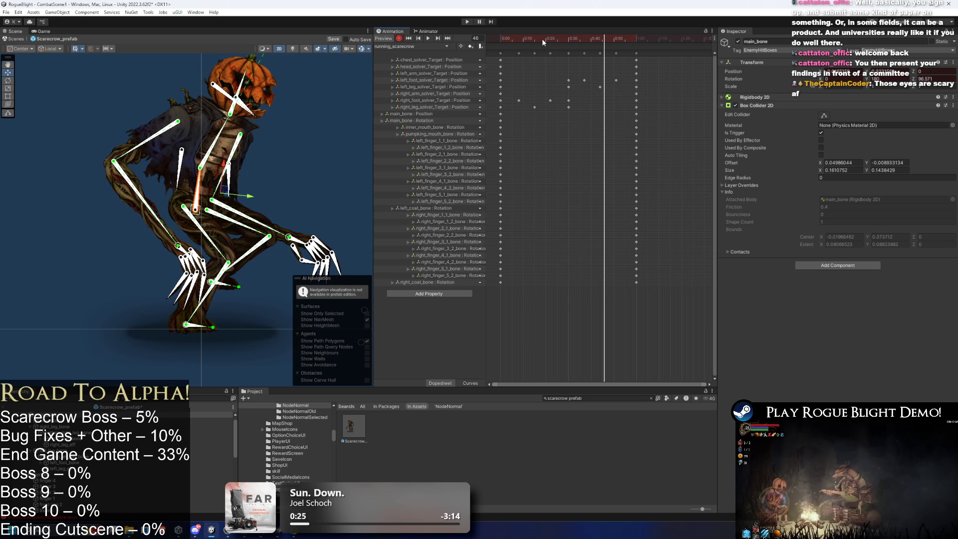
pyautogui.moveTo(542, 39)
pyautogui.mouseDown()
pyautogui.moveTo(569, 39)
pyautogui.moveTo(535, 43)
pyautogui.mouseUp()
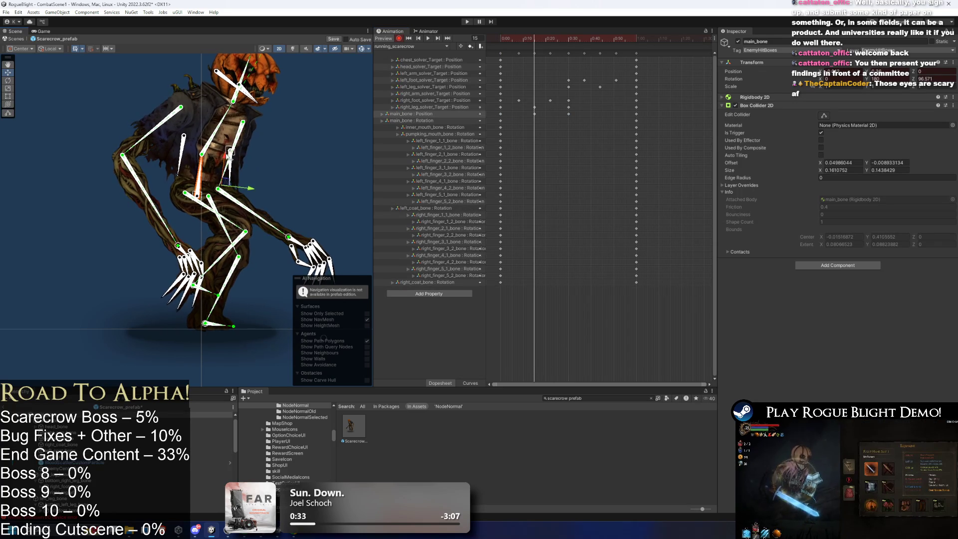
pyautogui.moveTo(197, 200); pyautogui.dragTo(232, 187)
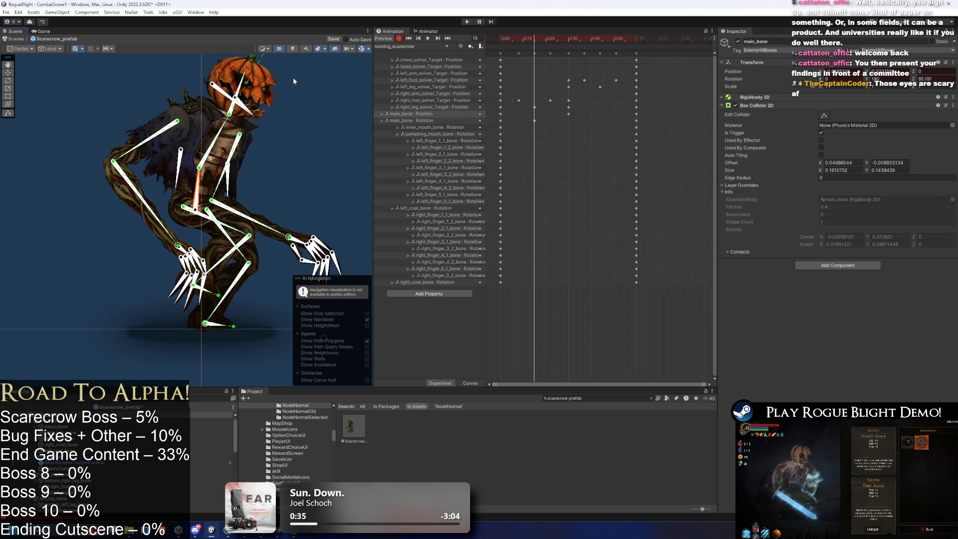
# - Lift main_bone straight up, copy its 0:10 keys to frame 42, hide bone overlays and deselect
pyautogui.press('w')
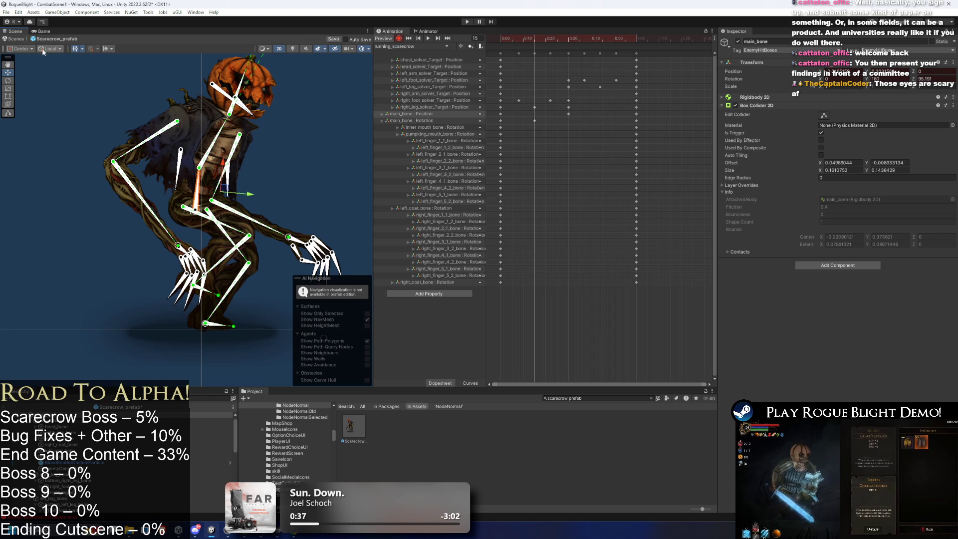
pyautogui.click(57, 58)
pyautogui.moveTo(224, 162); pyautogui.dragTo(218, 150)
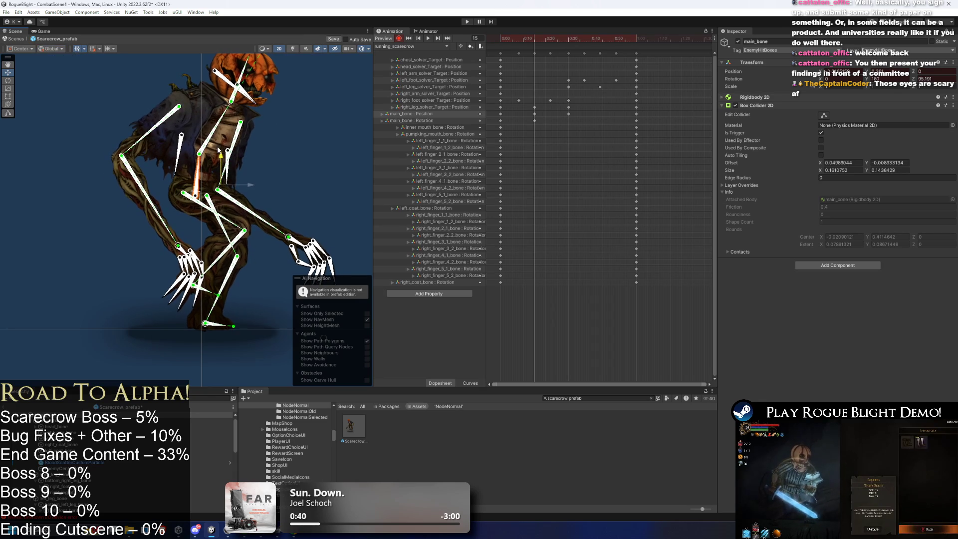
pyautogui.click(537, 120)
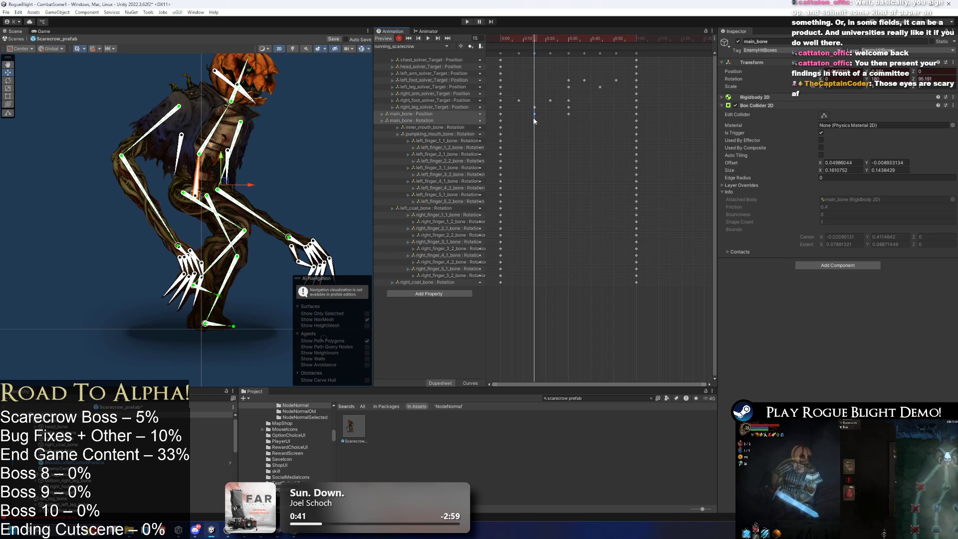
pyautogui.moveTo(532, 123); pyautogui.dragTo(533, 116)
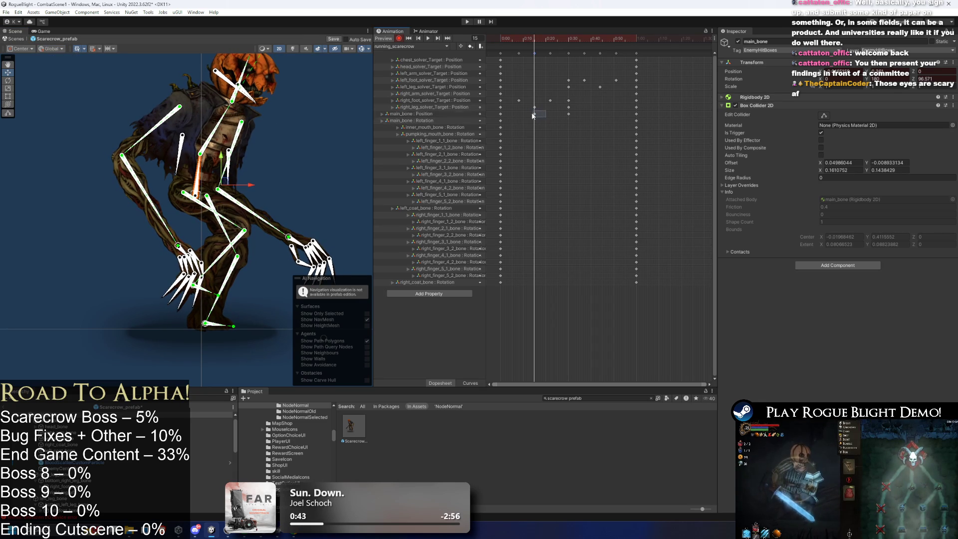
pyautogui.click(596, 38)
pyautogui.hotkey('ctrl', 'v')
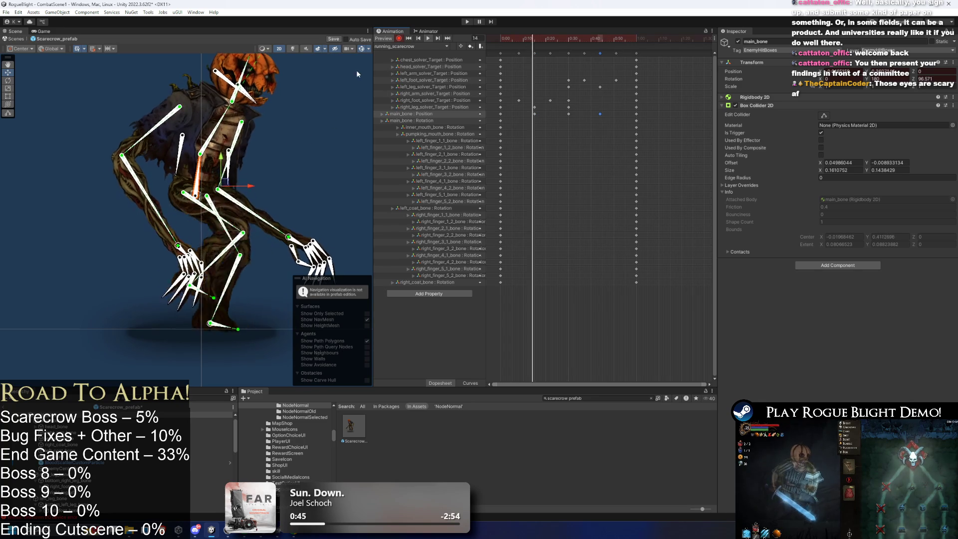
pyautogui.click(362, 50)
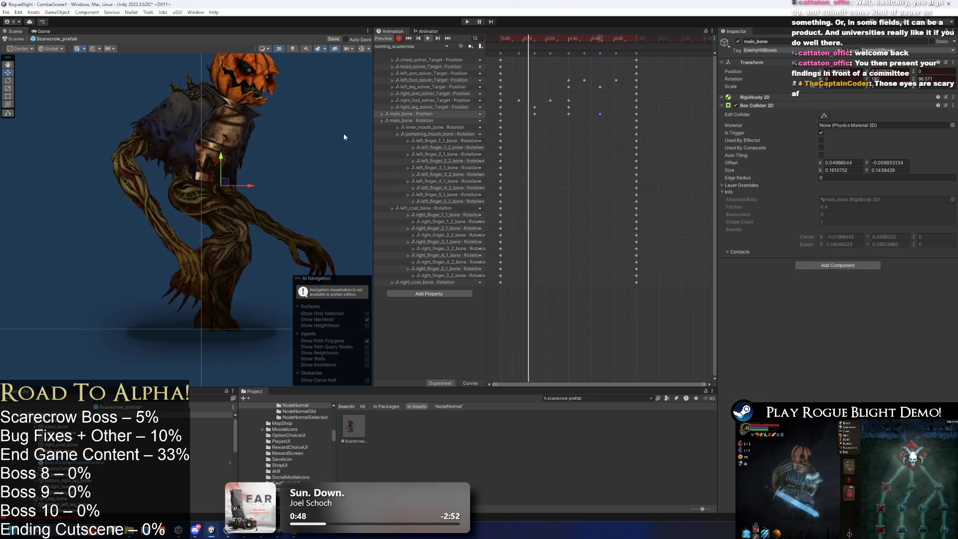
pyautogui.click(314, 138)
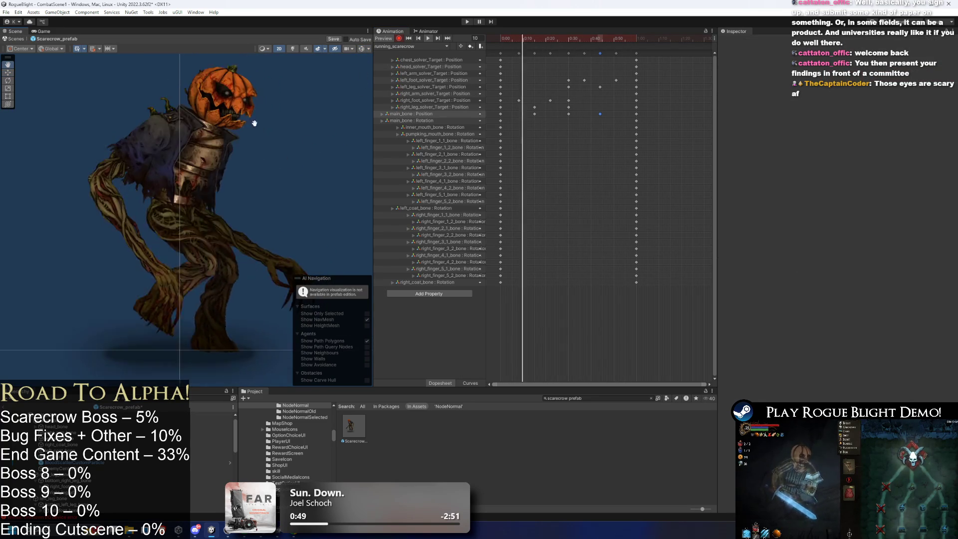
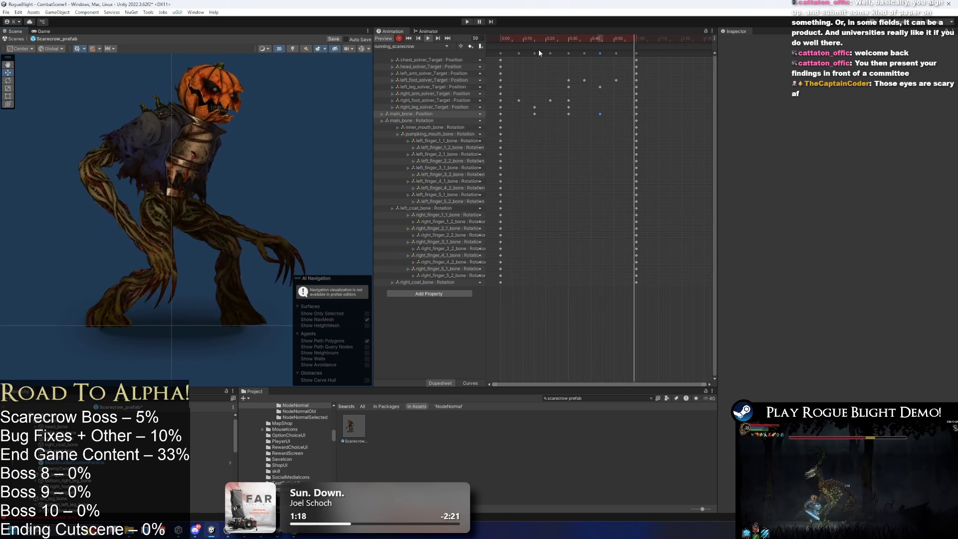
# - Re-pose the scarecrow's arm and leg IK targets at frame 0 of running_scarecrow
pyautogui.moveTo(551, 36); pyautogui.dragTo(479, 43)
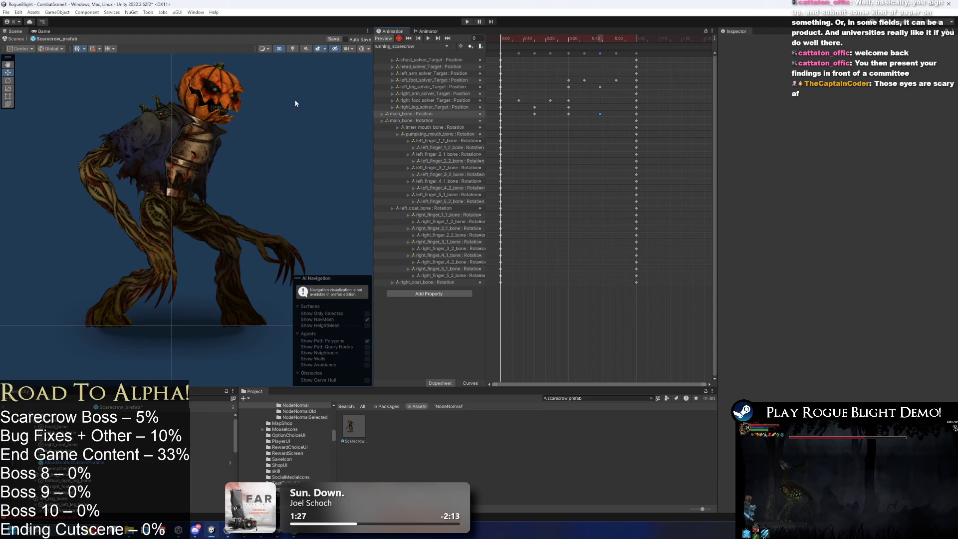
pyautogui.moveTo(150, 247)
pyautogui.mouseDown()
pyautogui.moveTo(170, 225)
pyautogui.moveTo(208, 245)
pyautogui.mouseUp()
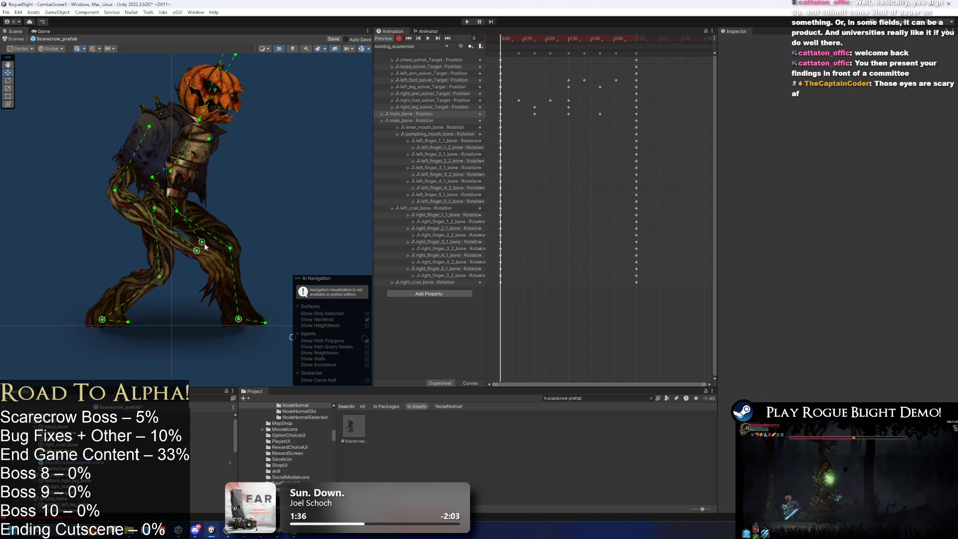
pyautogui.moveTo(198, 250); pyautogui.dragTo(191, 248)
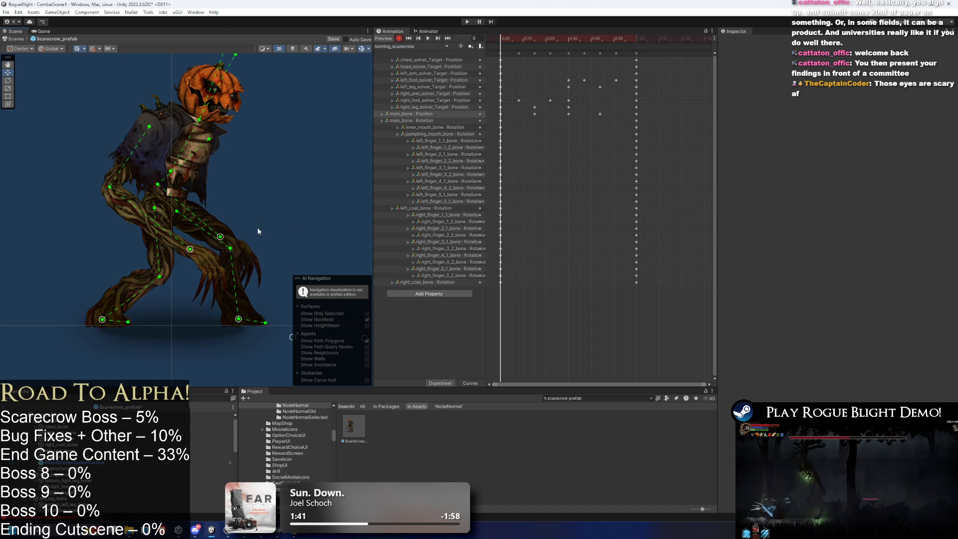
# - At frame 30, swing one arm back and reach the other arm and claw forward, then preview the run
pyautogui.moveTo(637, 39); pyautogui.dragTo(552, 39)
pyautogui.click(306, 182)
pyautogui.click(569, 42)
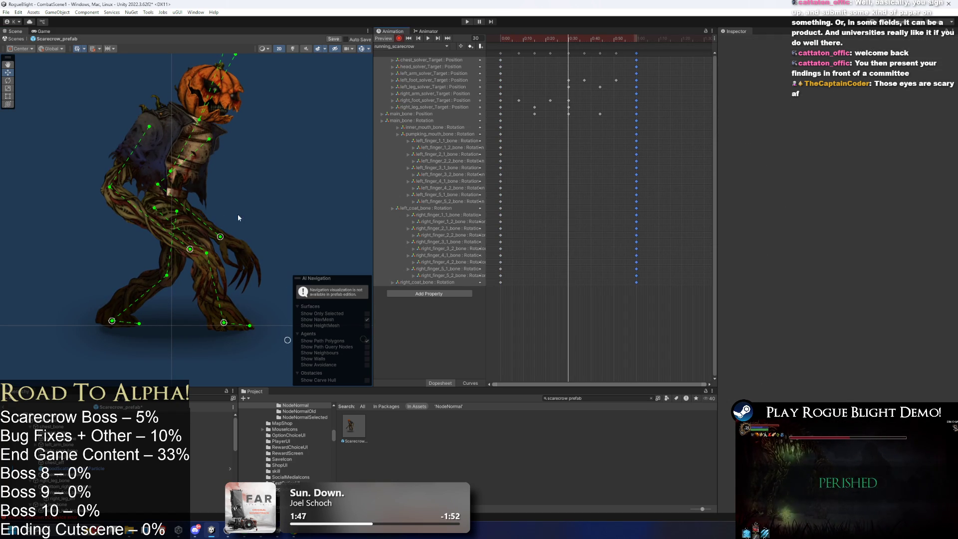
pyautogui.moveTo(191, 249); pyautogui.dragTo(140, 255)
pyautogui.moveTo(220, 236)
pyautogui.mouseDown()
pyautogui.moveTo(235, 242)
pyautogui.moveTo(248, 231)
pyautogui.mouseUp()
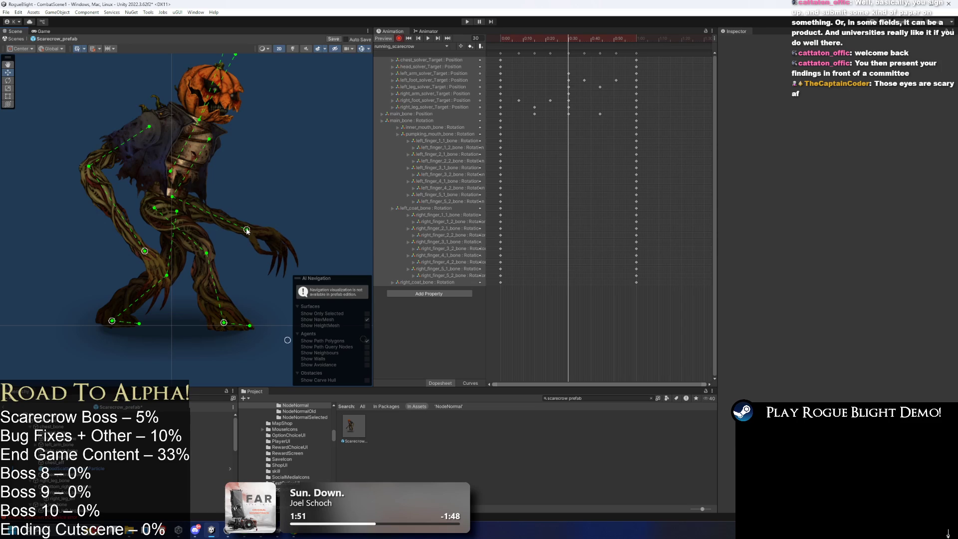
pyautogui.press('space')
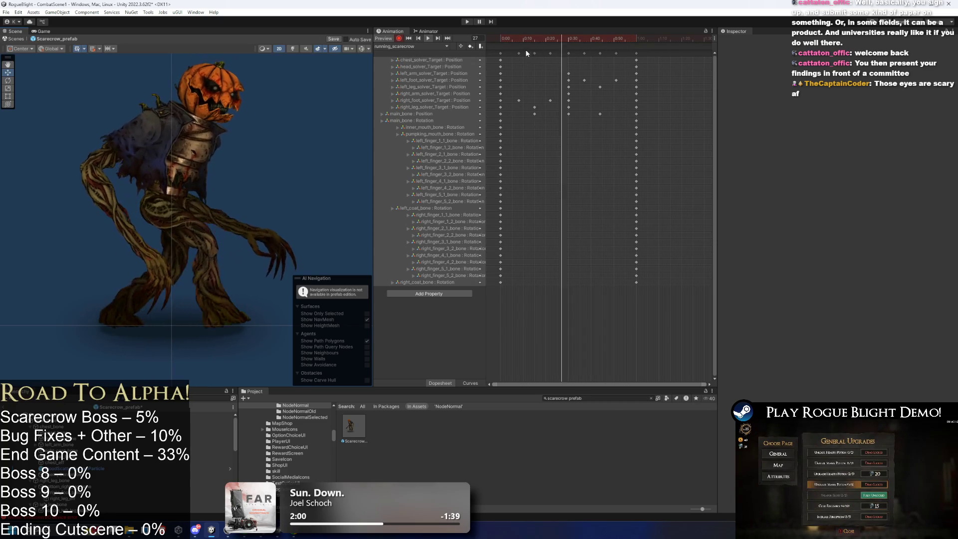
# - Nudge the head at frame 15, then copy the frame-0 head and chest keys to frame 30
pyautogui.scroll(-2, 259, 117)
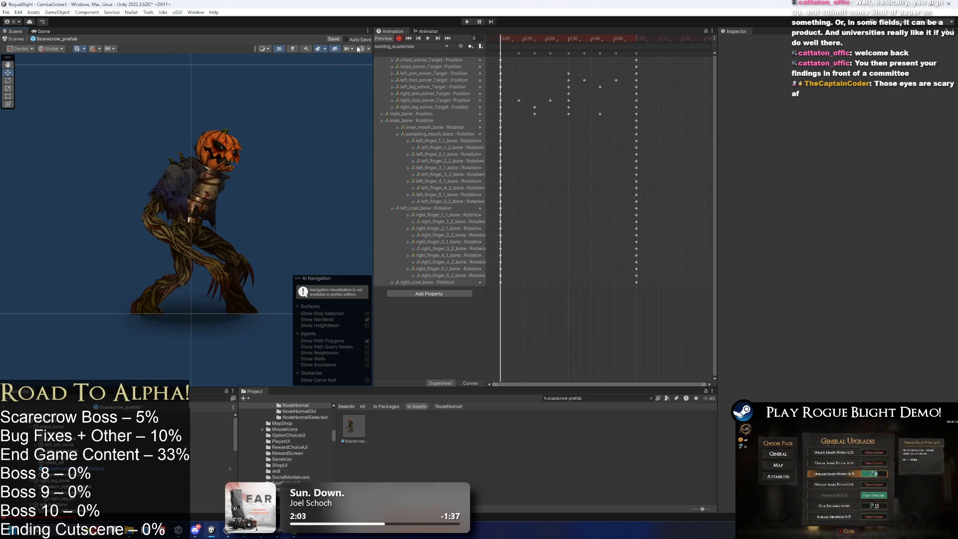
pyautogui.moveTo(501, 43); pyautogui.dragTo(534, 40)
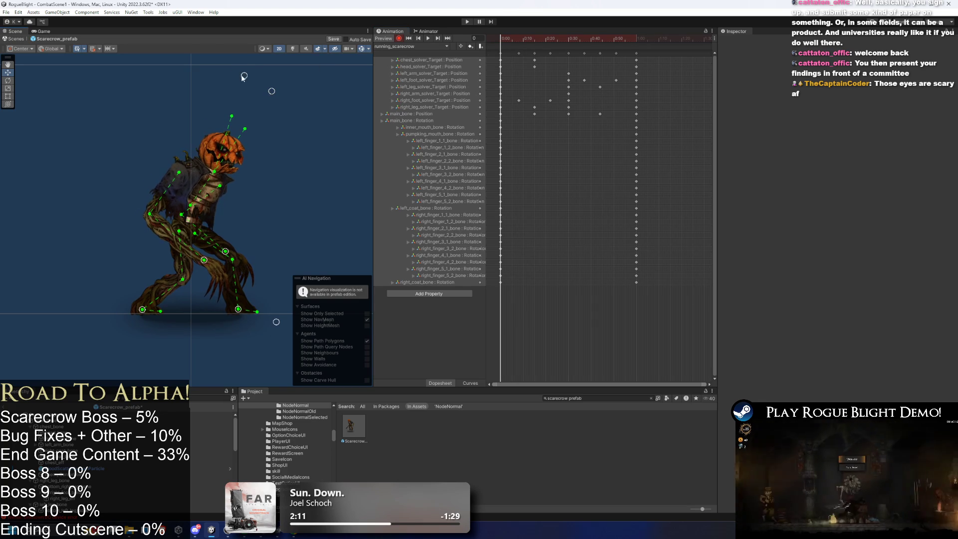
pyautogui.moveTo(261, 81)
pyautogui.mouseDown()
pyautogui.moveTo(282, 96)
pyautogui.moveTo(266, 85)
pyautogui.mouseUp()
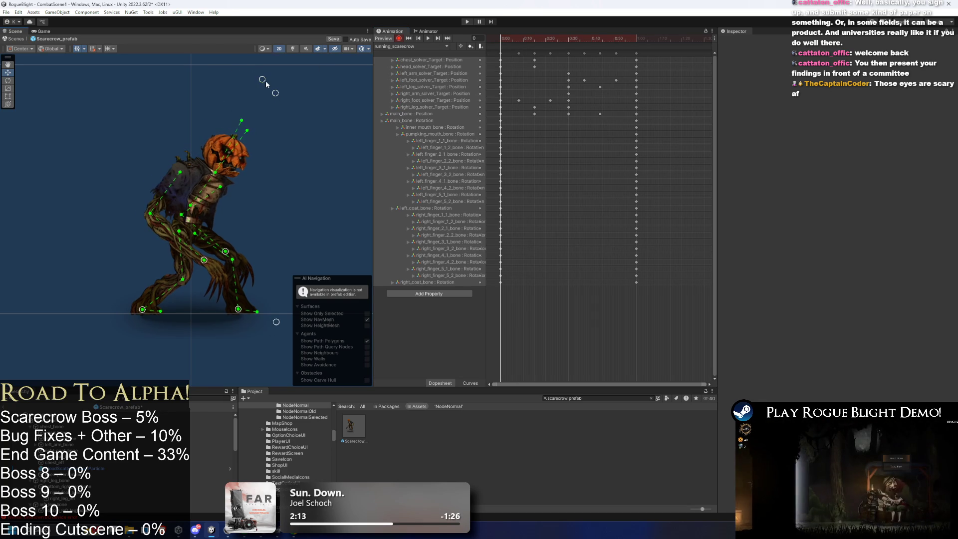
pyautogui.moveTo(510, 59); pyautogui.dragTo(497, 70)
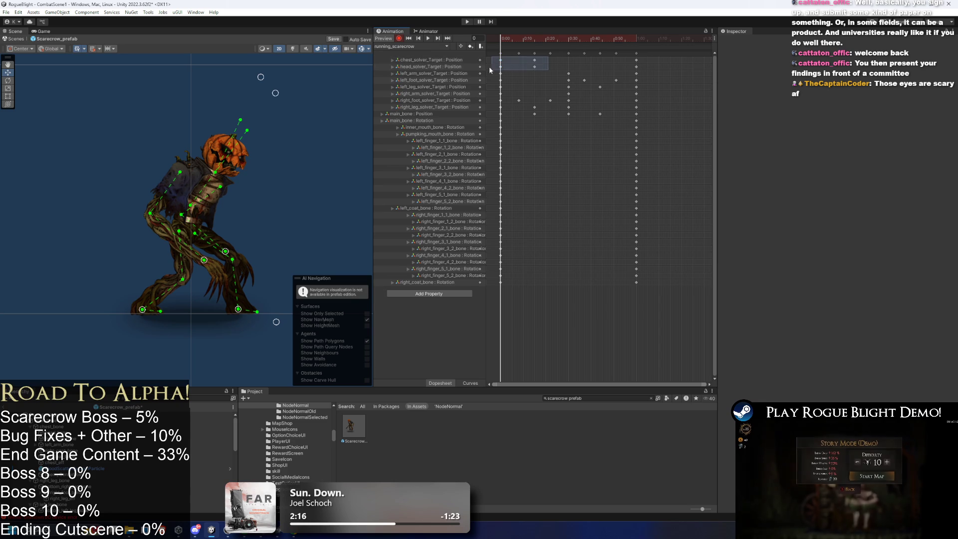
pyautogui.moveTo(578, 42); pyautogui.dragTo(567, 37)
pyautogui.hotkey('ctrl', 'v')
pyautogui.press('space')
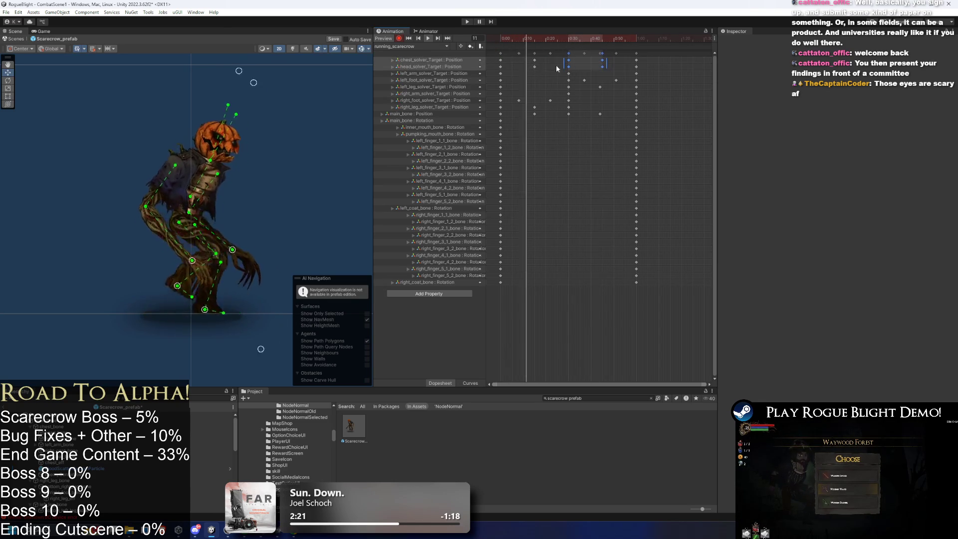
# - Paste all frame-0 keys onto the last frame so the cycle loops, and preview it
pyautogui.click(500, 53)
pyautogui.click(635, 42)
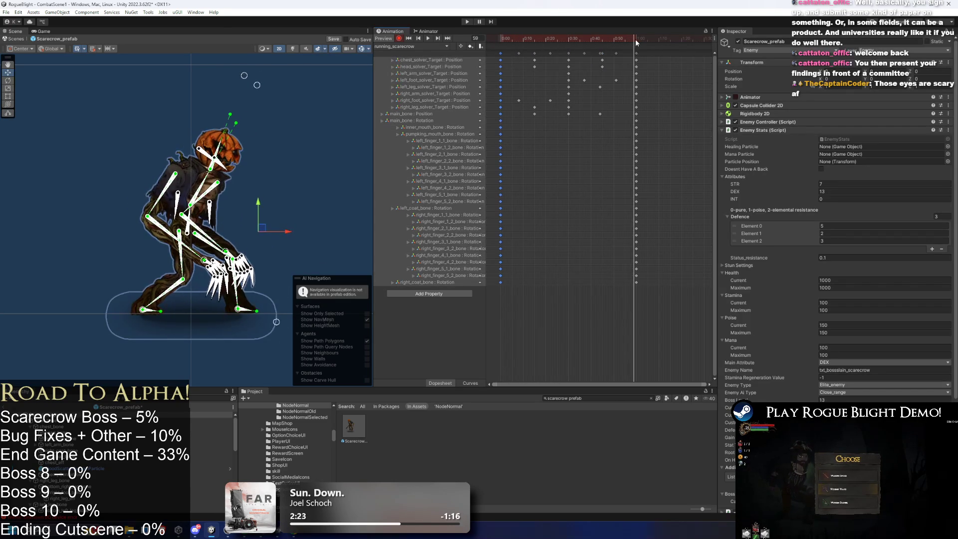
pyautogui.hotkey('ctrl', 'v')
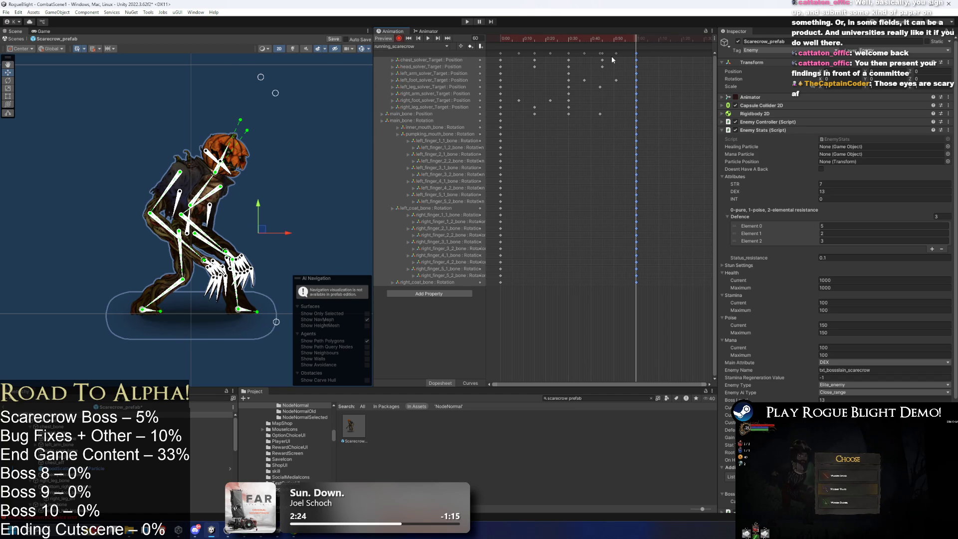
pyautogui.press('space')
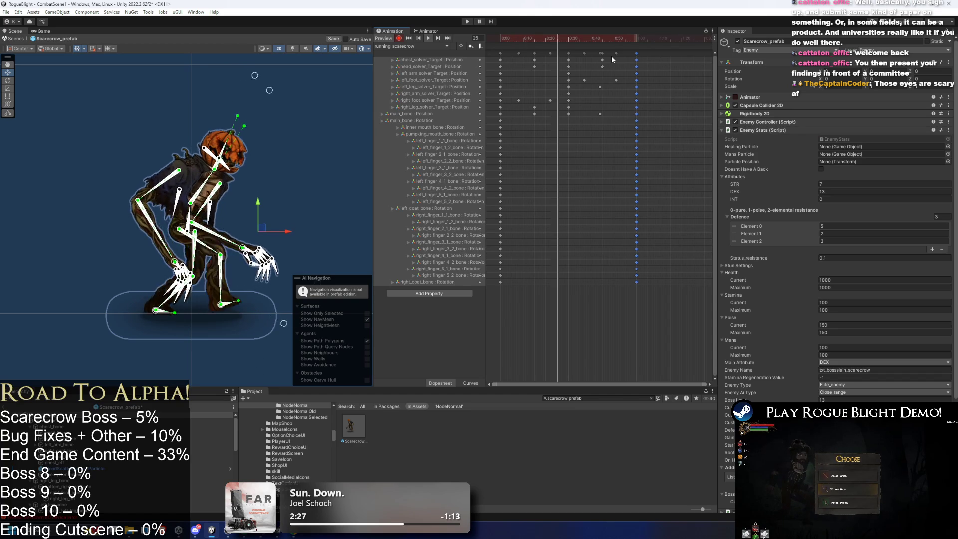
# - Shift the mid-cycle head and chest keys a few frames earlier
pyautogui.click(278, 161)
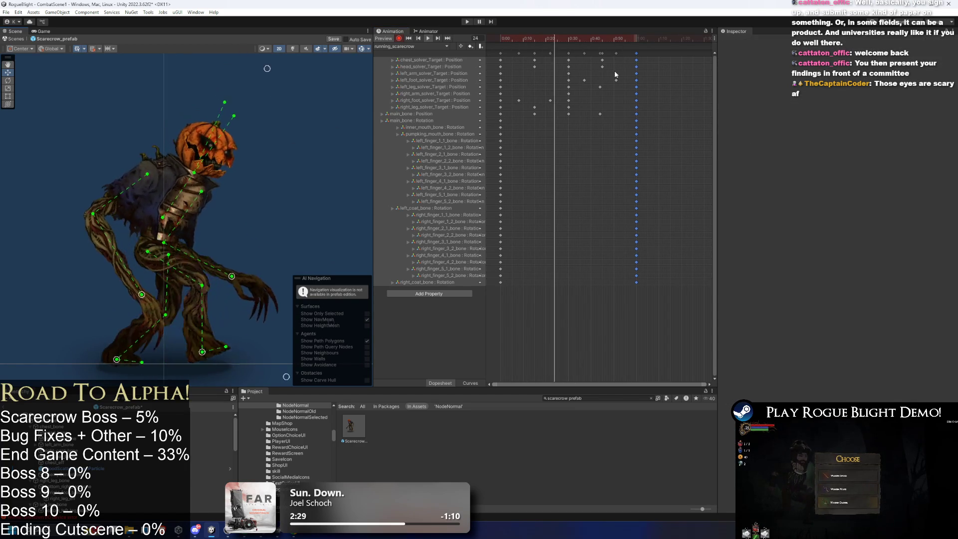
pyautogui.moveTo(614, 71); pyautogui.dragTo(535, 66)
pyautogui.moveTo(614, 56)
pyautogui.mouseDown()
pyautogui.moveTo(563, 62)
pyautogui.moveTo(604, 66)
pyautogui.mouseUp()
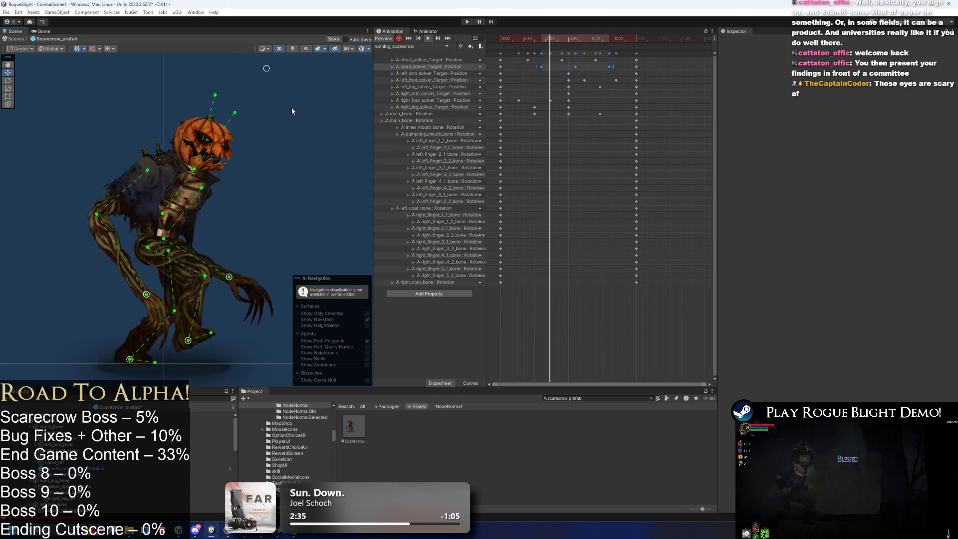
pyautogui.click(347, 70)
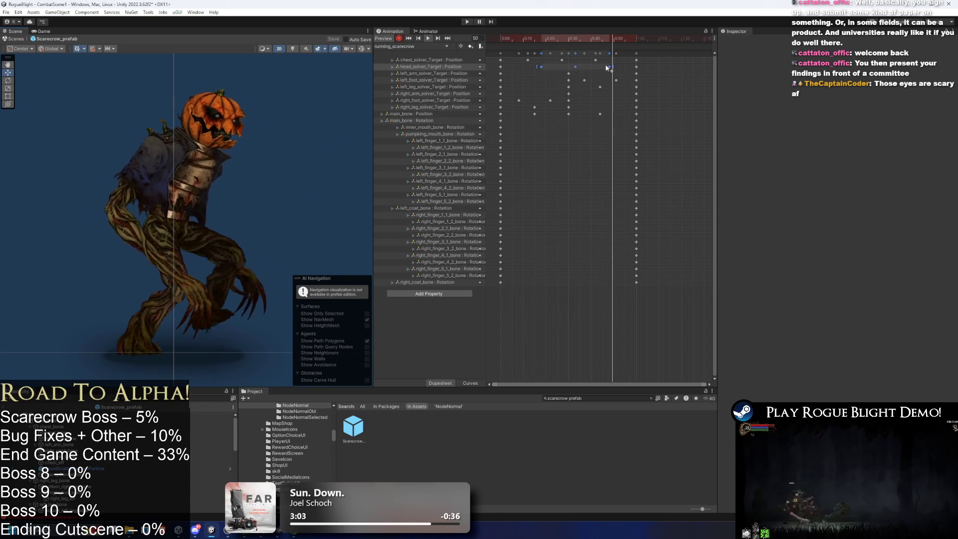
pyautogui.click(651, 59)
pyautogui.hotkey('ctrl', 'a')
# - Scale all running_scarecrow keyframes into a shorter span with Ctrl+A and a drag, then save with Ctrl+S
pyautogui.moveTo(642, 67); pyautogui.dragTo(618, 69)
pyautogui.click(327, 129)
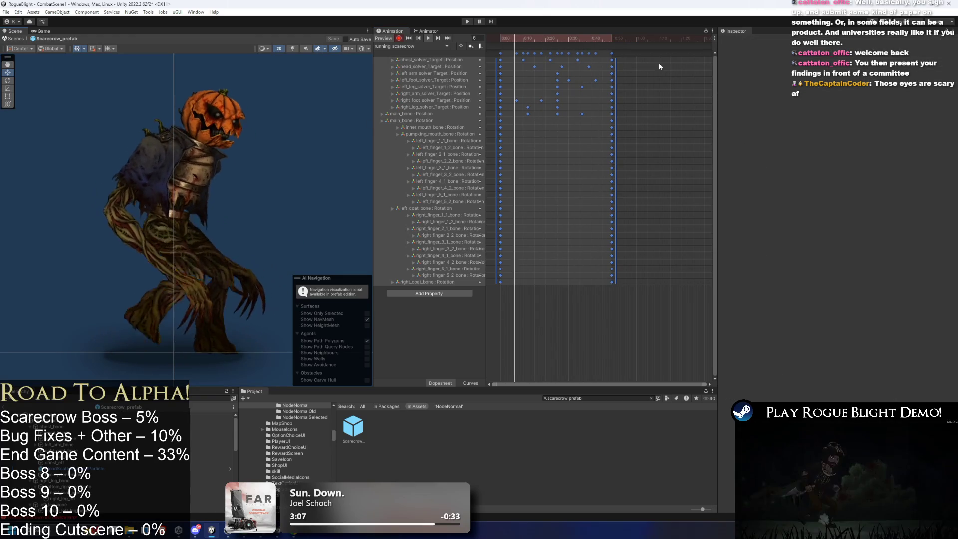
pyautogui.click(542, 51)
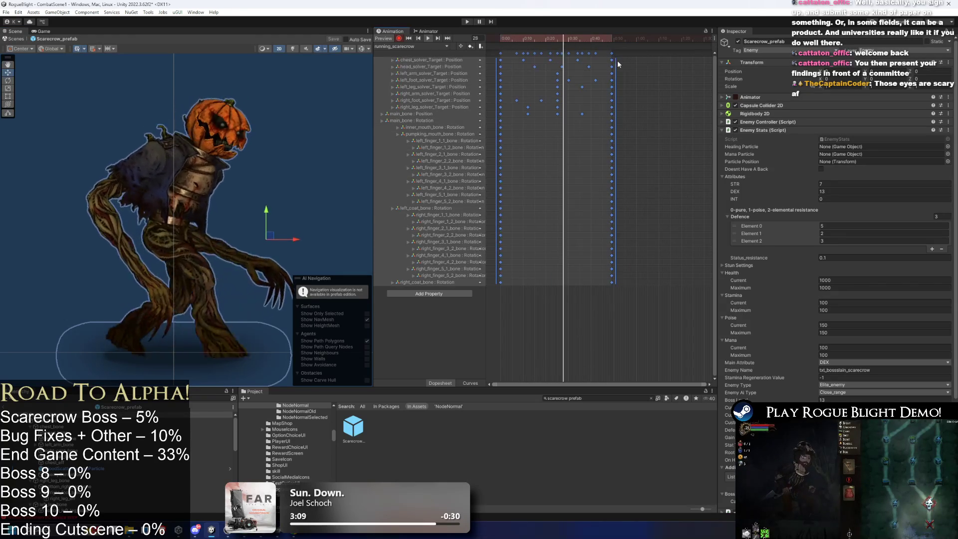
pyautogui.moveTo(615, 54); pyautogui.dragTo(617, 55)
pyautogui.click(286, 122)
pyautogui.click(287, 123)
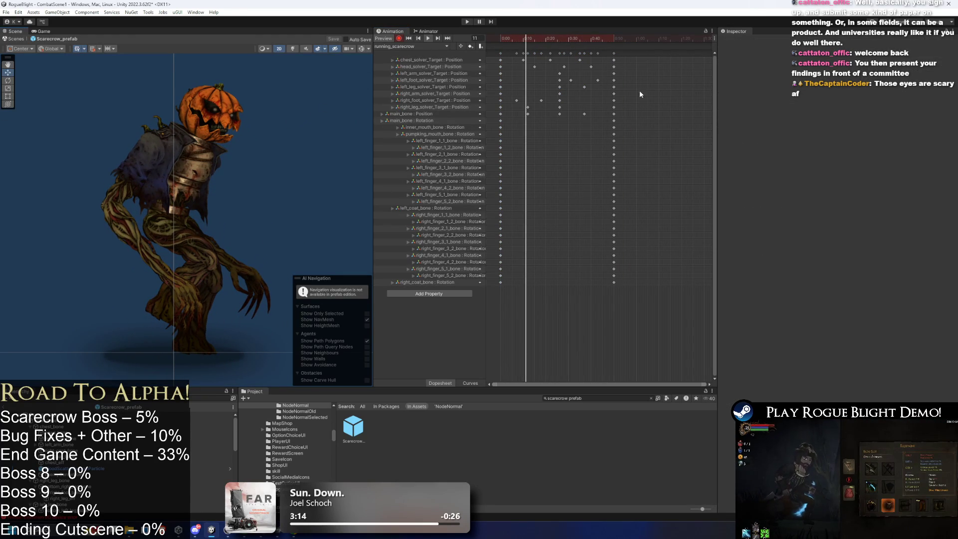
pyautogui.hotkey('ctrl', 's')
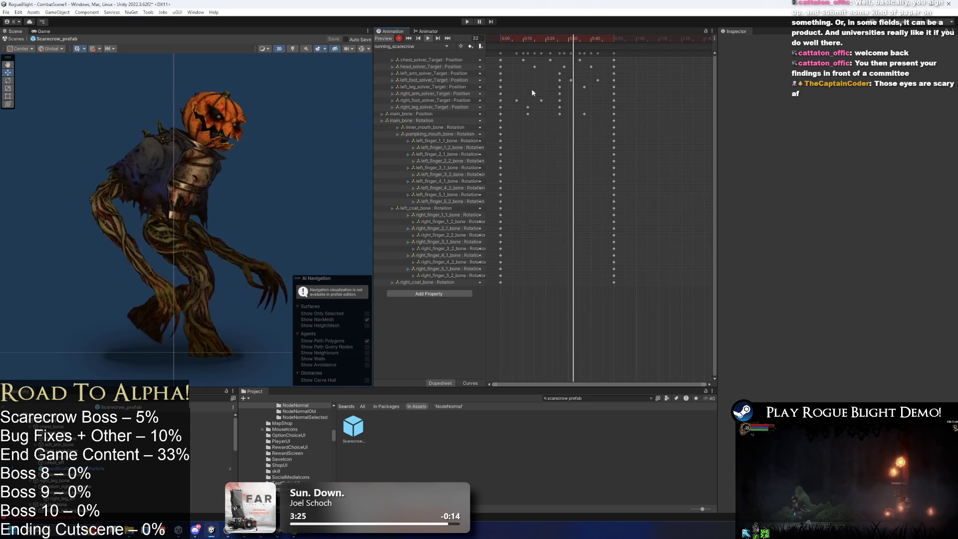
pyautogui.click(426, 30)
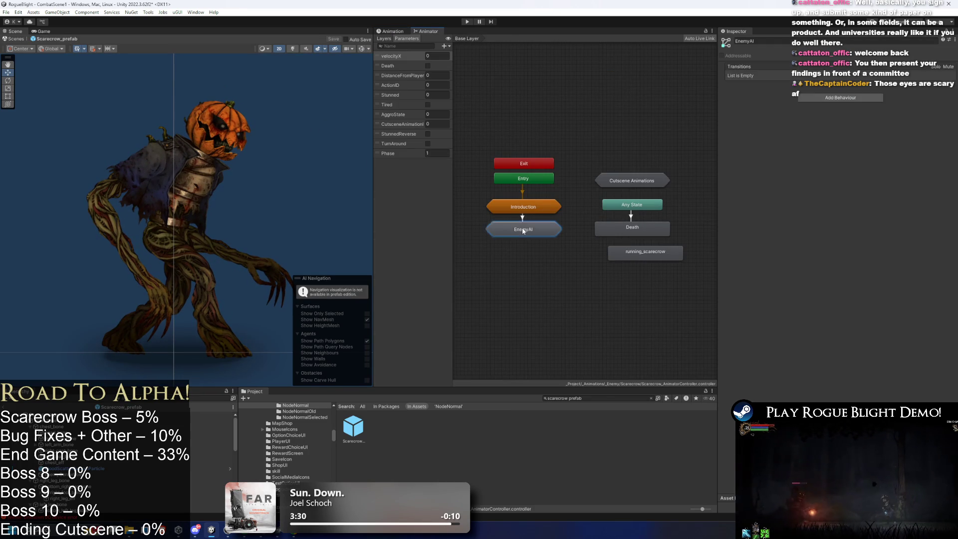
# - Navigate the Animator into EnemyAI > Movement > MovementBlending blend tree
pyautogui.doubleClick(522, 228)
pyautogui.doubleClick(533, 236)
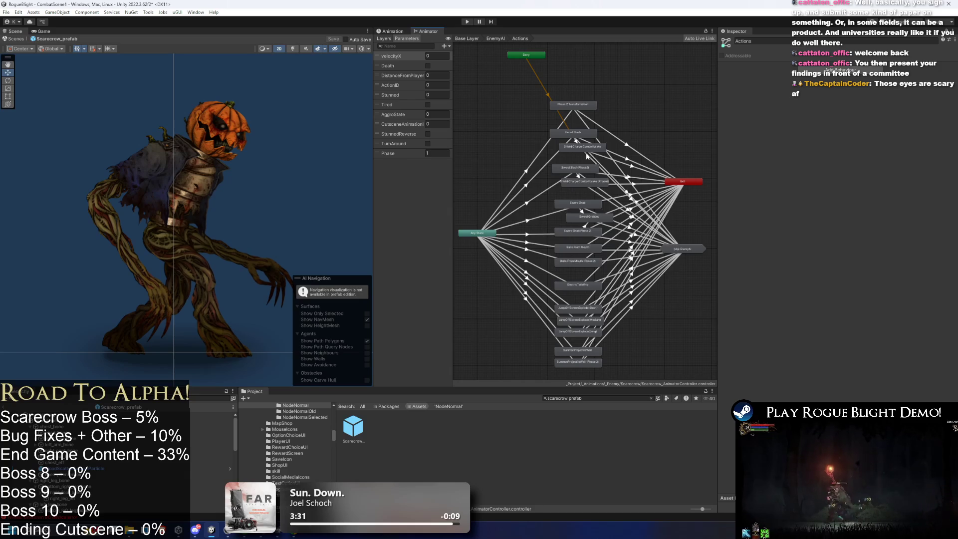
pyautogui.scroll(3, 587, 158)
pyautogui.scroll(-3, 587, 171)
pyautogui.click(495, 38)
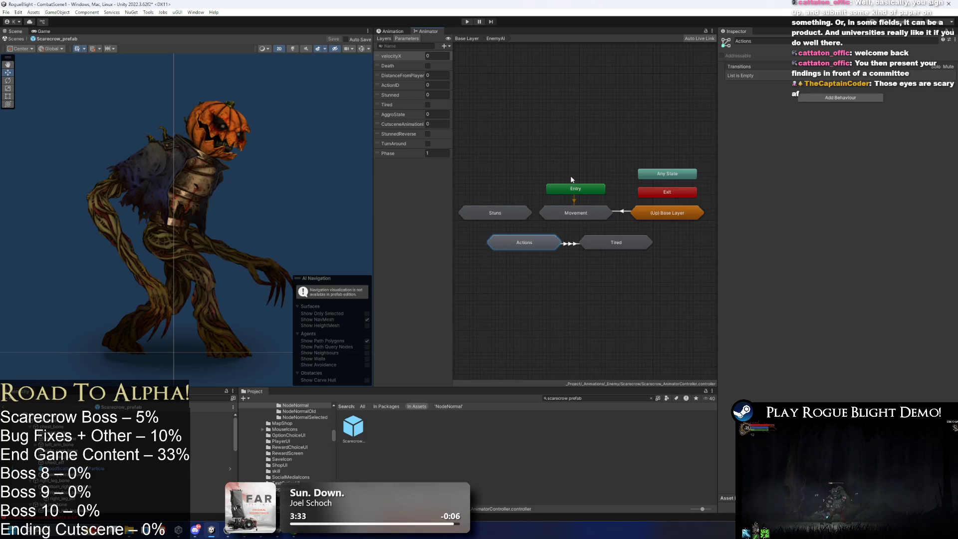
pyautogui.doubleClick(542, 207)
pyautogui.doubleClick(543, 207)
pyautogui.click(543, 213)
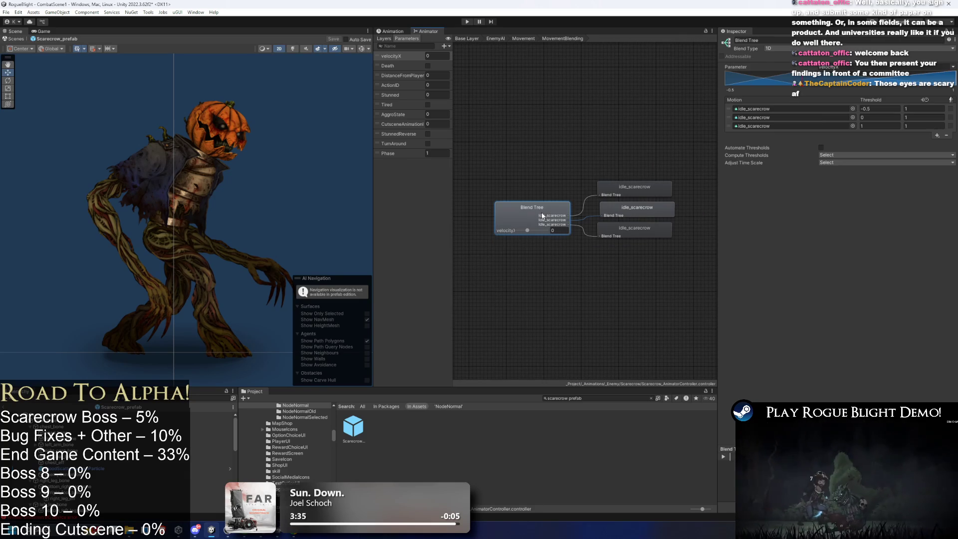
# - Replace the blend tree's third motion with running_scarecrow and start Play mode
pyautogui.click(852, 126)
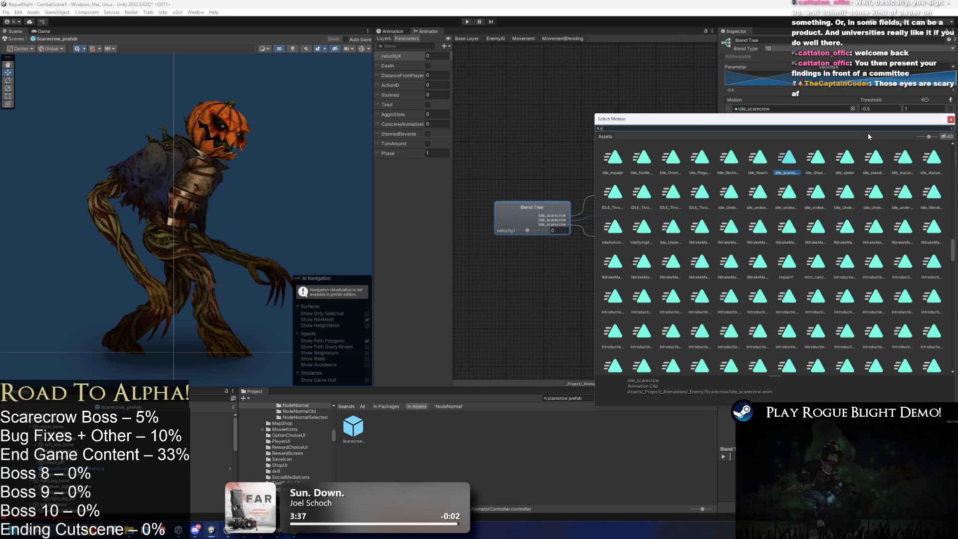
pyautogui.write('running scare')
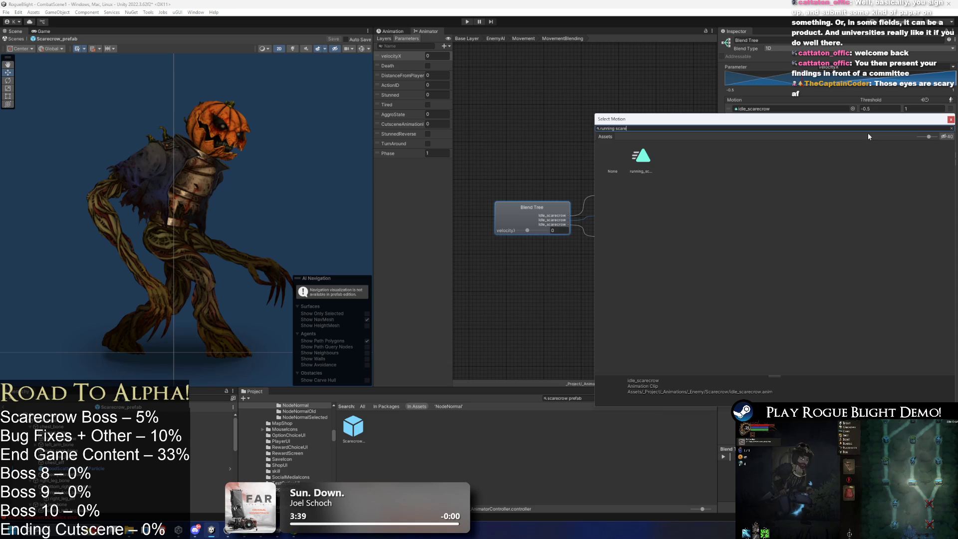
pyautogui.doubleClick(642, 158)
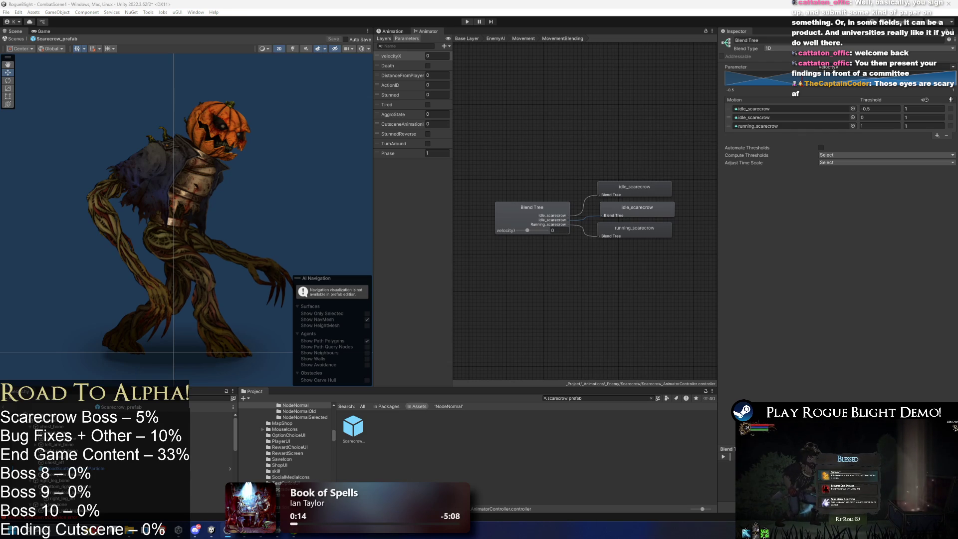
pyautogui.click(467, 22)
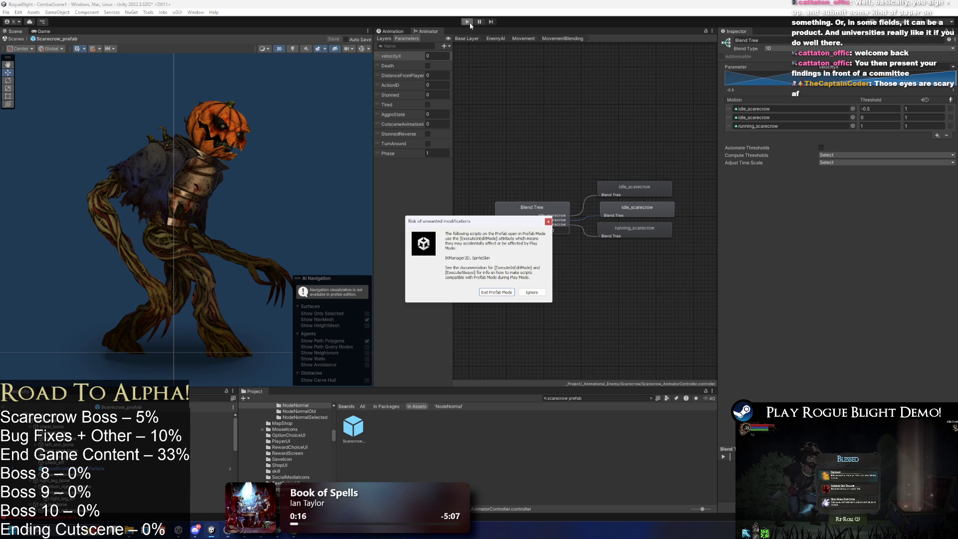
# - Ignore the prefab-mode warning, play-test against the scarecrow boss, then stop the game
pyautogui.click(529, 292)
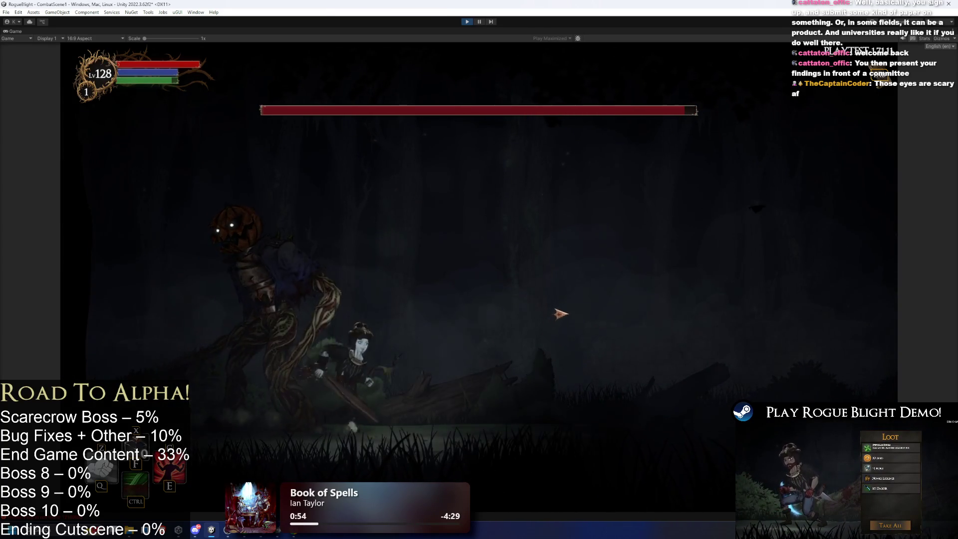
pyautogui.click(467, 22)
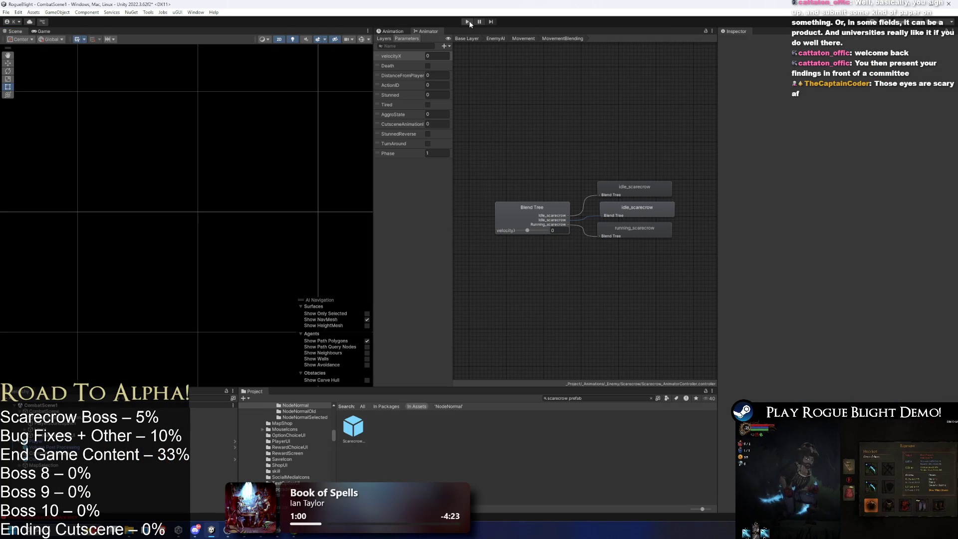
pyautogui.click(468, 21)
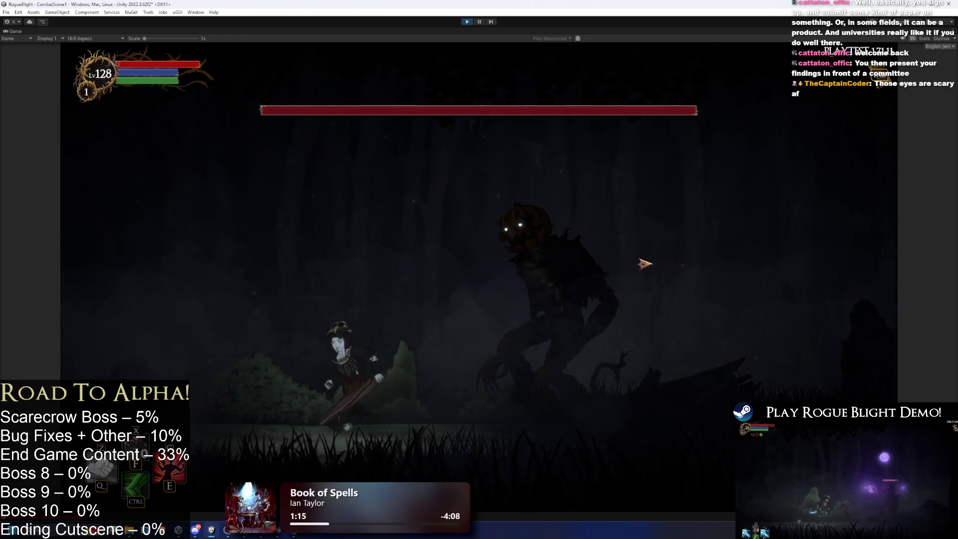
pyautogui.press('a')
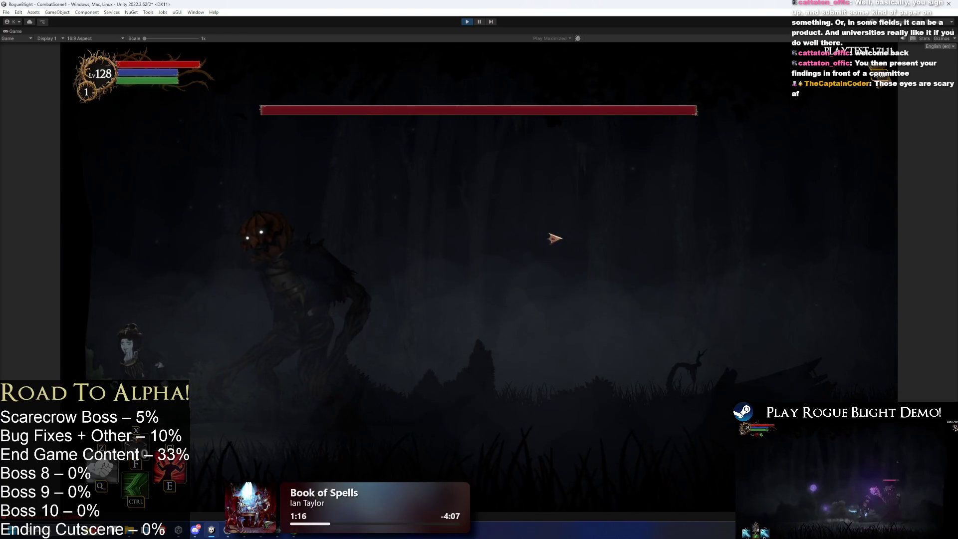
pyautogui.click(467, 22)
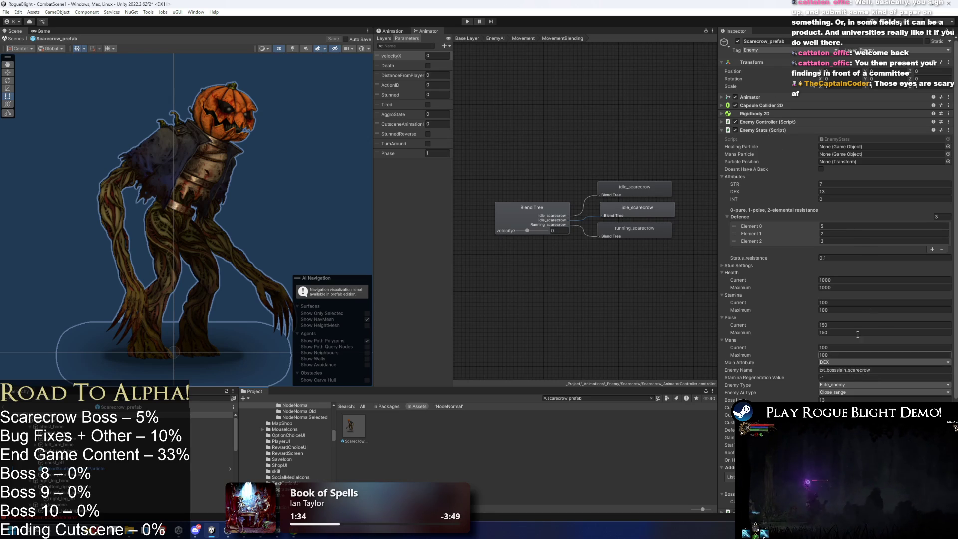
# - Set the scarecrow Enemy Controller's Max Speed to 1
pyautogui.click(767, 131)
pyautogui.click(773, 121)
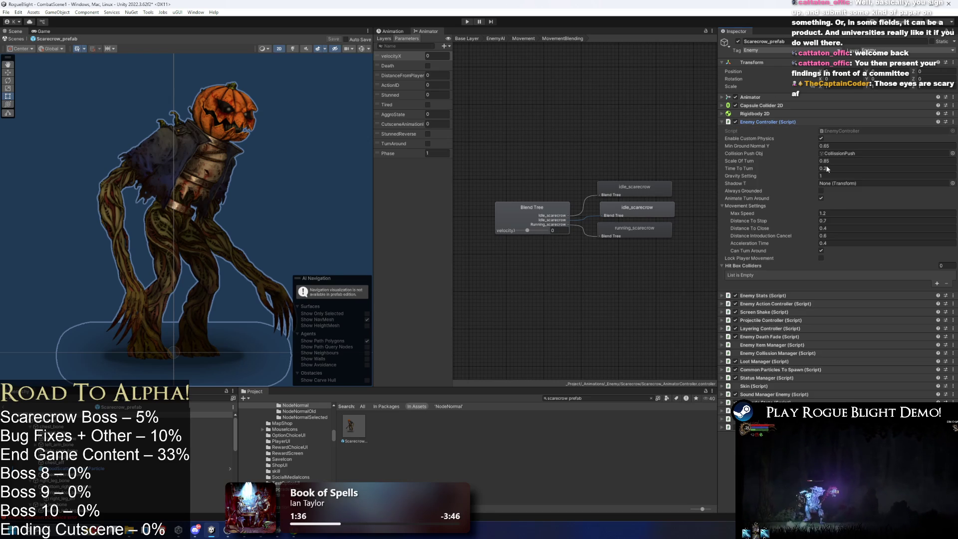
pyautogui.click(836, 213)
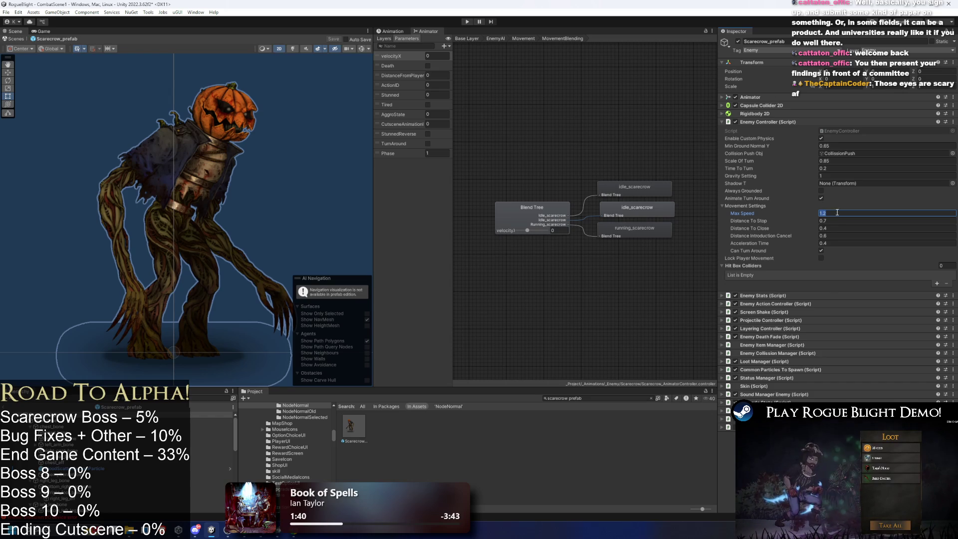
pyautogui.write('1')
# - Stretch all running_scarecrow keyframes to slow the run cycle, then preview it
pyautogui.click(394, 31)
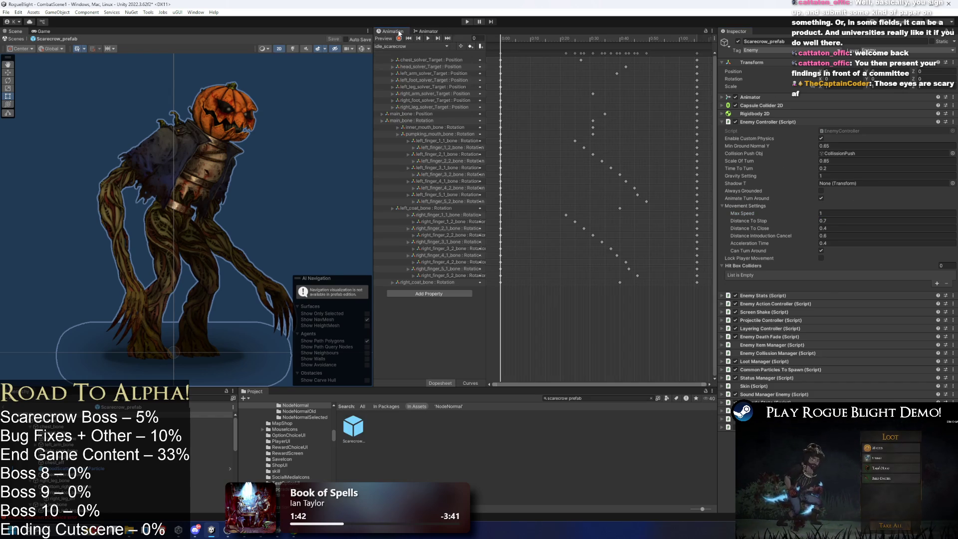
pyautogui.click(408, 46)
pyautogui.click(407, 61)
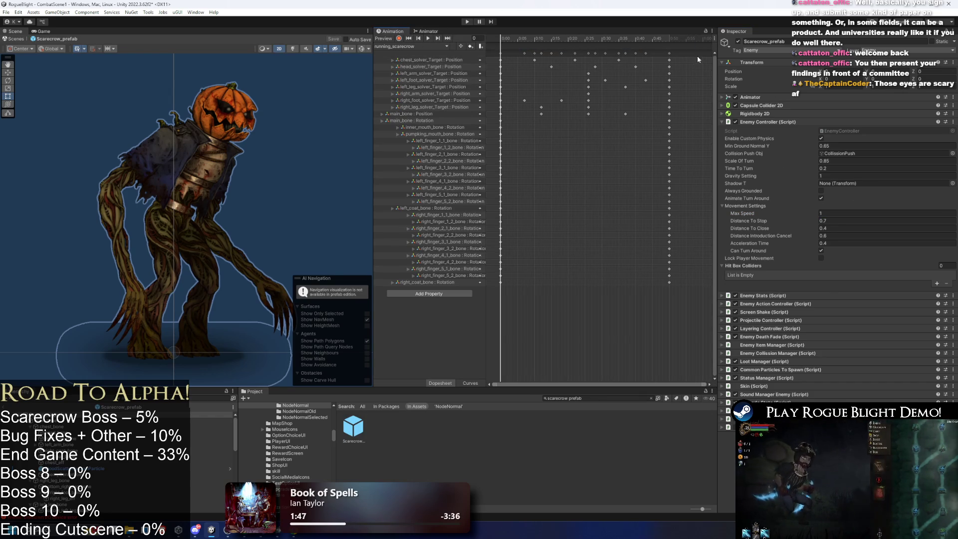
pyautogui.hotkey('ctrl', 'a')
pyautogui.moveTo(677, 75); pyautogui.dragTo(705, 75)
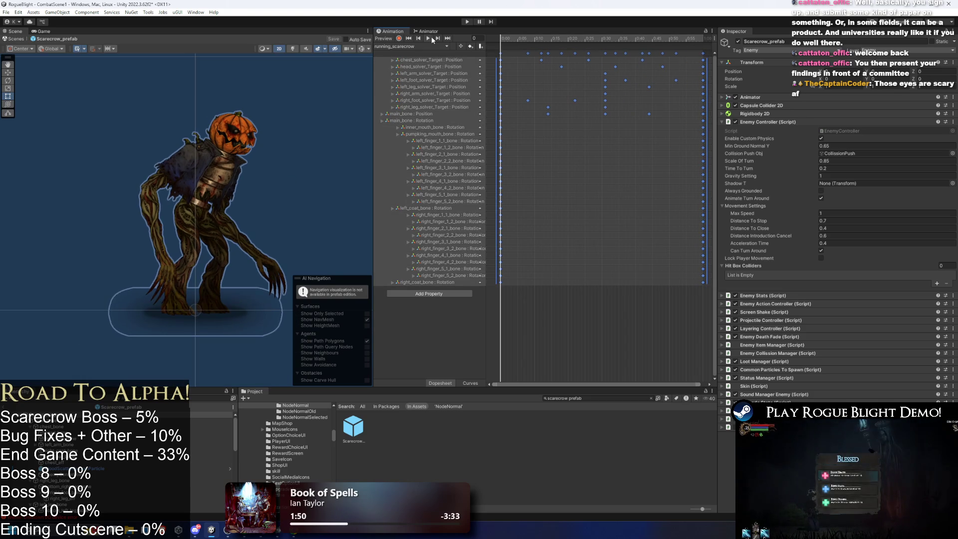
pyautogui.click(428, 39)
pyautogui.click(304, 98)
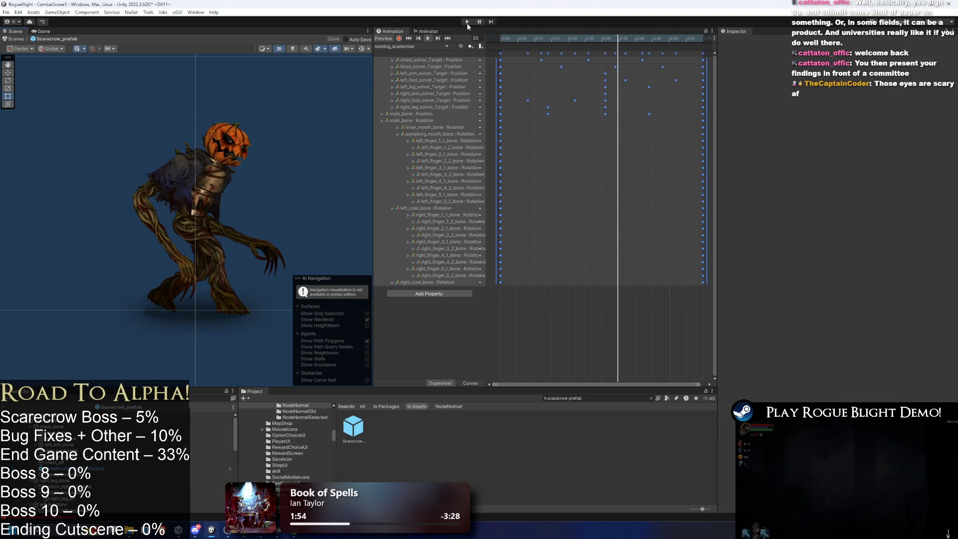
# - Save the changes and start Play mode, ignoring the prefab-mode warning
pyautogui.hotkey('ctrl', 's')
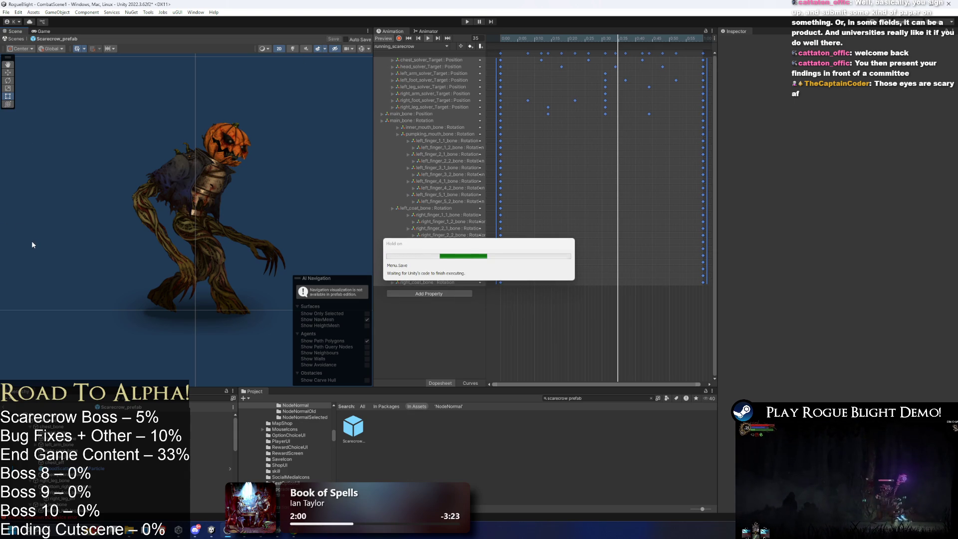
pyautogui.hotkey('ctrl', 'p')
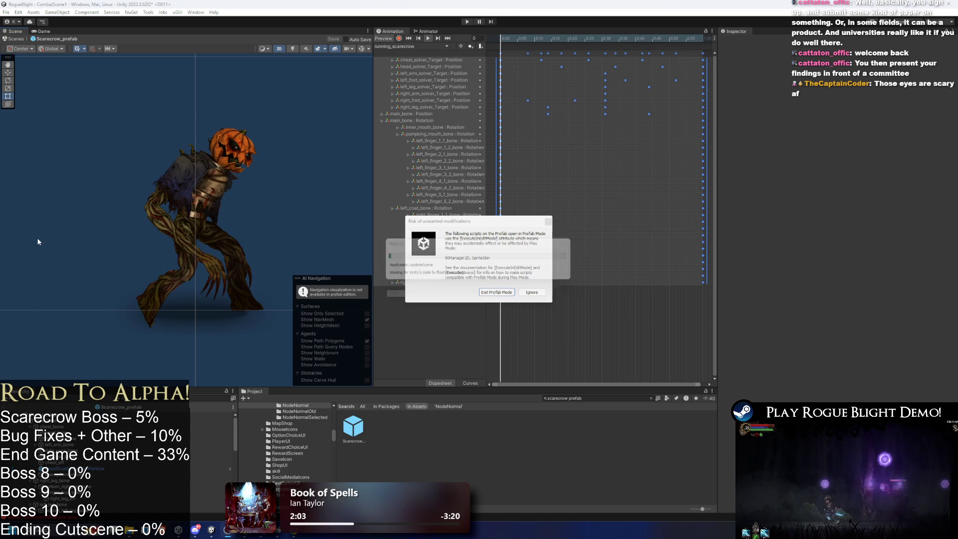
pyautogui.click(497, 293)
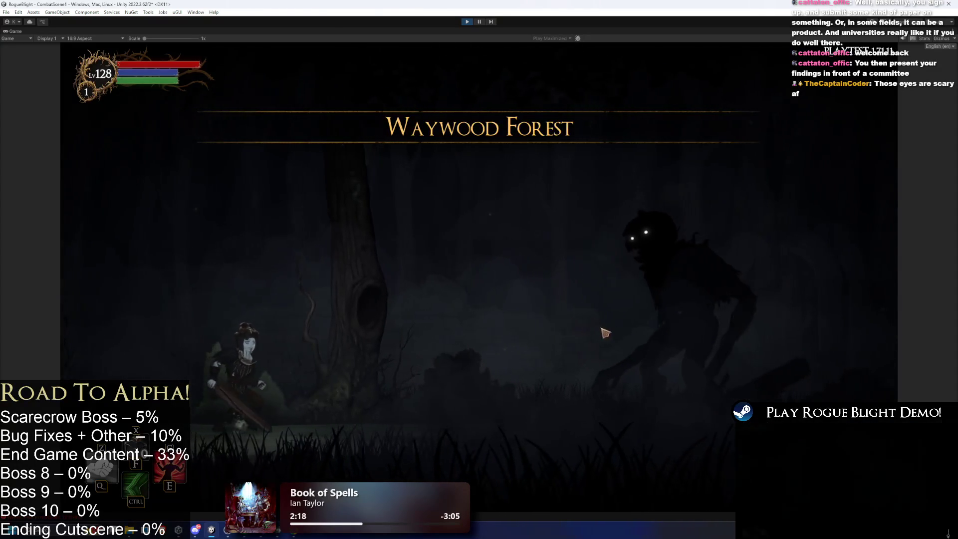
# - Run in and out past the slower scarecrow boss with D and A, then stop the play-test
pyautogui.press('d')
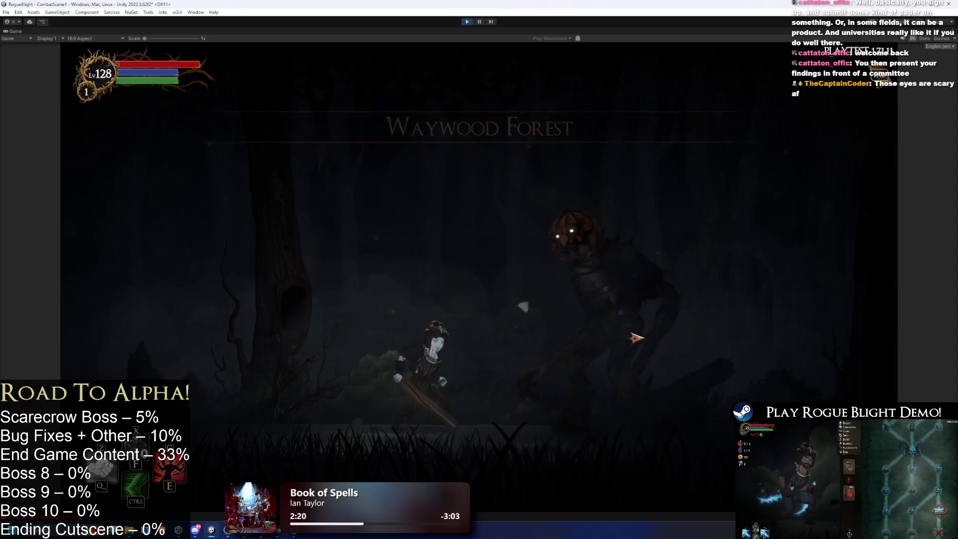
pyautogui.press('a')
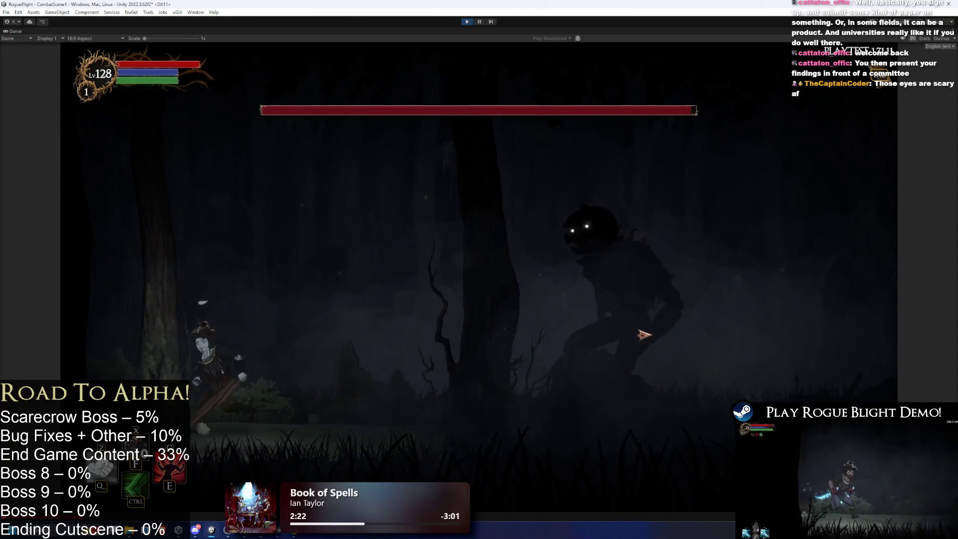
pyautogui.press('d')
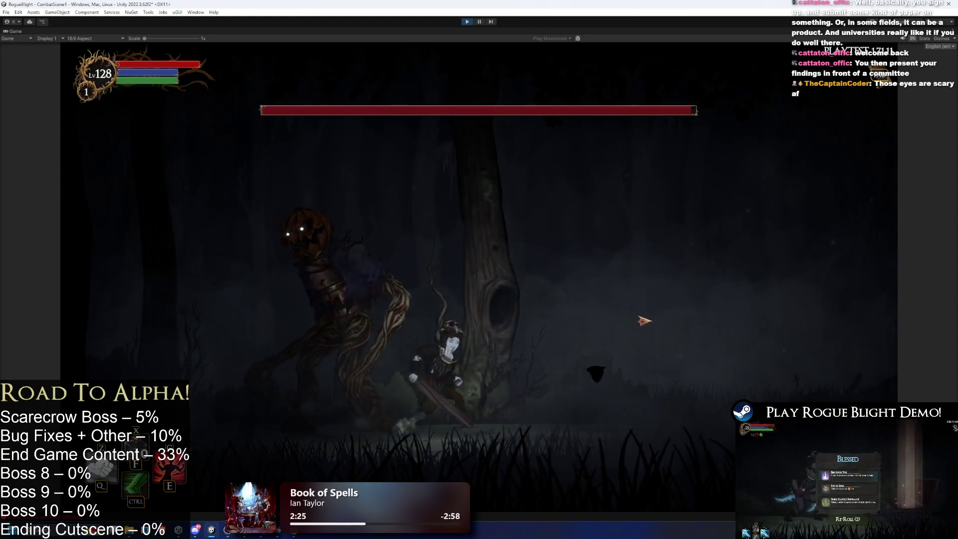
pyautogui.press('a')
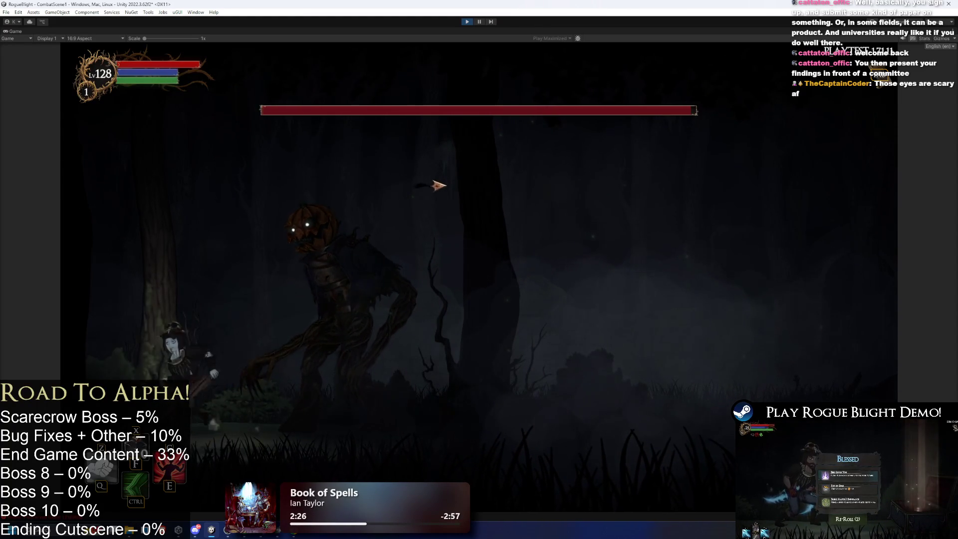
pyautogui.press('d')
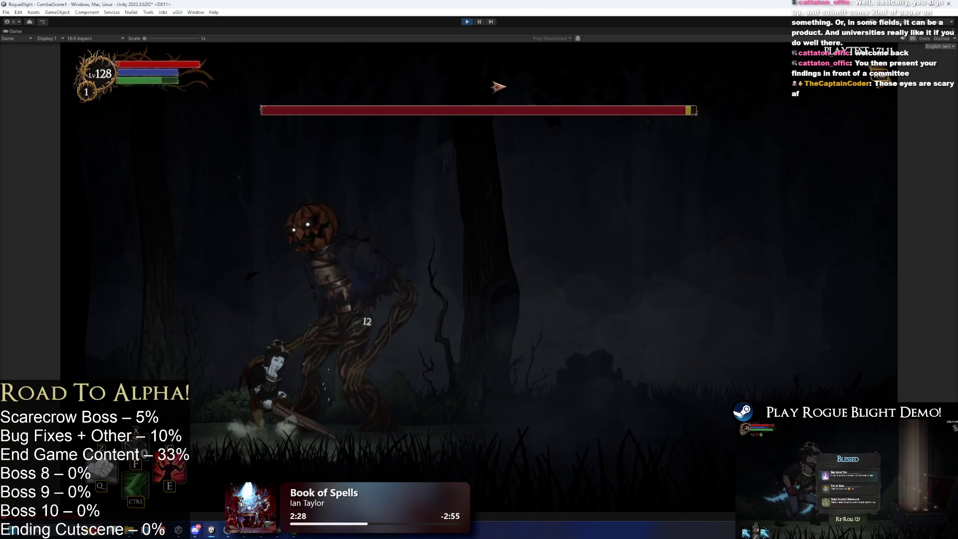
pyautogui.press('a')
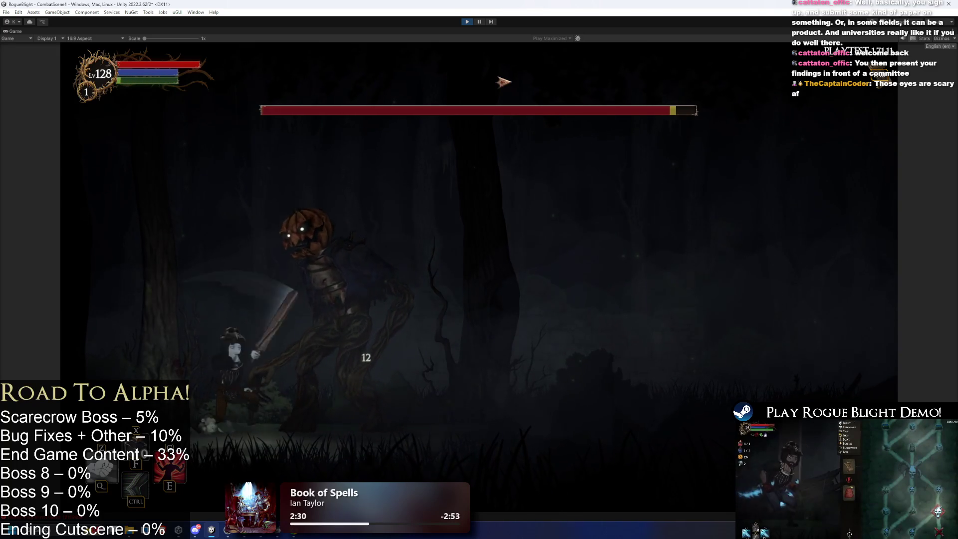
pyautogui.press('d')
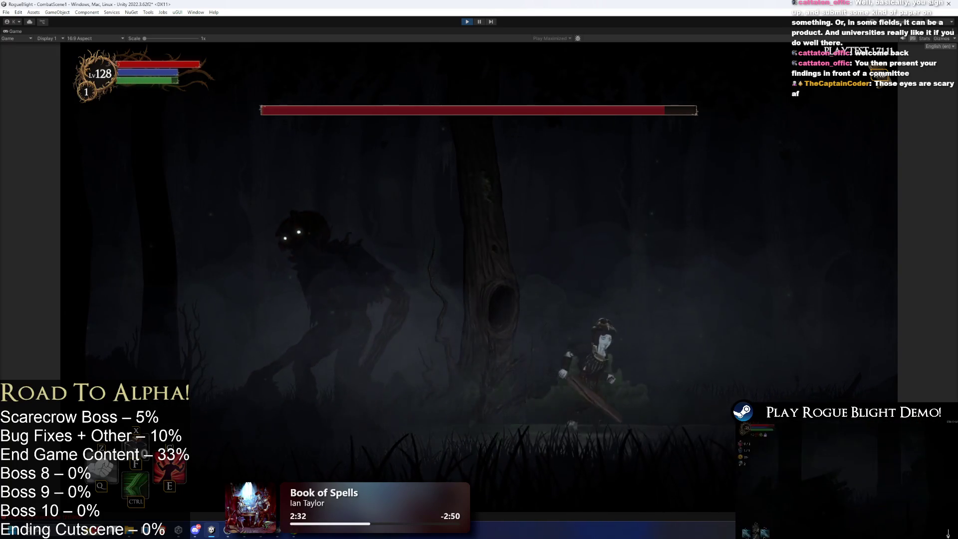
pyautogui.hotkey('ctrl', 'p')
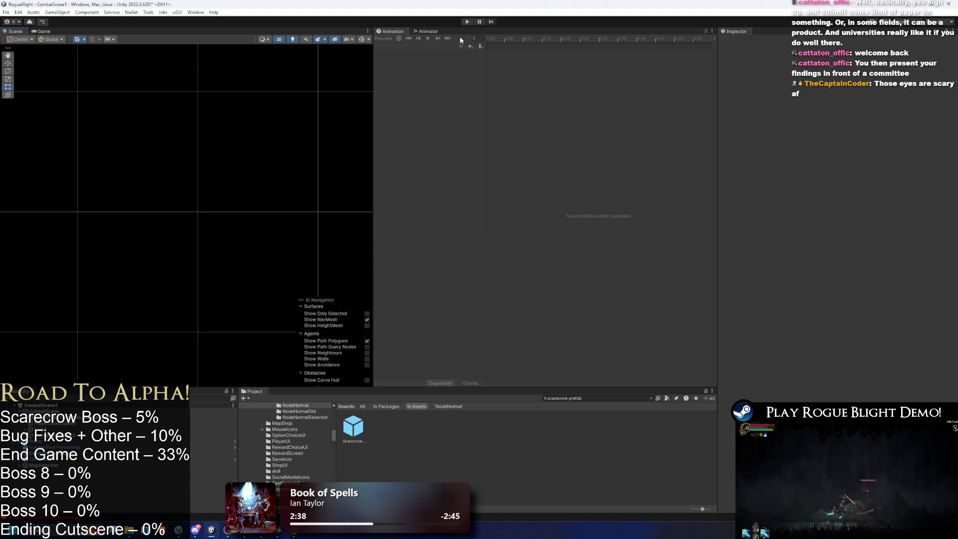
# - Open the Scarecrow prefab with running_scarecrow previewing and its bone gizmos shown
pyautogui.doubleClick(359, 428)
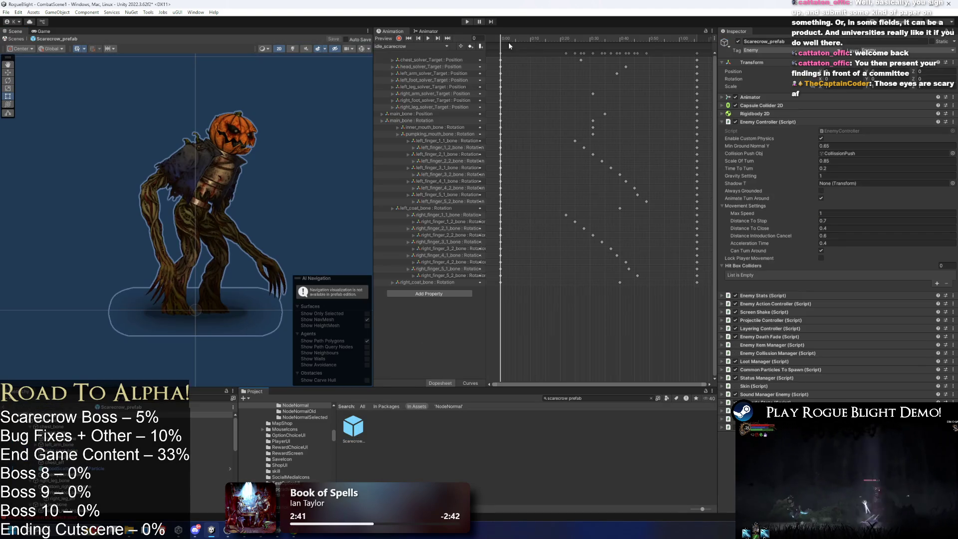
pyautogui.click(407, 46)
pyautogui.click(502, 37)
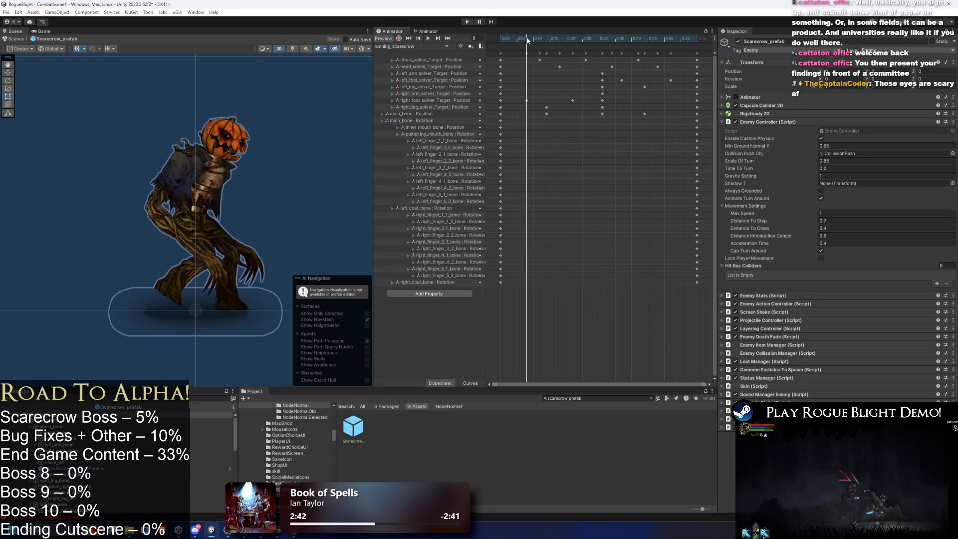
pyautogui.click(362, 48)
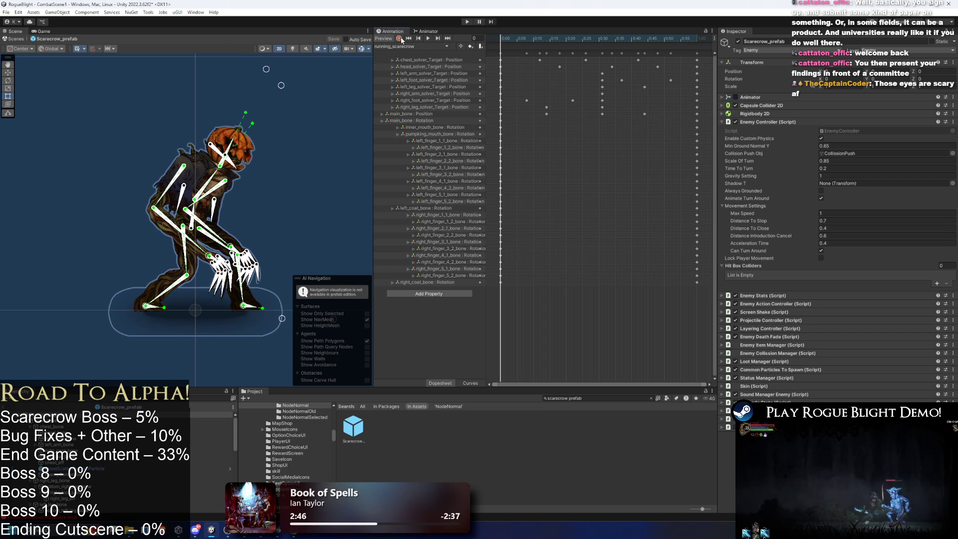
# - Inspect the Rigidbody 2D and Capsule Collider 2D settings, then search the assets for 'test node'
pyautogui.click(781, 123)
pyautogui.click(772, 114)
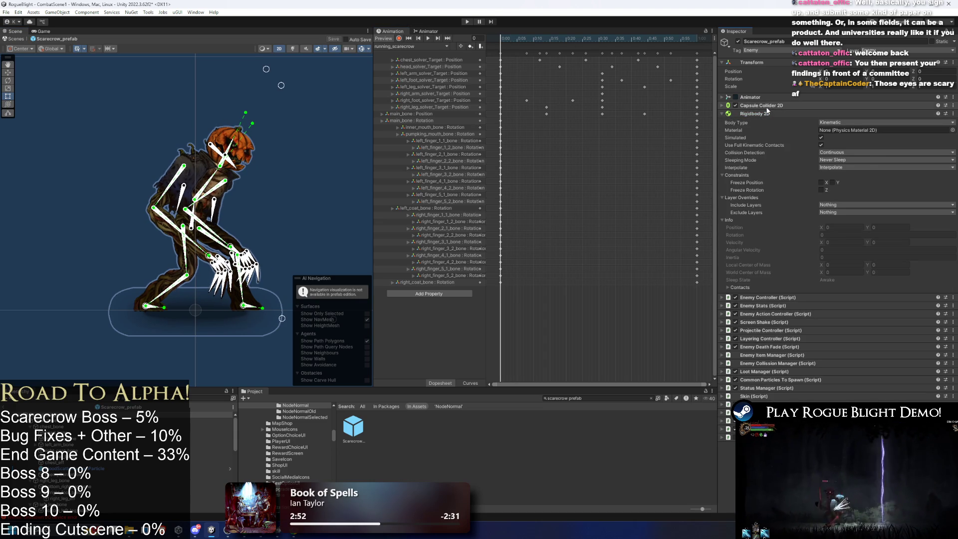
pyautogui.click(768, 106)
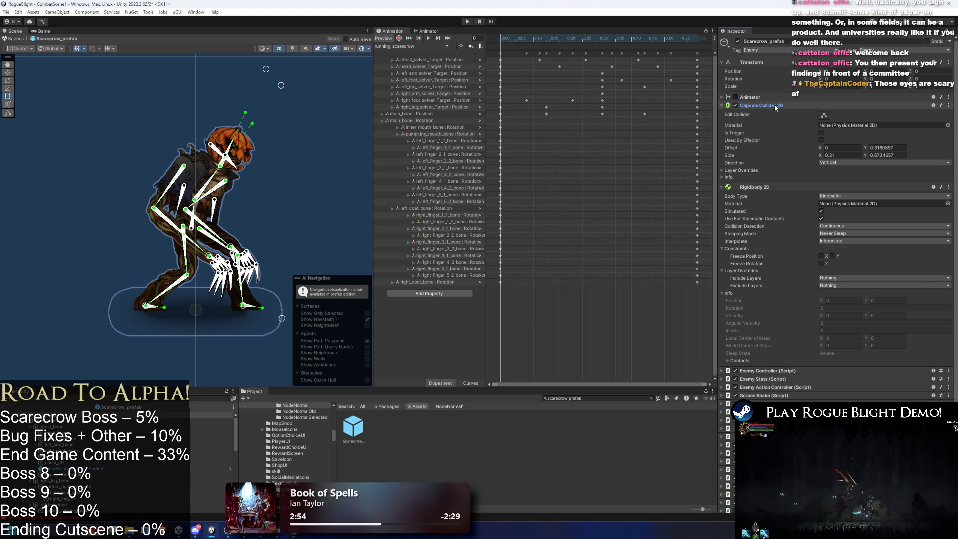
pyautogui.click(772, 105)
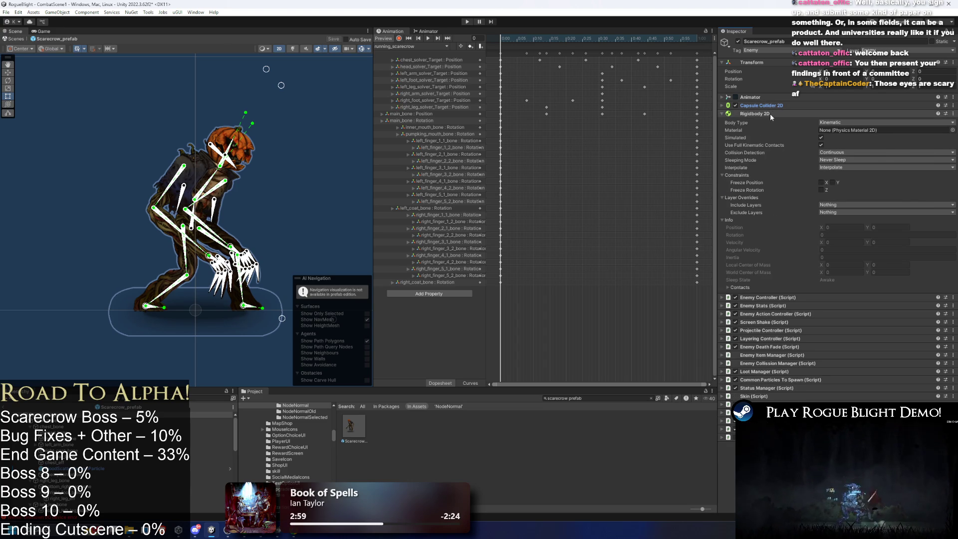
pyautogui.click(770, 113)
pyautogui.click(650, 398)
pyautogui.write('test n')
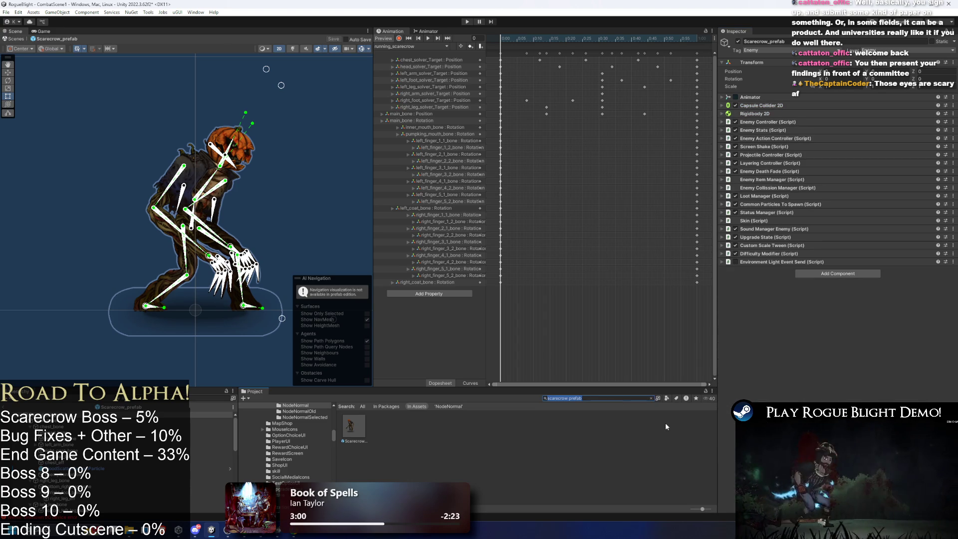
pyautogui.write('ode')
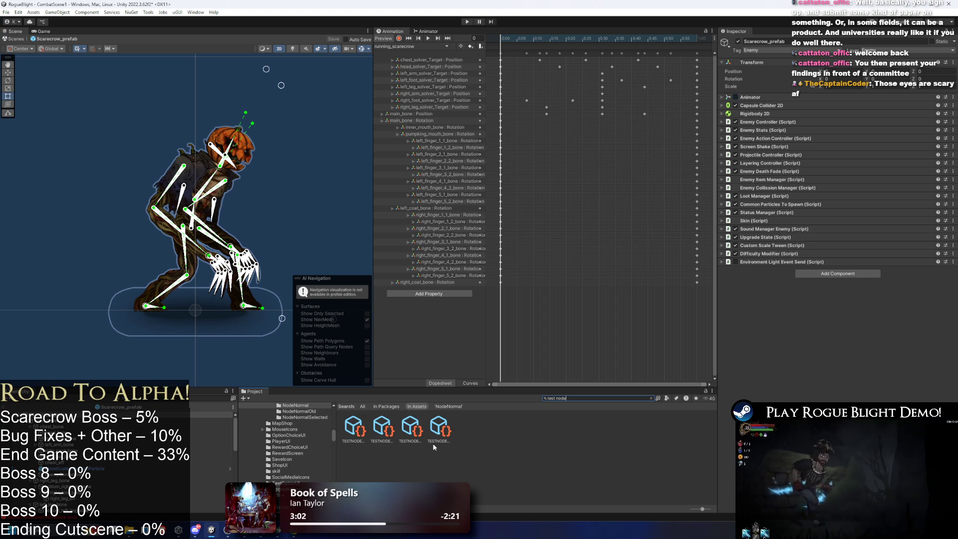
# - Set TESTNODE_Forest to spawn SkullGorilla, save, and start Play past the prefab warning
pyautogui.click(411, 428)
pyautogui.click(947, 178)
pyautogui.write('orillla')
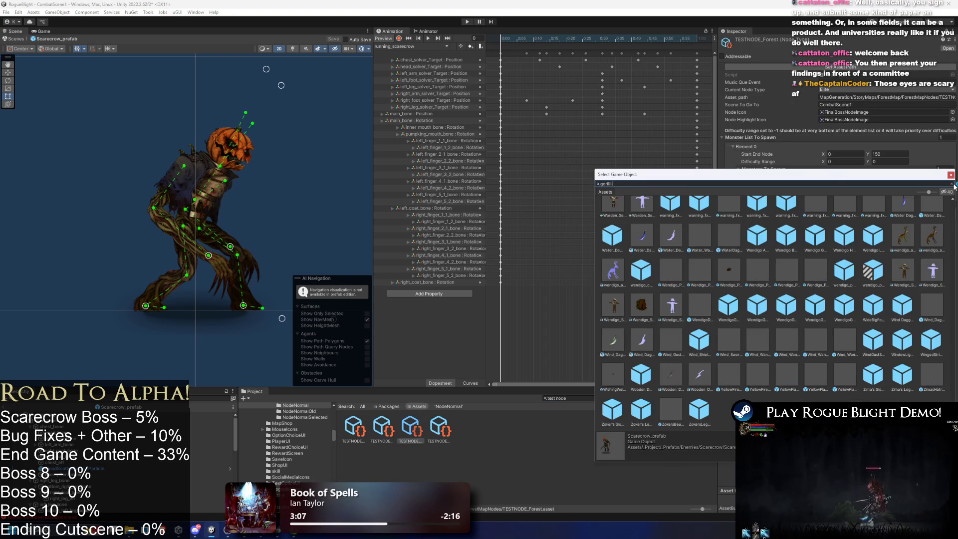
pyautogui.write('a')
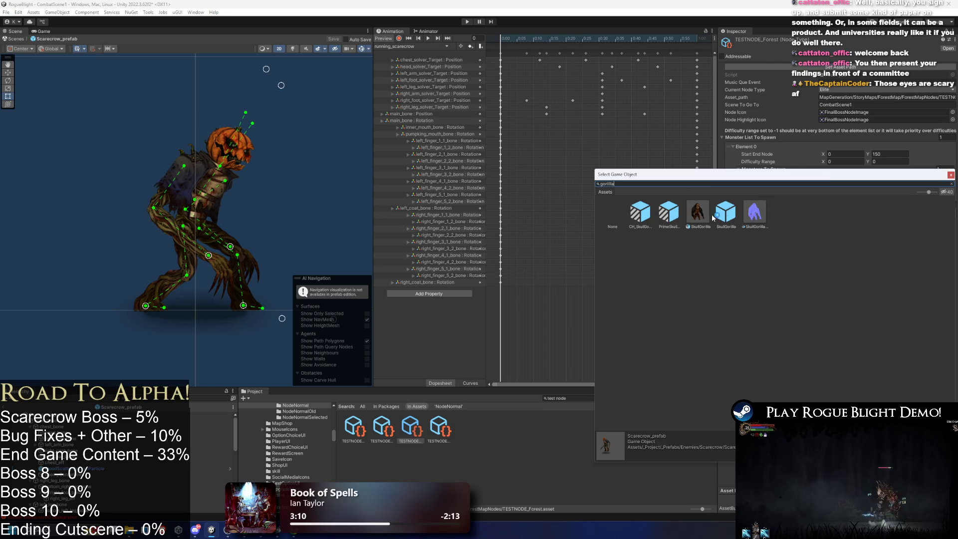
pyautogui.doubleClick(703, 220)
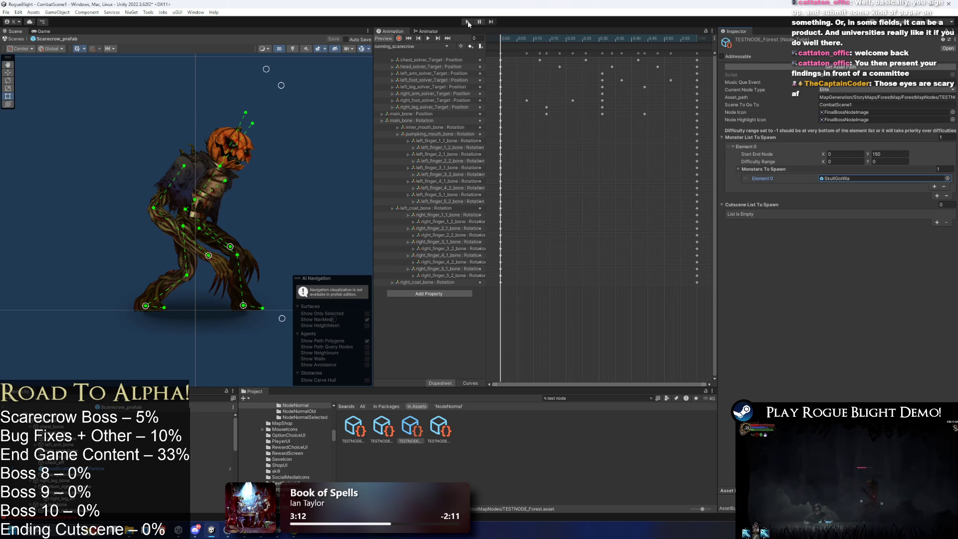
pyautogui.hotkey('ctrl', 's')
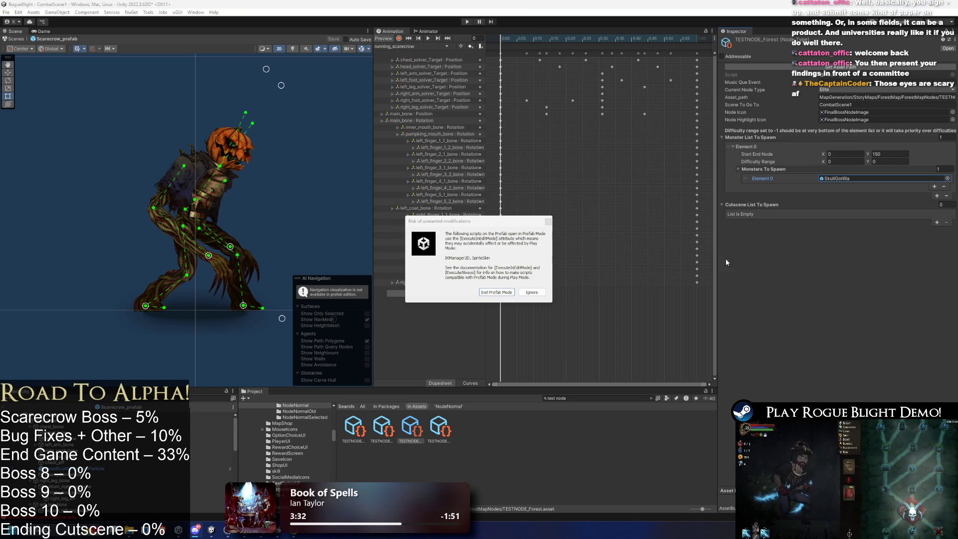
pyautogui.click(532, 292)
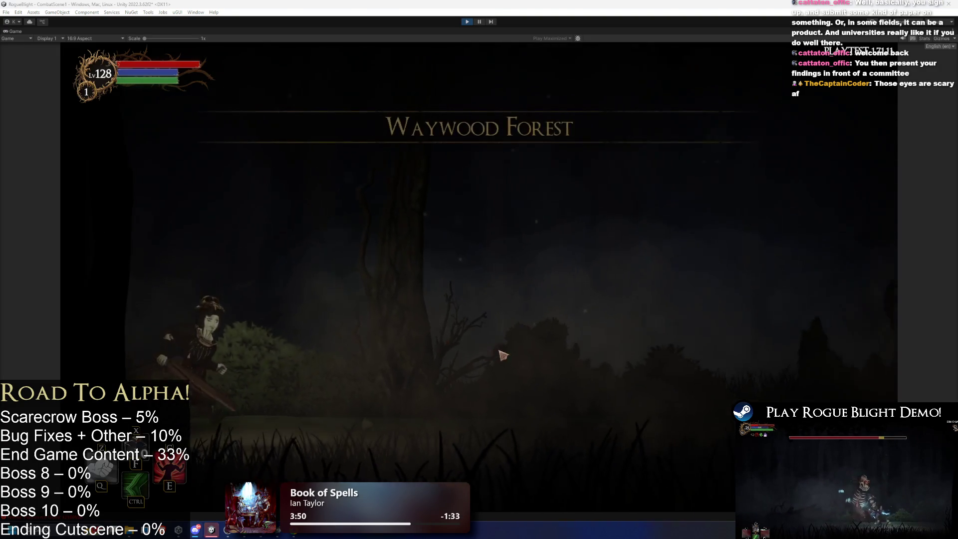
# - Fight the SkullGorilla boss in Waywood Forest by moving, jumping and slashing, then stop the play-test
pyautogui.press('d')
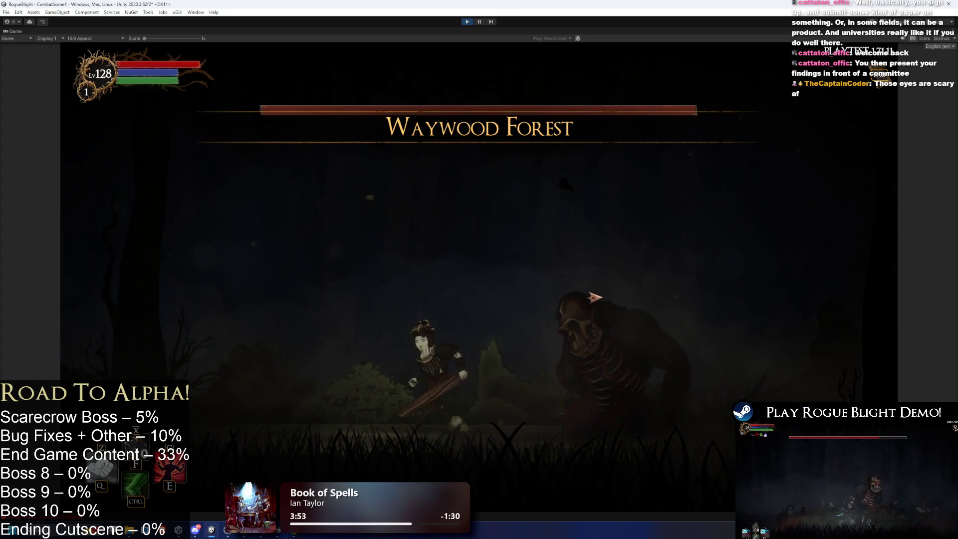
pyautogui.press('a')
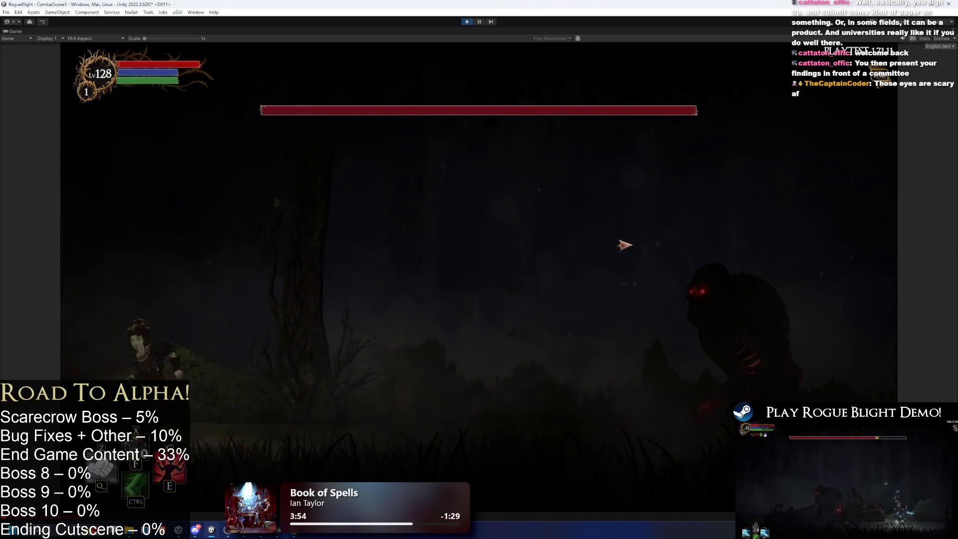
pyautogui.press('space')
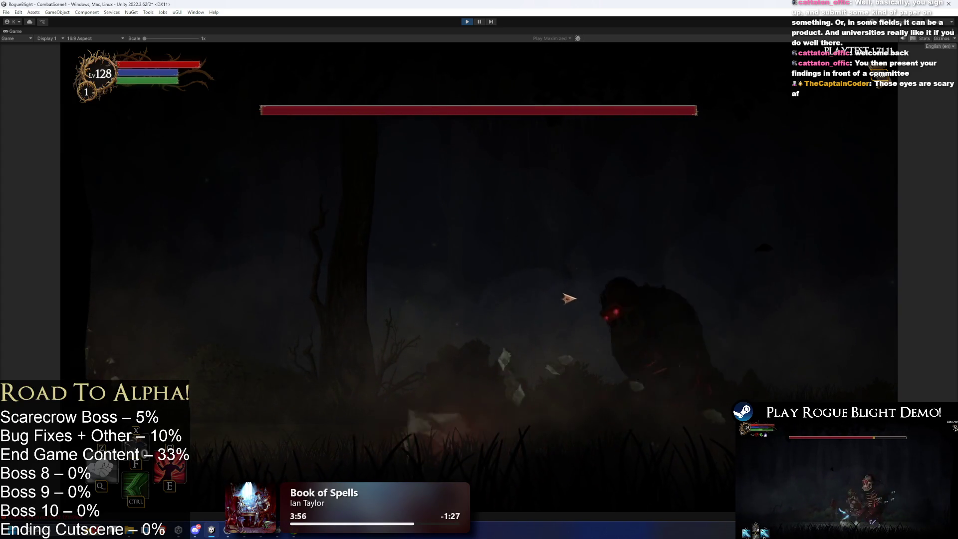
pyautogui.press('d')
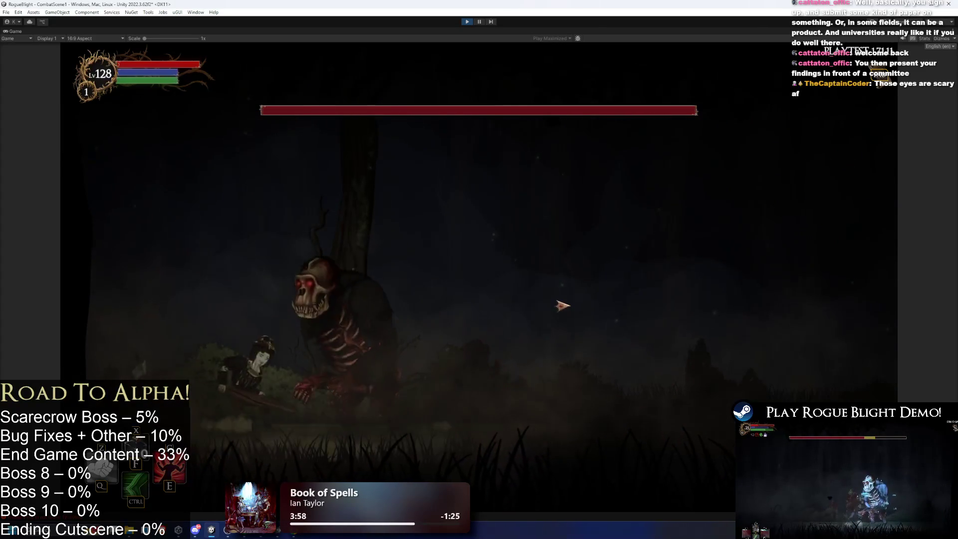
pyautogui.press('d')
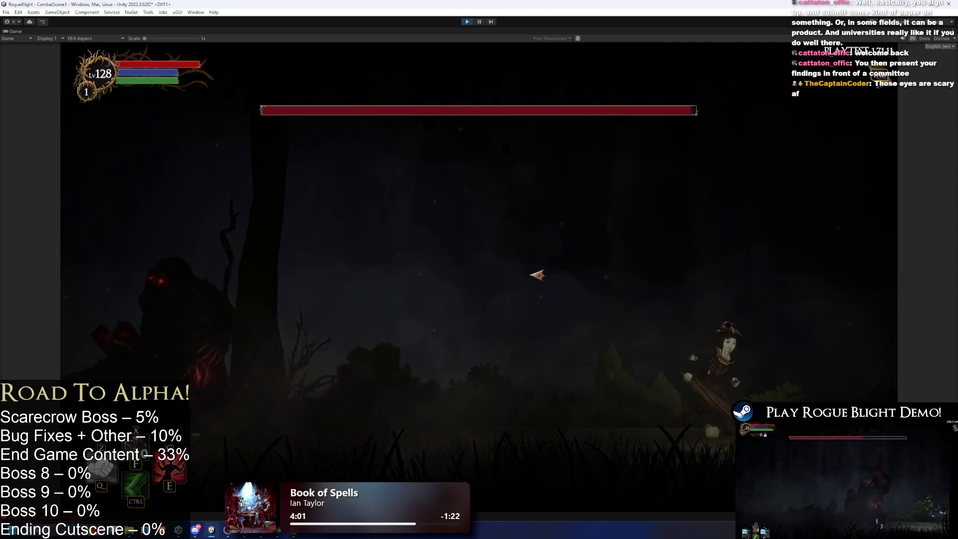
pyautogui.press('d')
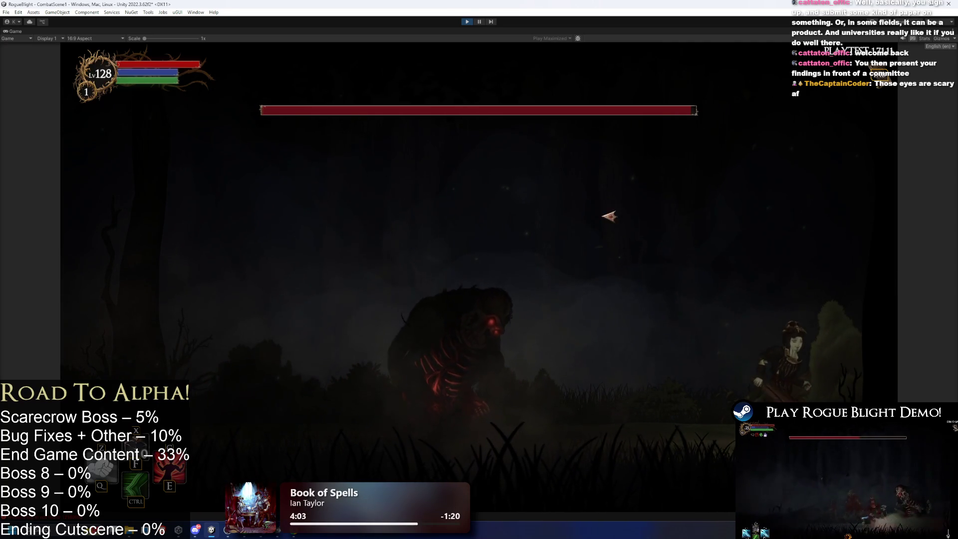
pyautogui.press('space')
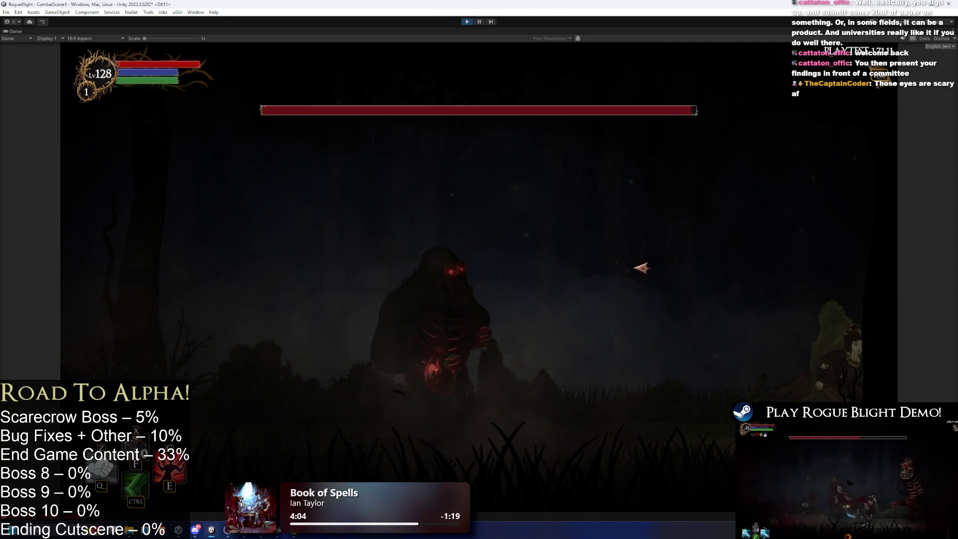
pyautogui.click(634, 294)
pyautogui.press('a')
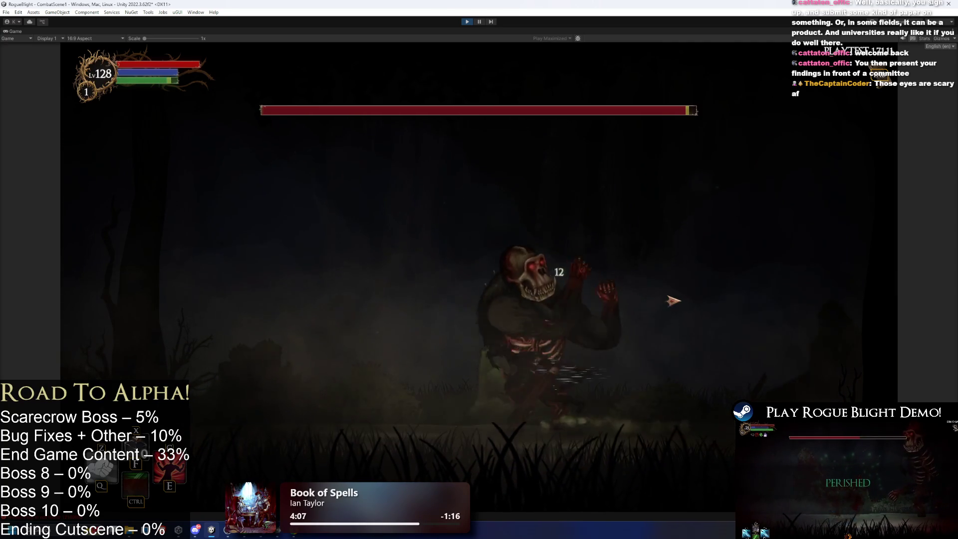
pyautogui.press('a')
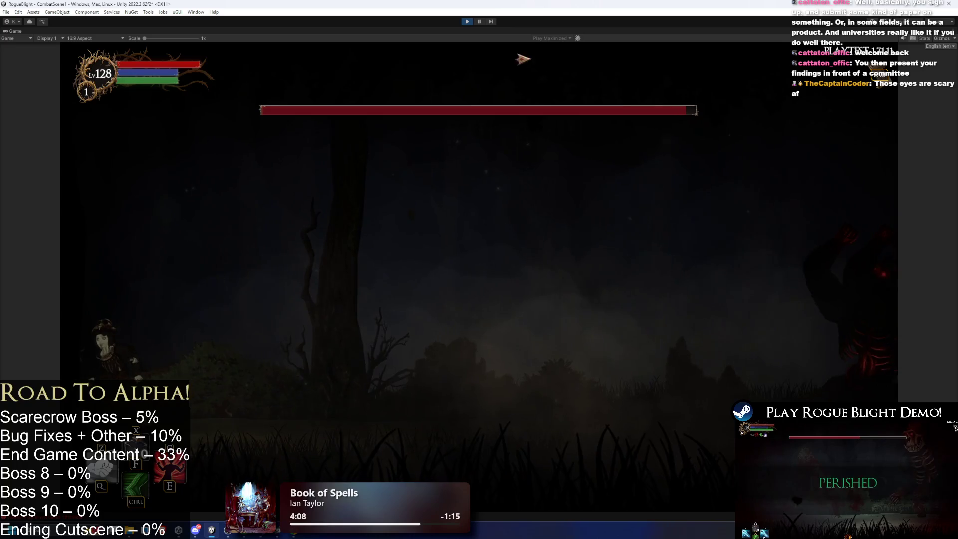
pyautogui.press('d')
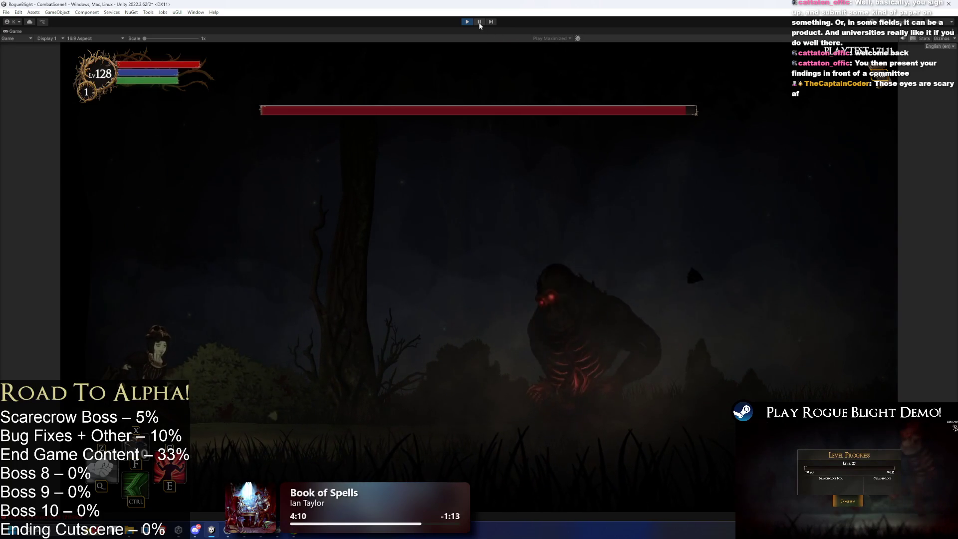
pyautogui.click(469, 22)
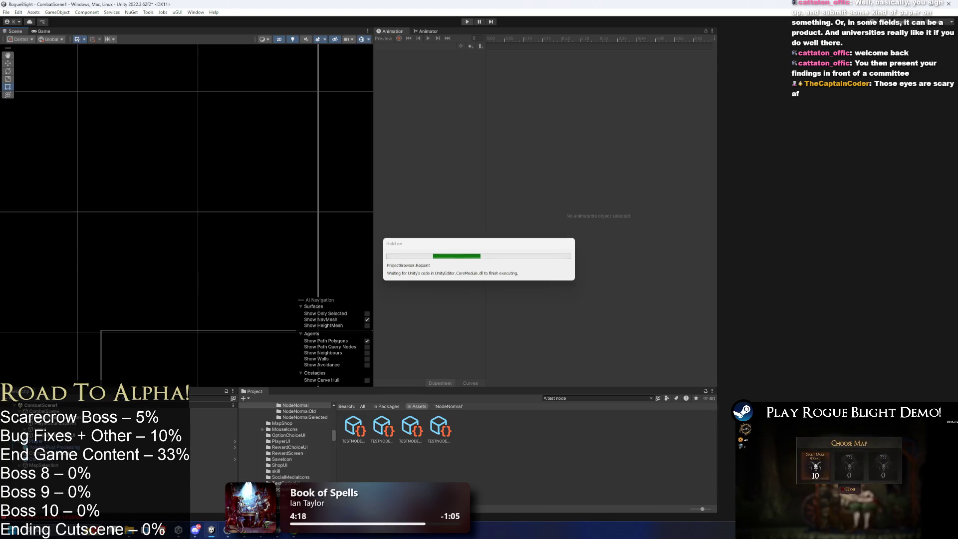
# - Search the Project panel for 'game' and view the GameManager script source
pyautogui.click(584, 397)
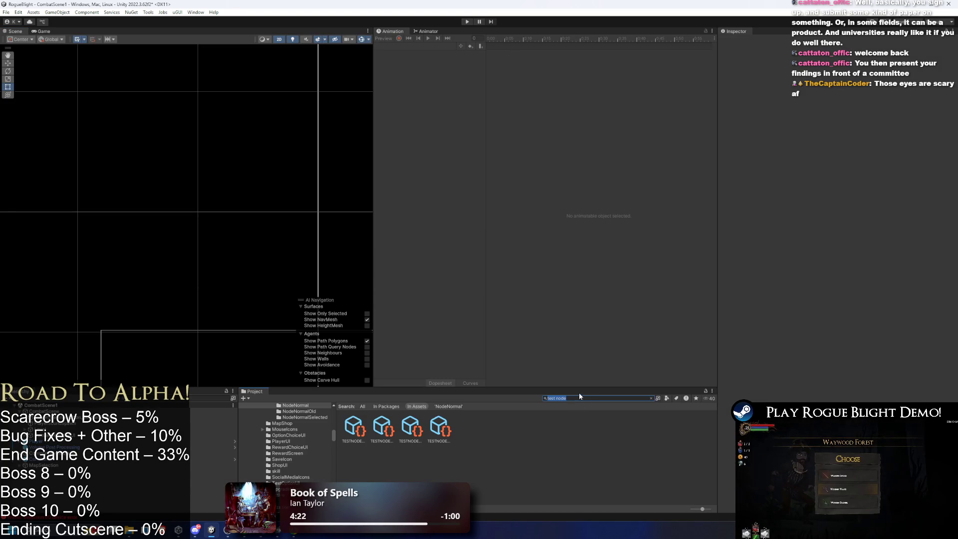
pyautogui.press('BackSpace')
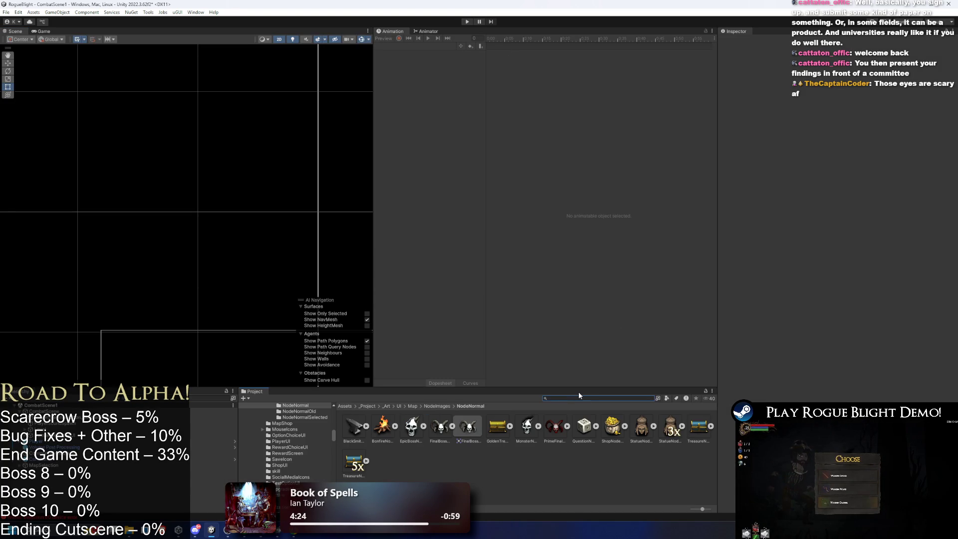
pyautogui.write('game mana')
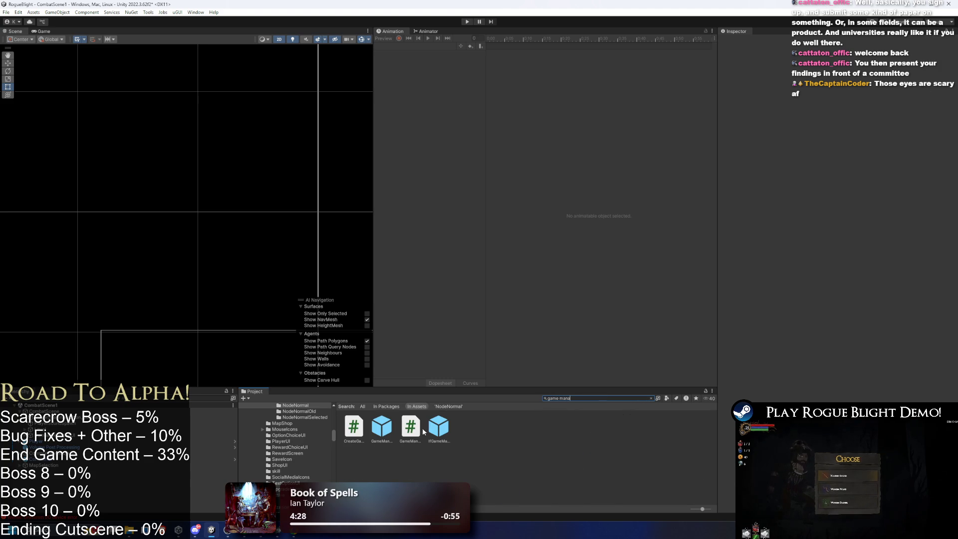
pyautogui.click(420, 427)
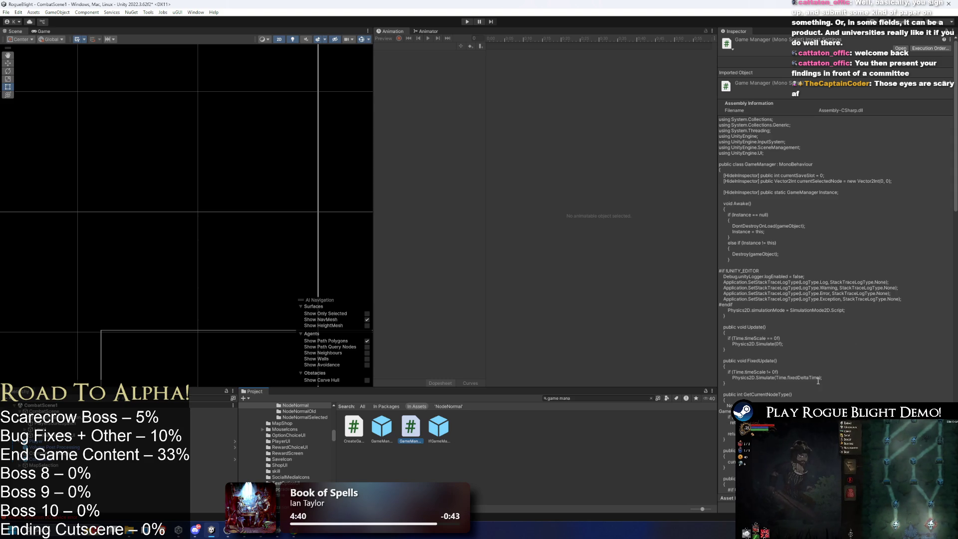
# - Deselect the script and start replacing the Project search text
pyautogui.click(556, 457)
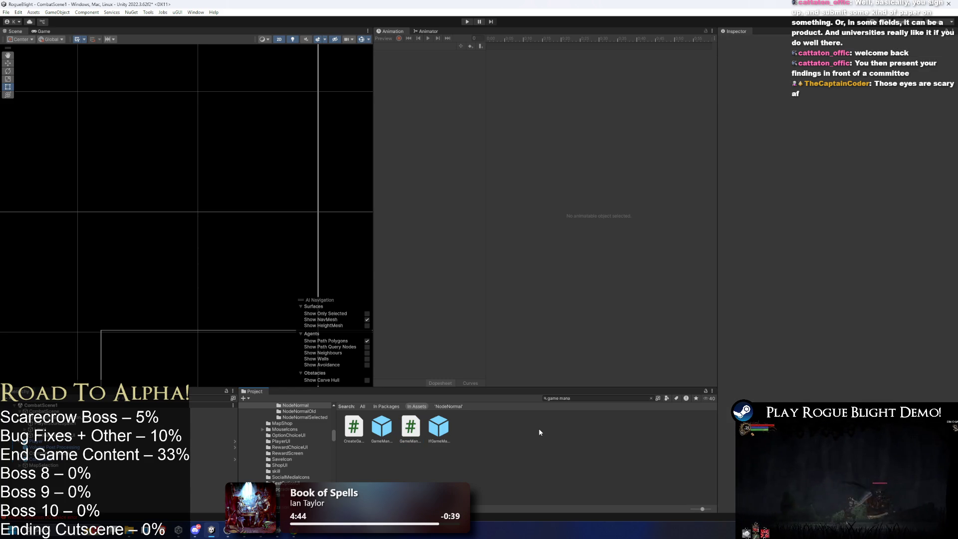
pyautogui.click(614, 399)
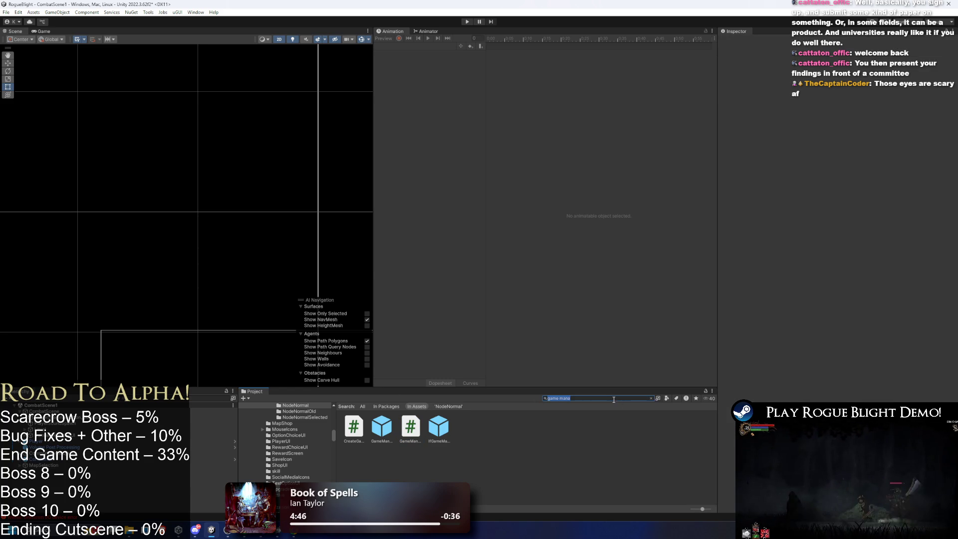
pyautogui.write('scarecrpw')
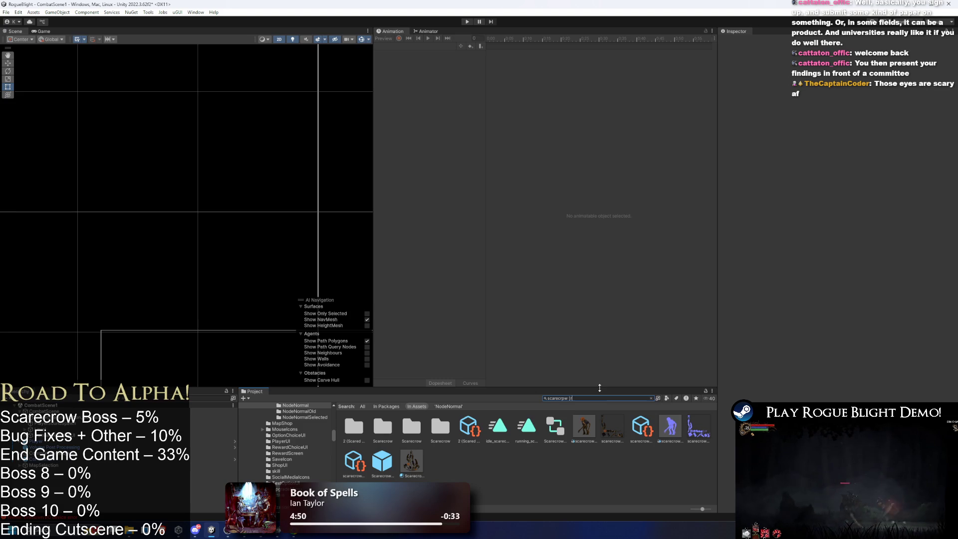
pyautogui.press('BackSpace')
pyautogui.press('BackSpace')
pyautogui.press('BackSpace')
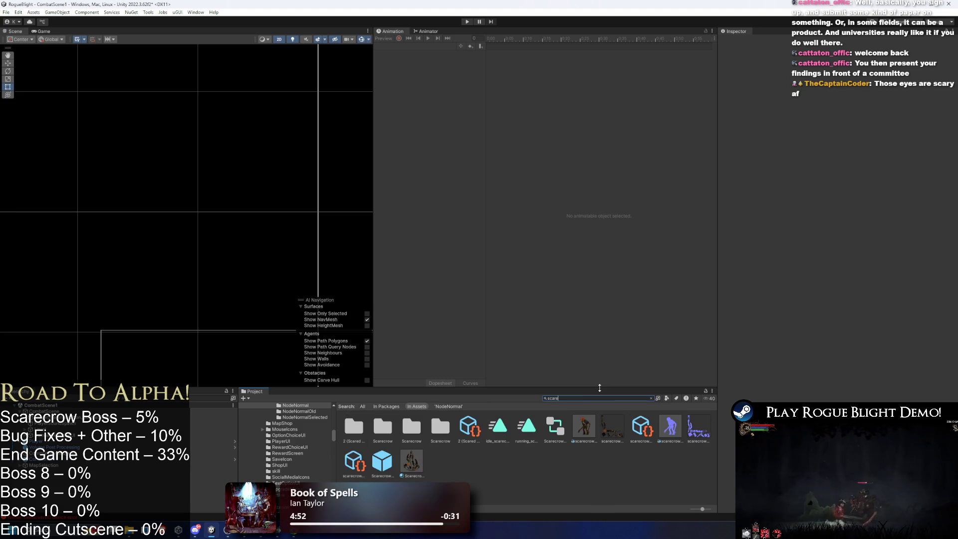
# - Open Scarecrow_prefab for editing and preview its idle_scarecrow clip
pyautogui.write('row prefa')
pyautogui.doubleClick(353, 427)
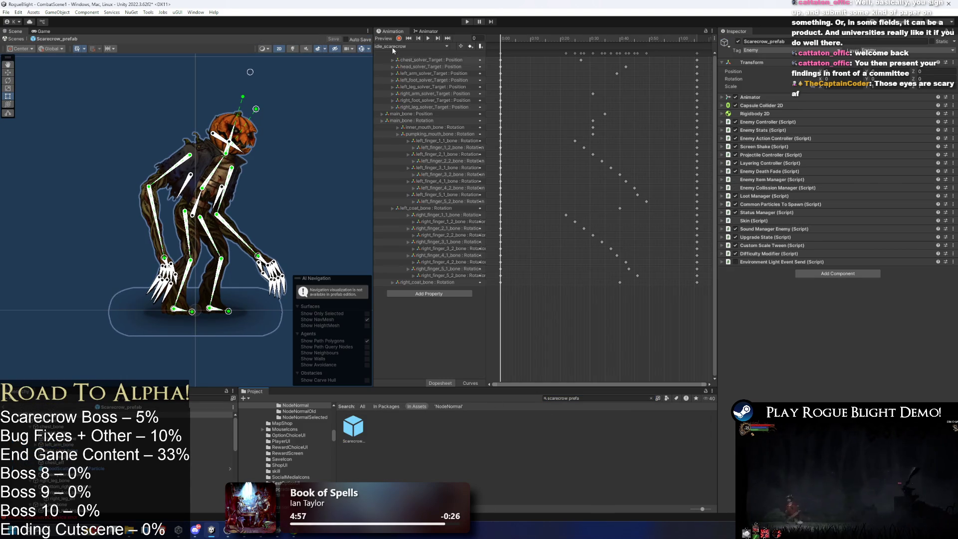
pyautogui.click(395, 47)
pyautogui.click(428, 38)
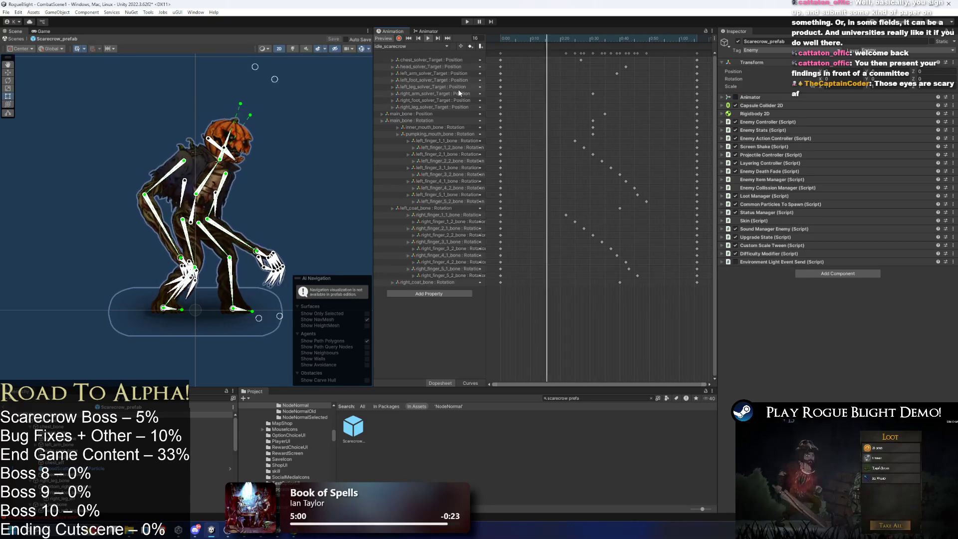
pyautogui.click(291, 122)
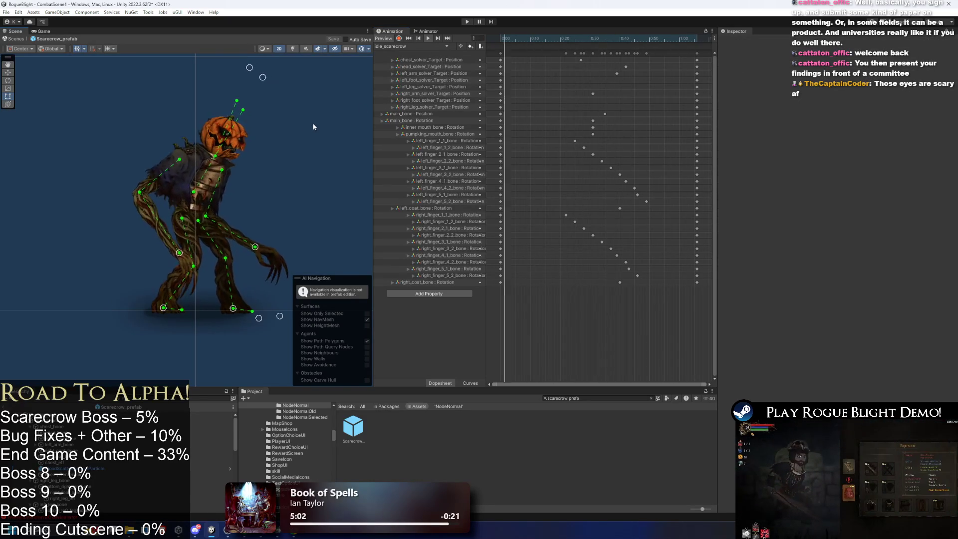
# - Switch the preview to running_scarecrow and expand the prefab root's Rigidbody 2D
pyautogui.click(411, 45)
pyautogui.click(417, 62)
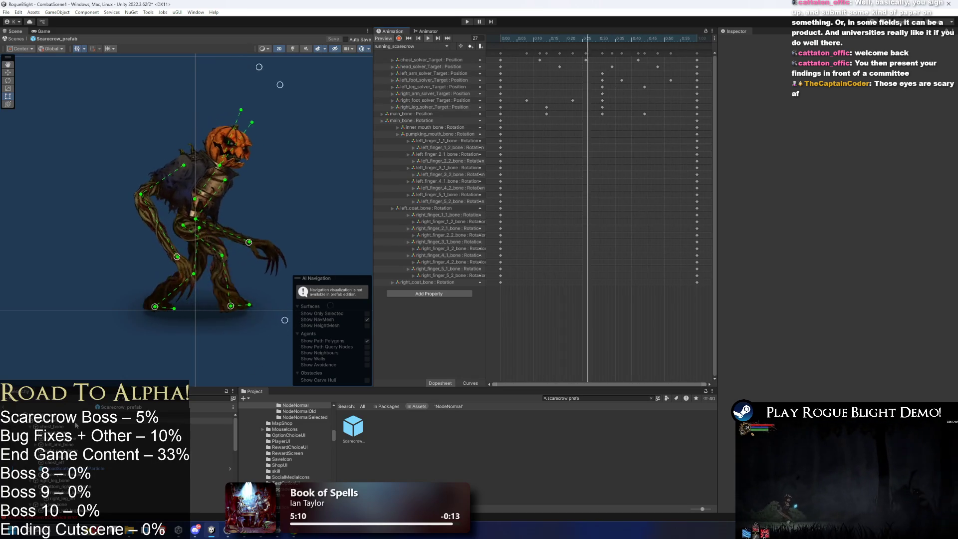
pyautogui.click(210, 414)
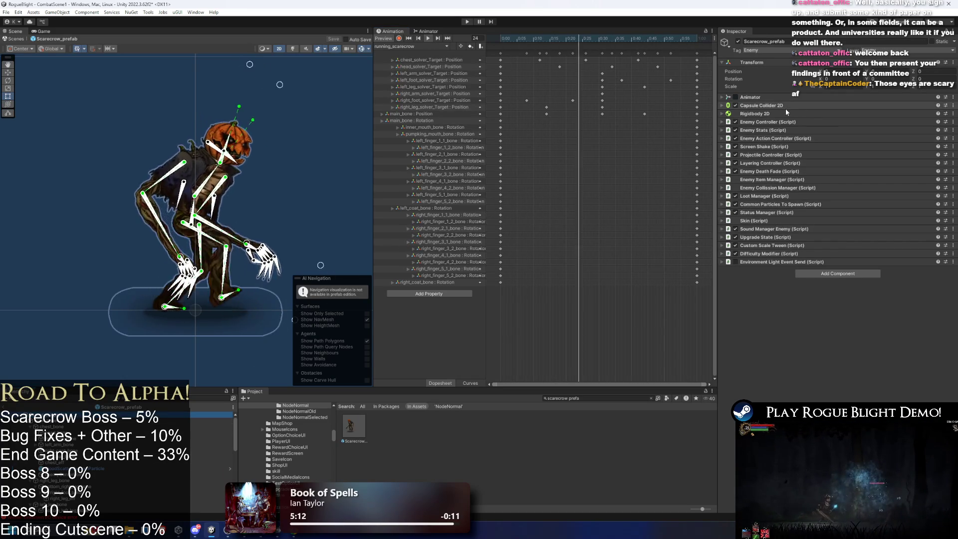
pyautogui.click(777, 113)
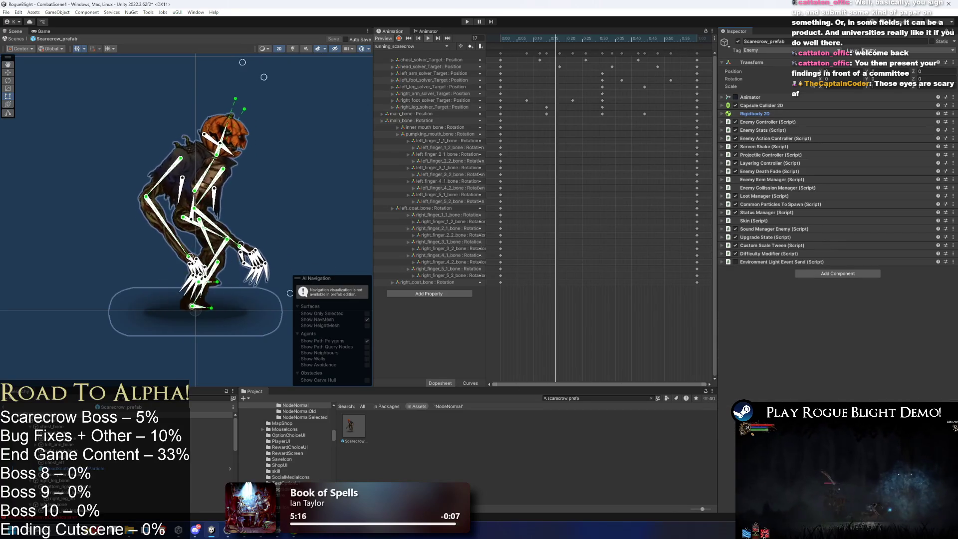
pyautogui.hotkey('alt', 'Tab')
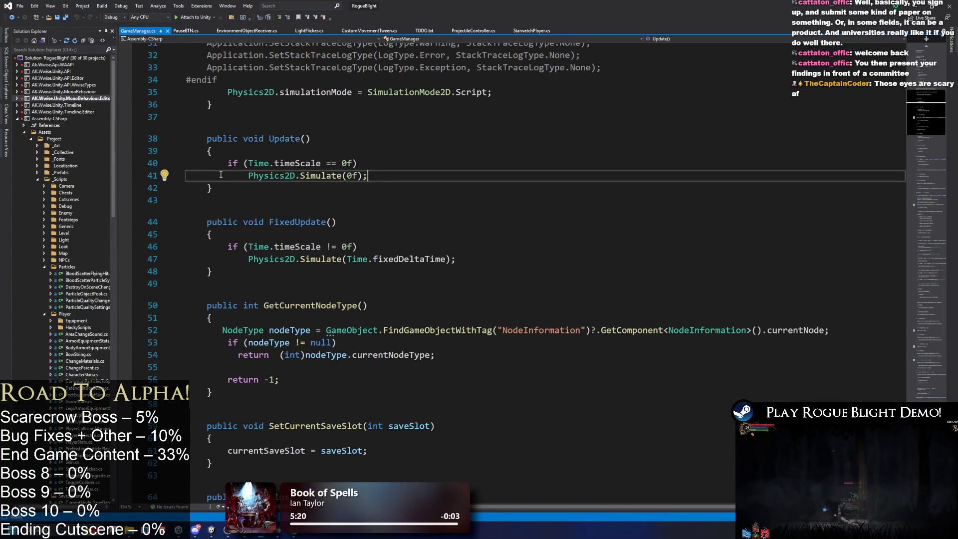
# - Comment out the Physics2D.Simulate lines in Update and FixedUpdate, then return to Unity
pyautogui.moveTo(217, 163); pyautogui.dragTo(389, 182)
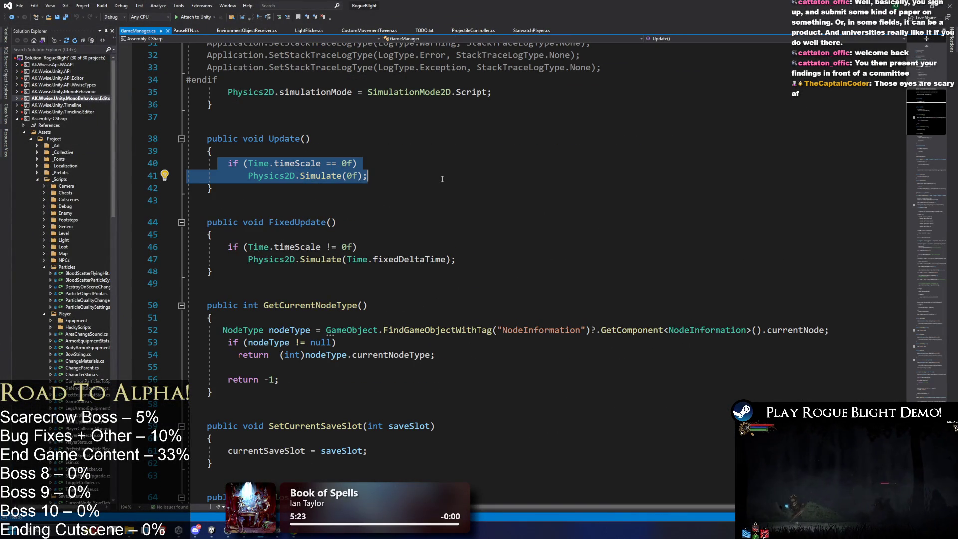
pyautogui.hotkey('ctrl', 'k')
pyautogui.hotkey('ctrl', 'c')
pyautogui.click(237, 98)
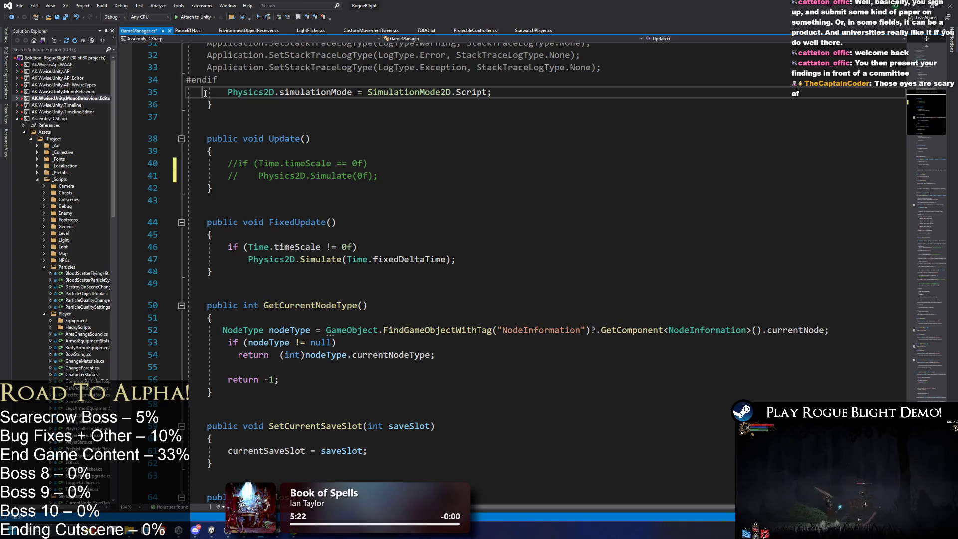
pyautogui.hotkey('ctrl', 'k')
pyautogui.hotkey('ctrl', 'c')
pyautogui.moveTo(187, 246); pyautogui.dragTo(551, 261)
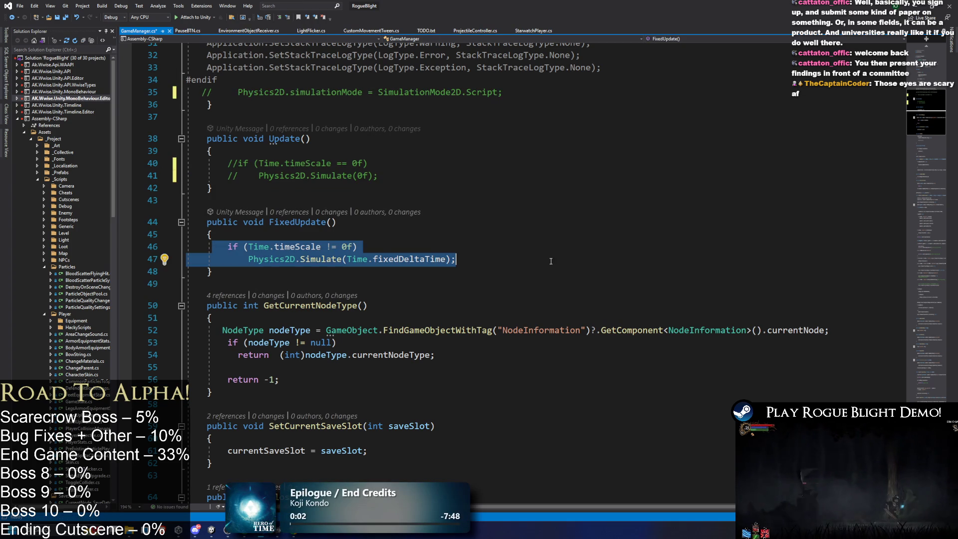
pyautogui.hotkey('ctrl', 'k')
pyautogui.hotkey('ctrl', 'c')
pyautogui.hotkey('alt', 'Tab')
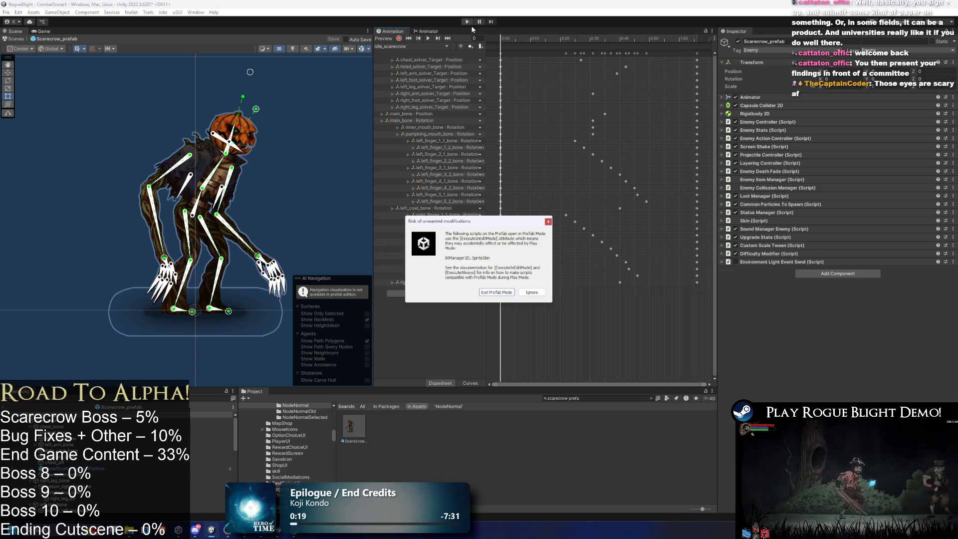
# - Ignore the modification warning, jump and run right past the boss, then stop the game
pyautogui.click(496, 292)
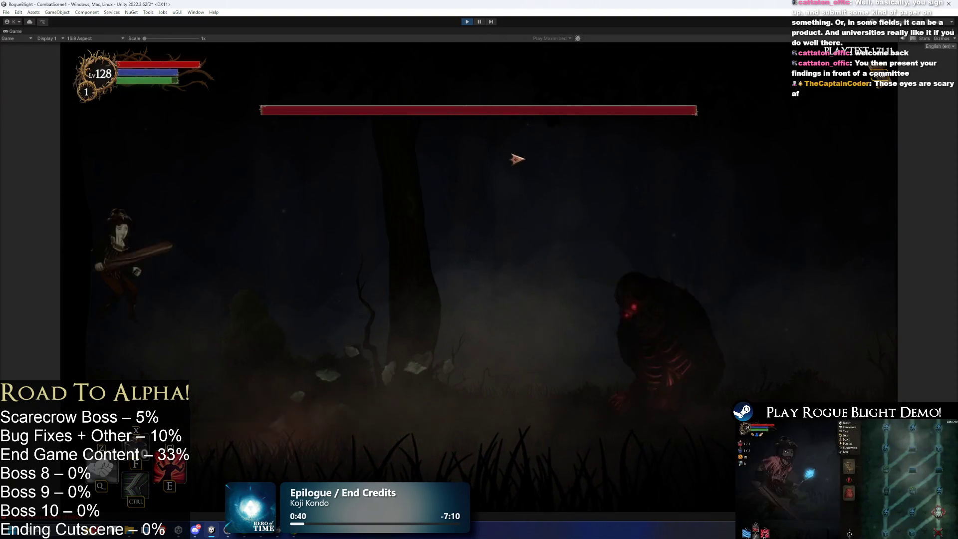
pyautogui.press('space')
pyautogui.press('d')
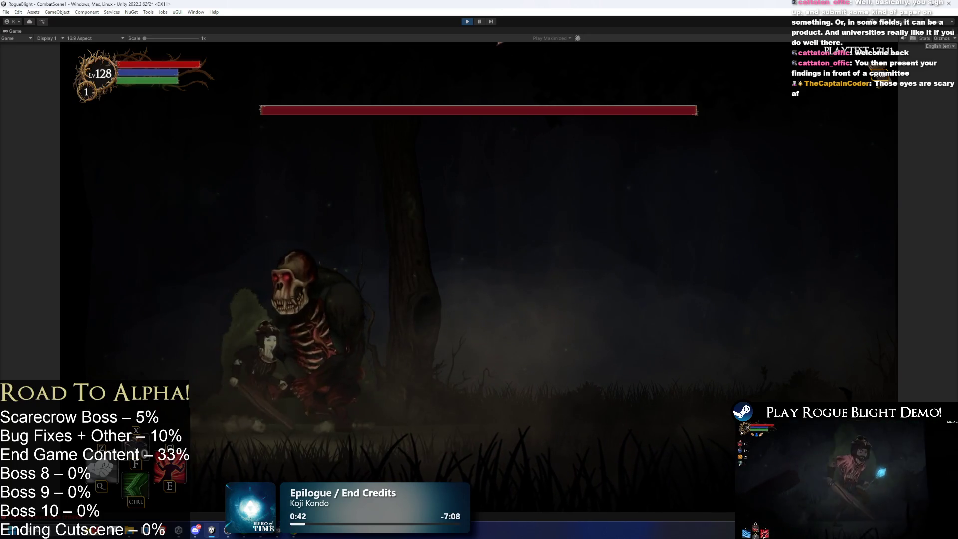
pyautogui.hotkey('ctrl', 'p')
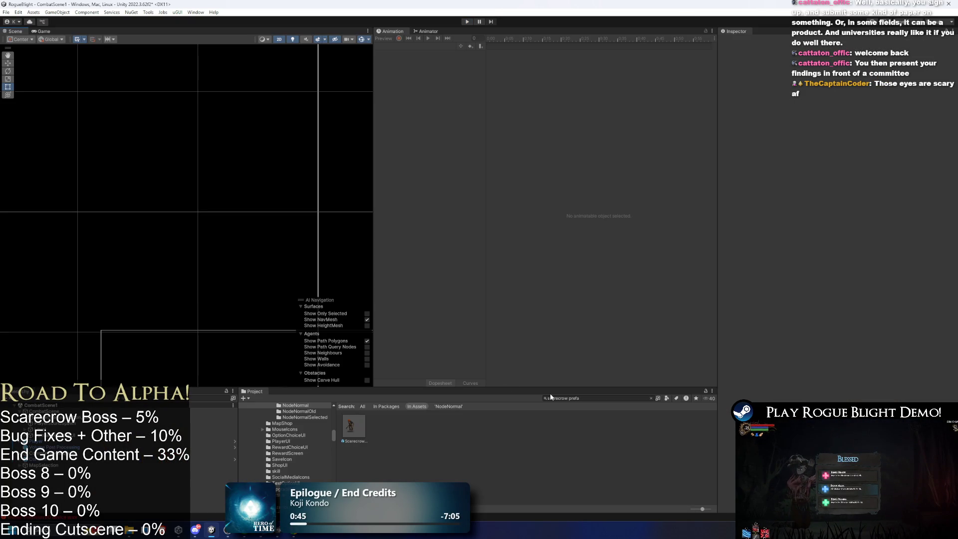
# - Assign Scarecrow_prefab to TESTNODE_Forest's Monsters To Spawn Element 0
pyautogui.click(574, 399)
pyautogui.write('test node')
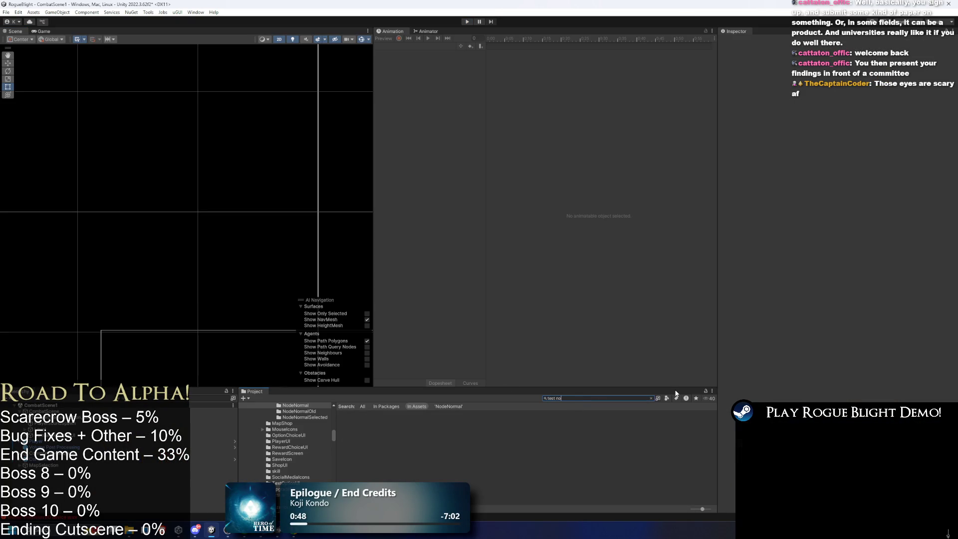
pyautogui.click(410, 428)
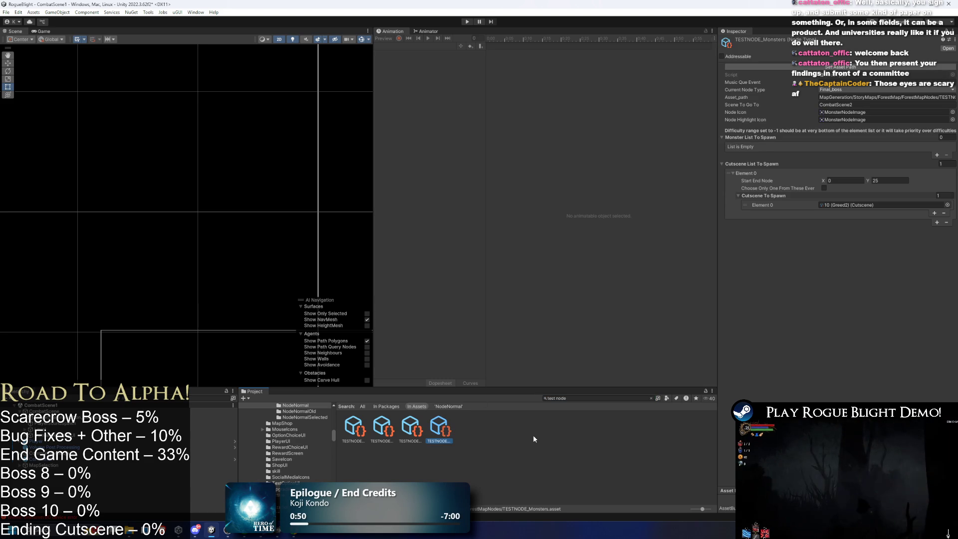
pyautogui.click(946, 178)
pyautogui.write('scarecr')
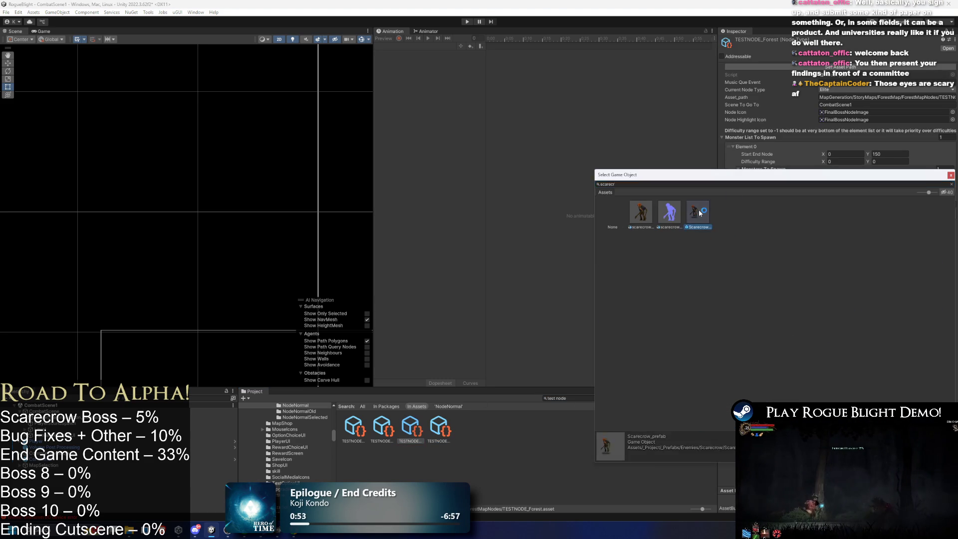
pyautogui.doubleClick(698, 209)
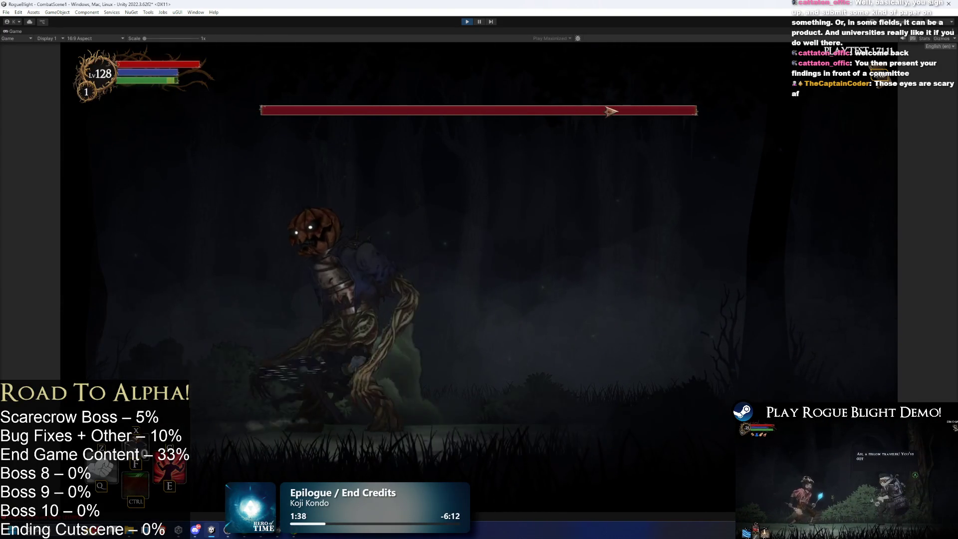
# - Stop the play-test after fighting the pumpkin-headed scarecrow boss
pyautogui.click(471, 21)
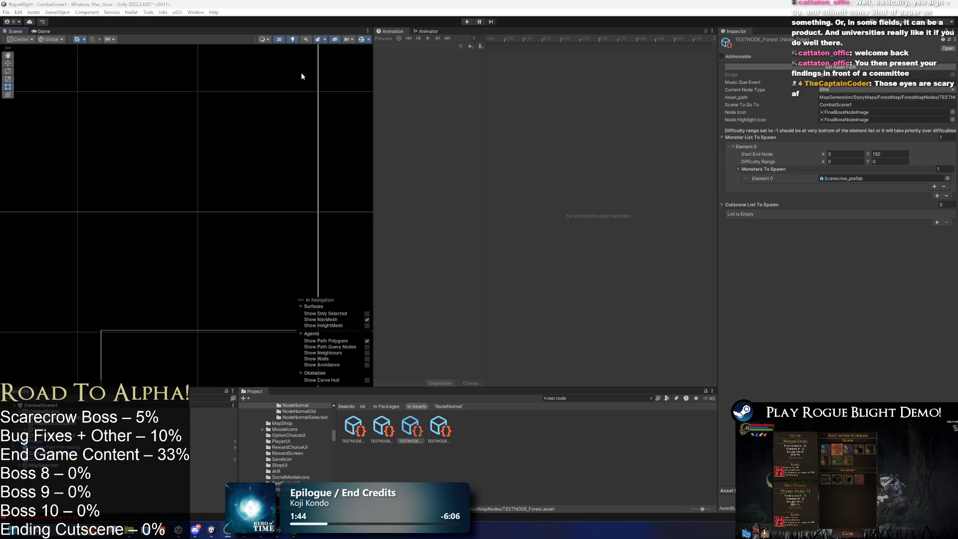
pyautogui.click(467, 22)
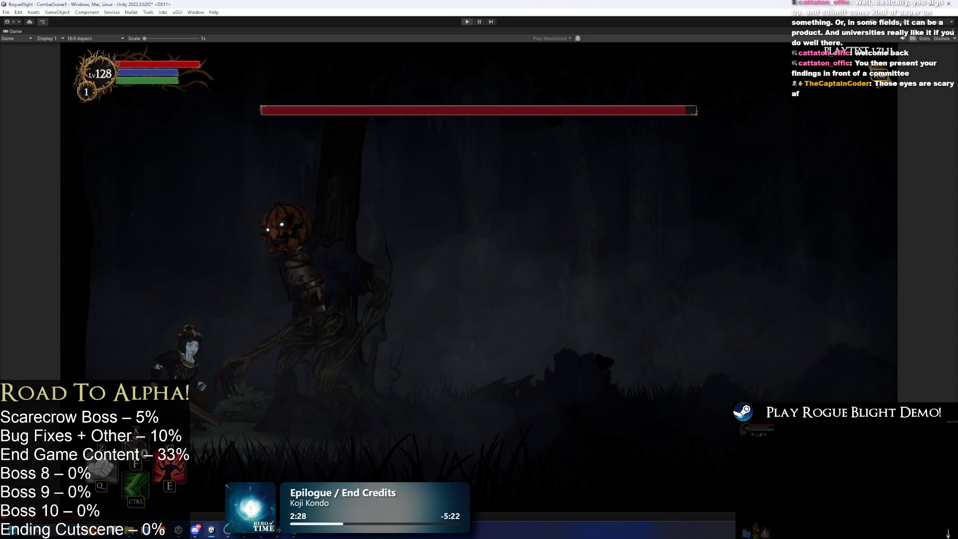
pyautogui.hotkey('ctrl', 'p')
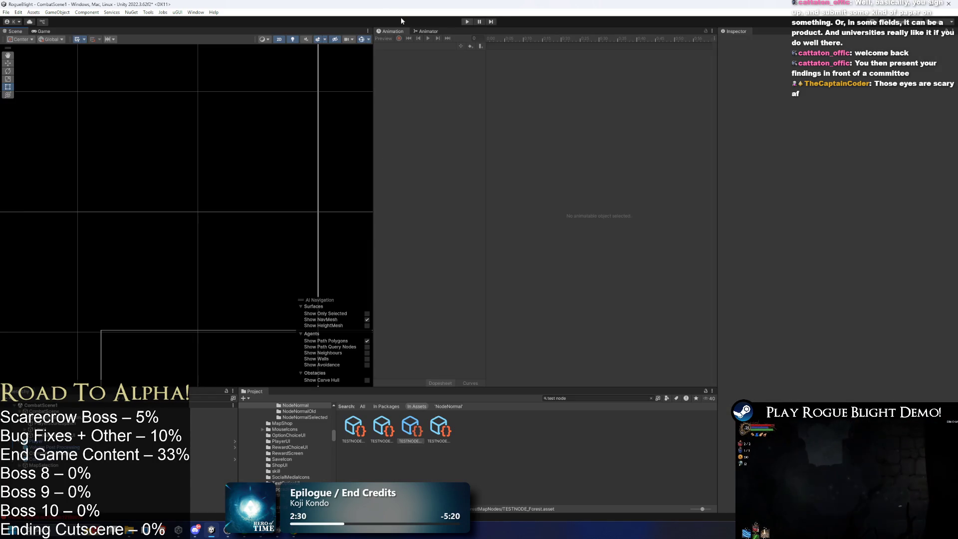
# - Open Scarecrow_prefab and review its Enemy Stats, including the resistance value
pyautogui.click(581, 396)
pyautogui.write('scarec')
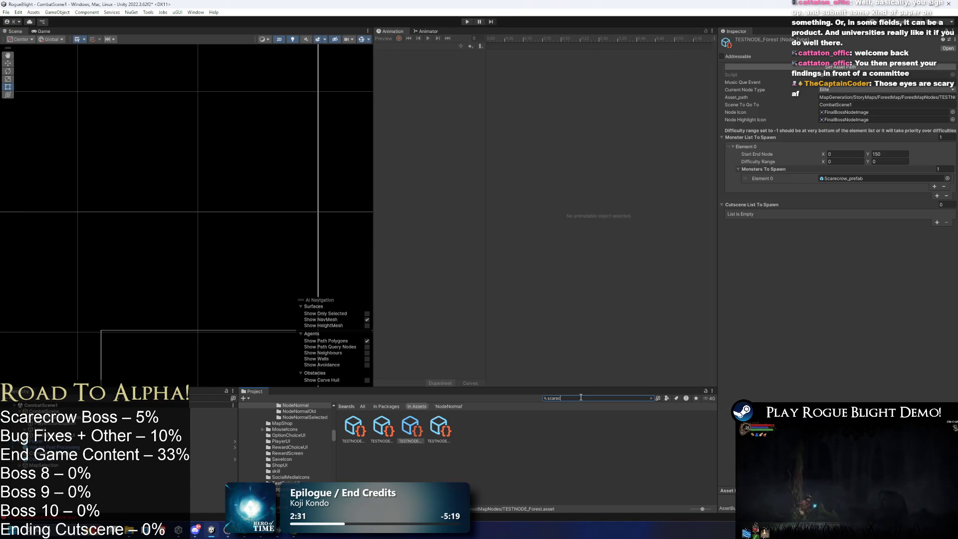
pyautogui.write('row prefab')
pyautogui.doubleClick(353, 426)
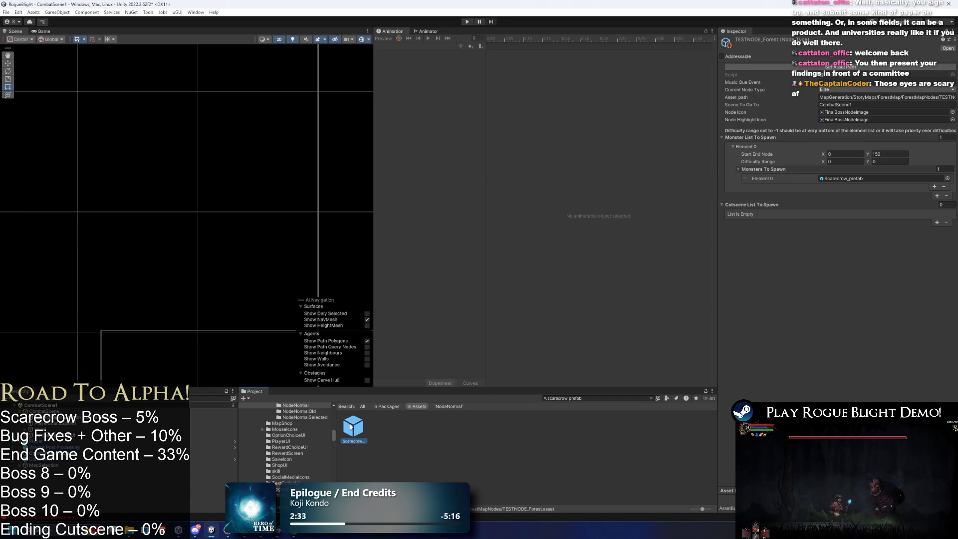
pyautogui.click(771, 122)
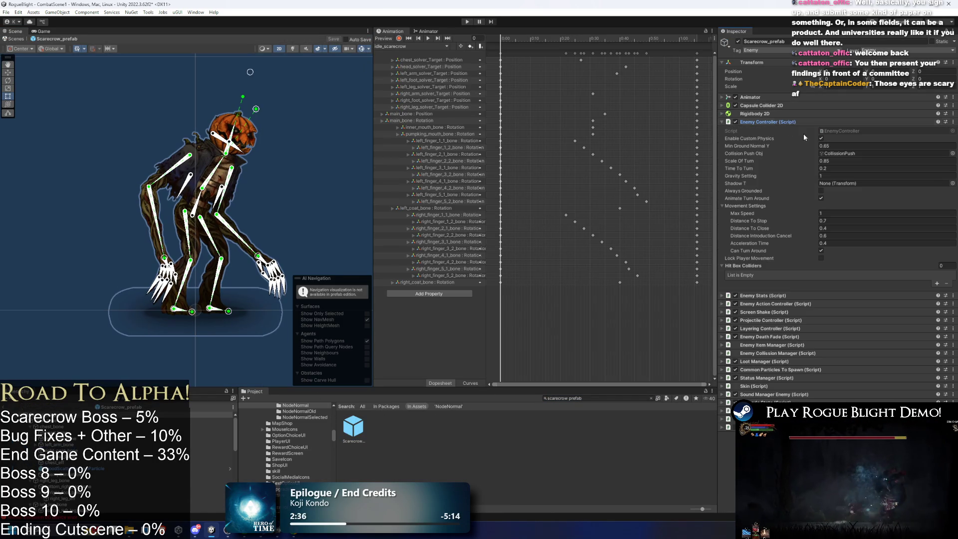
pyautogui.click(772, 121)
pyautogui.click(772, 130)
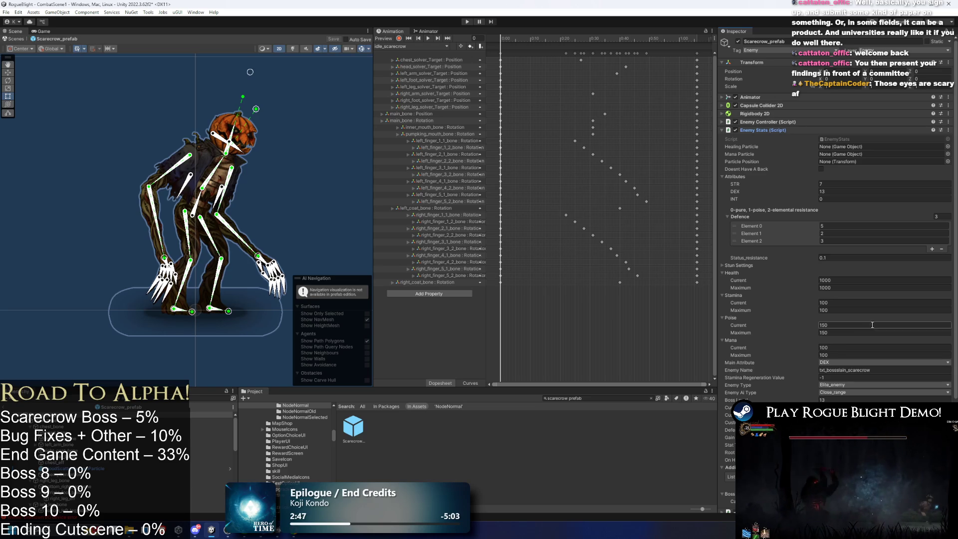
pyautogui.click(829, 258)
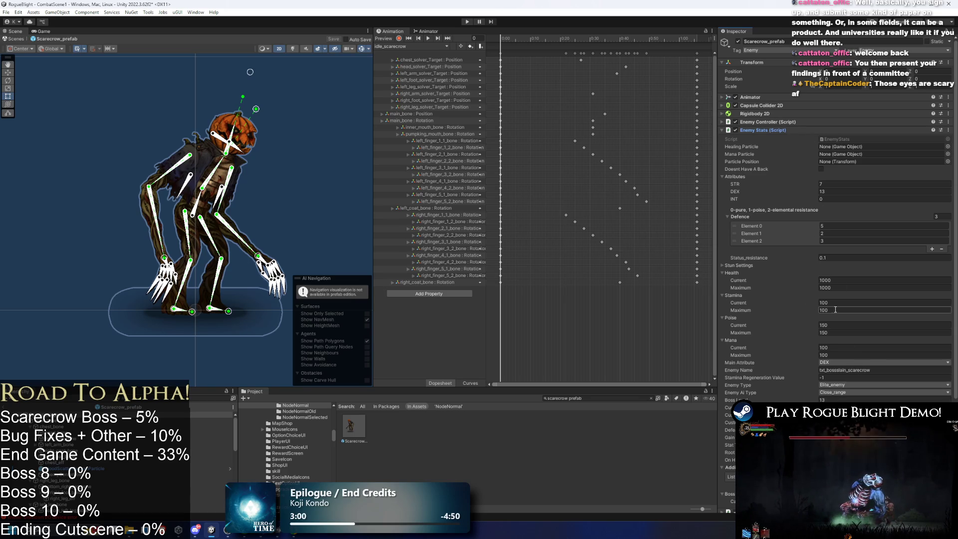
pyautogui.click(762, 129)
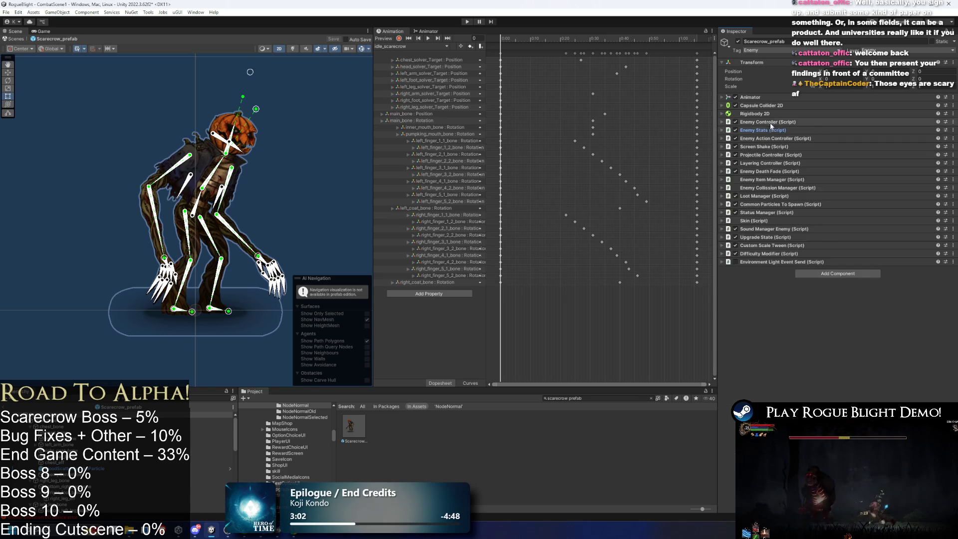
# - Set Enemy Controller Max Speed to 0.6 and Acceleration Time to 0.3, then play
pyautogui.click(763, 121)
pyautogui.click(858, 213)
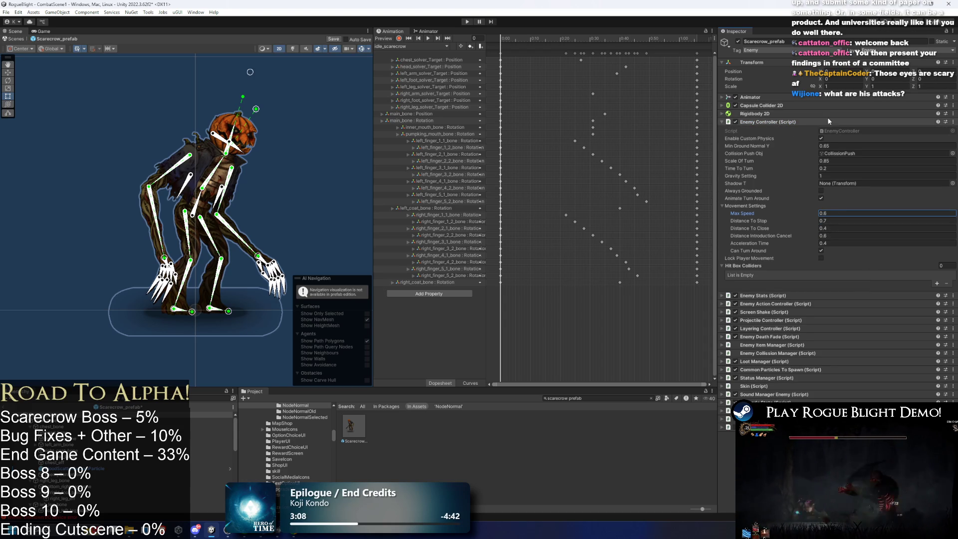
pyautogui.click(827, 244)
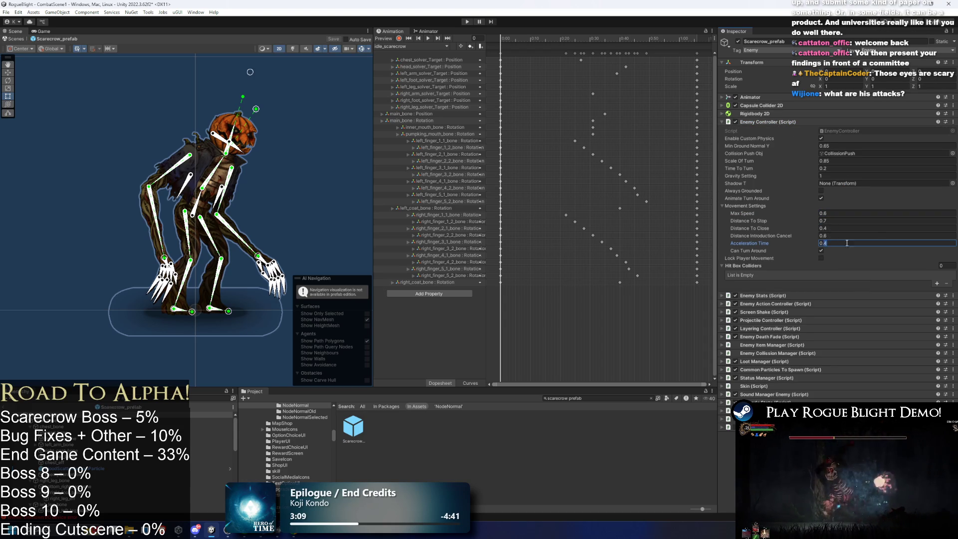
pyautogui.write('0.3')
pyautogui.click(466, 22)
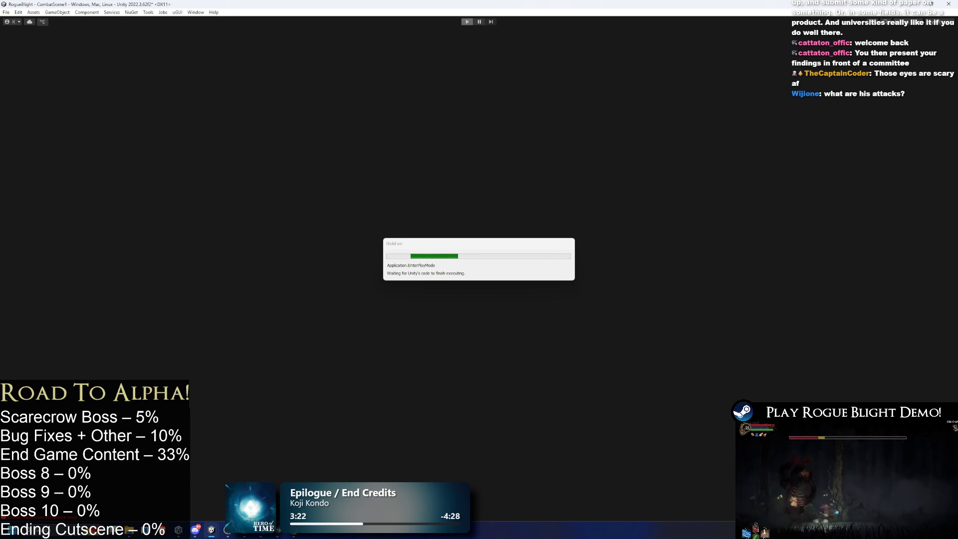
# - Walk the player left and right to watch the slower boss follow, then stop the game
pyautogui.press('d')
pyautogui.press('a')
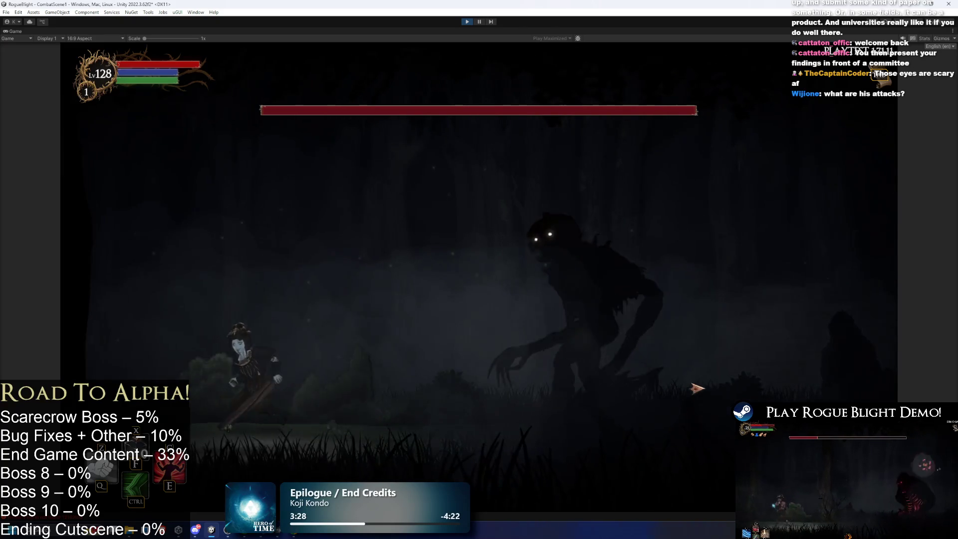
pyautogui.press('a')
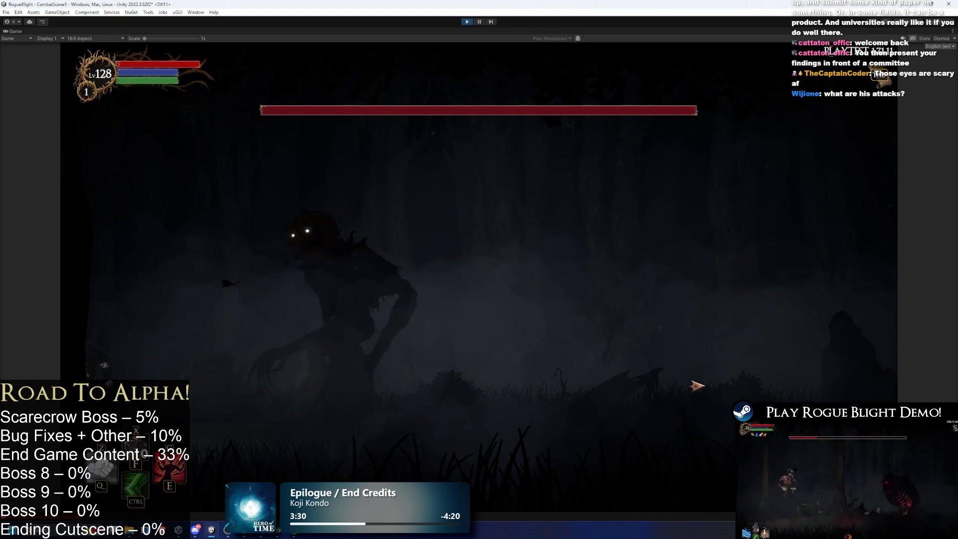
pyautogui.press('d')
pyautogui.press('d')
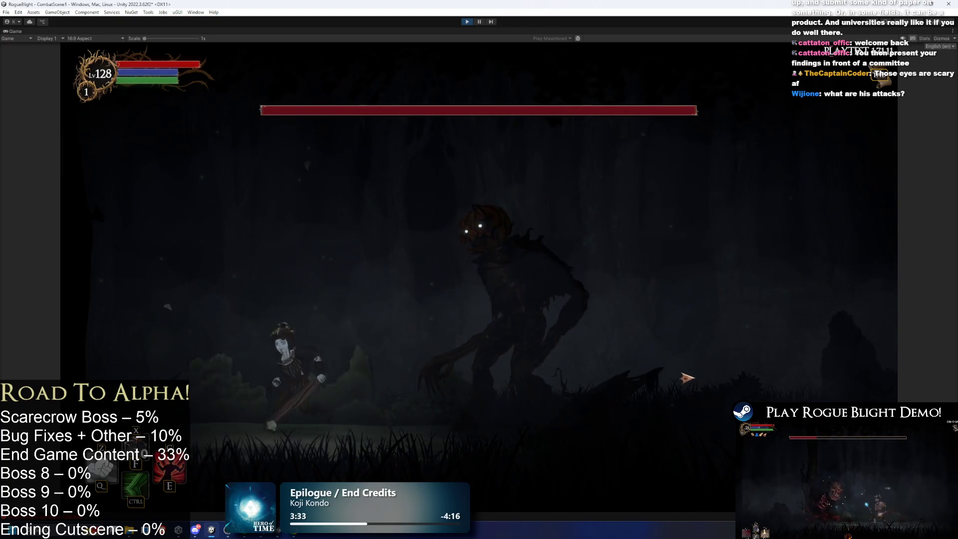
pyautogui.press('a')
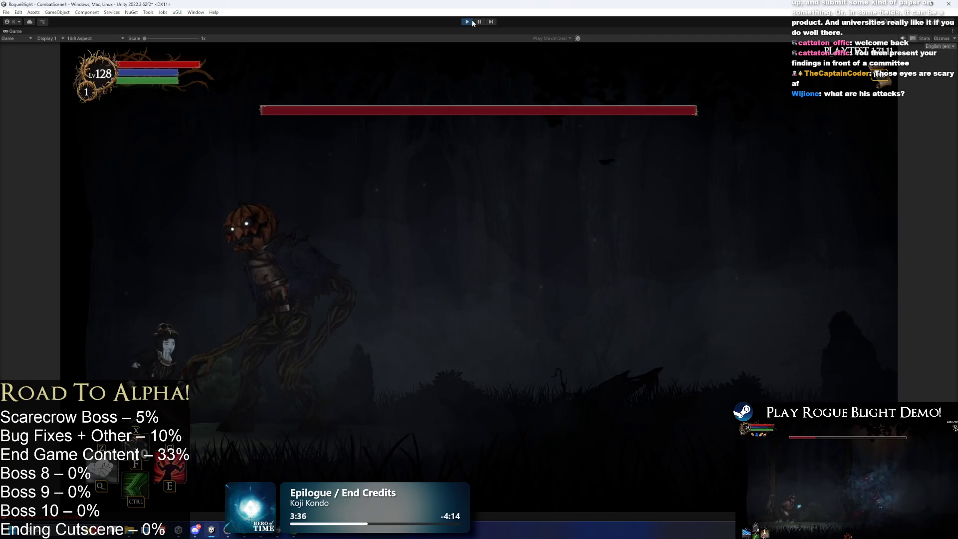
pyautogui.hotkey('ctrl', 'p')
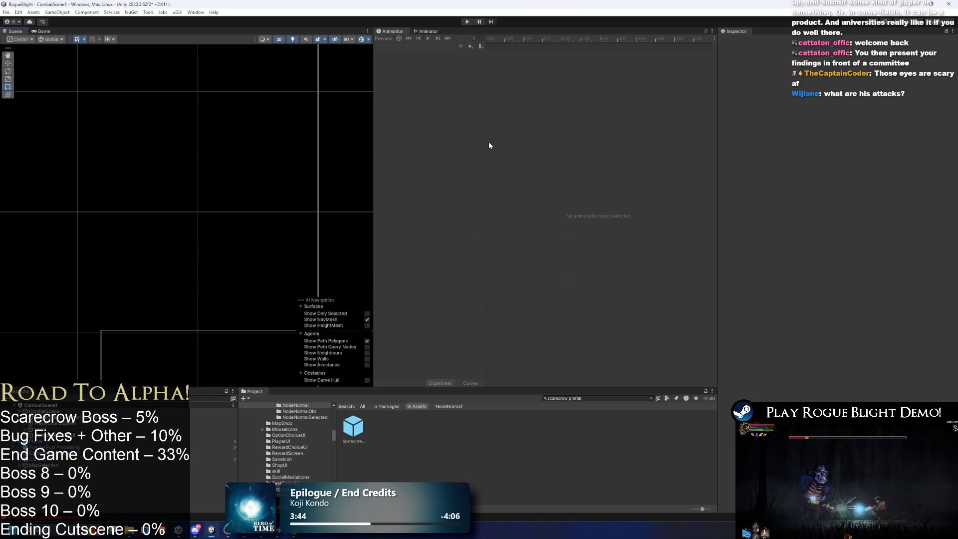
# - Change the scarecrow's Max Speed from 0.8 to 0.85, save, and enter Play mode
pyautogui.doubleClick(353, 428)
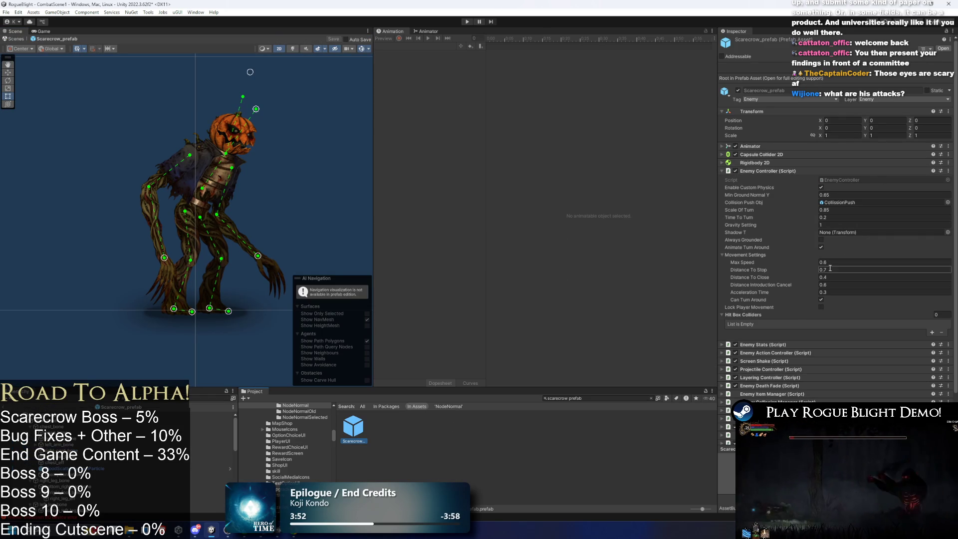
pyautogui.write('5')
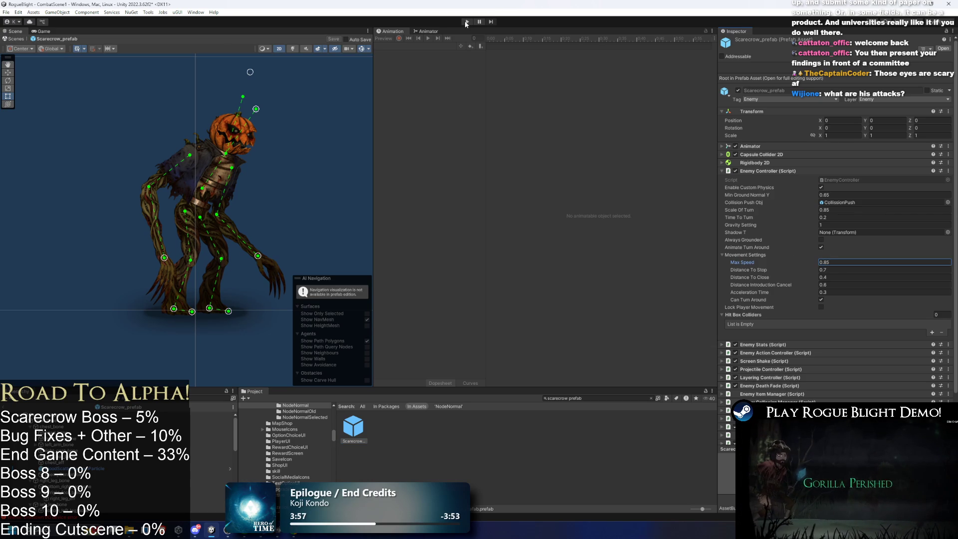
pyautogui.hotkey('ctrl', 's')
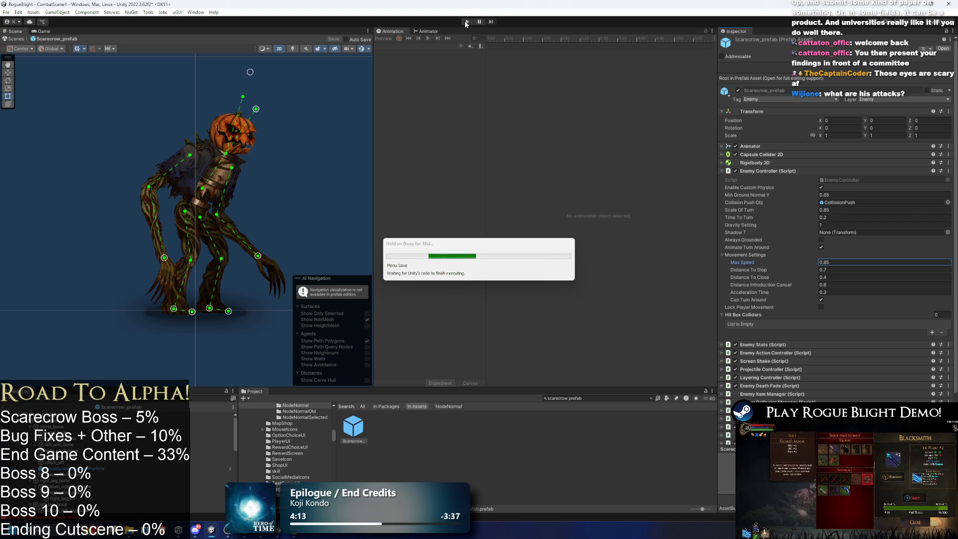
pyautogui.press('Return')
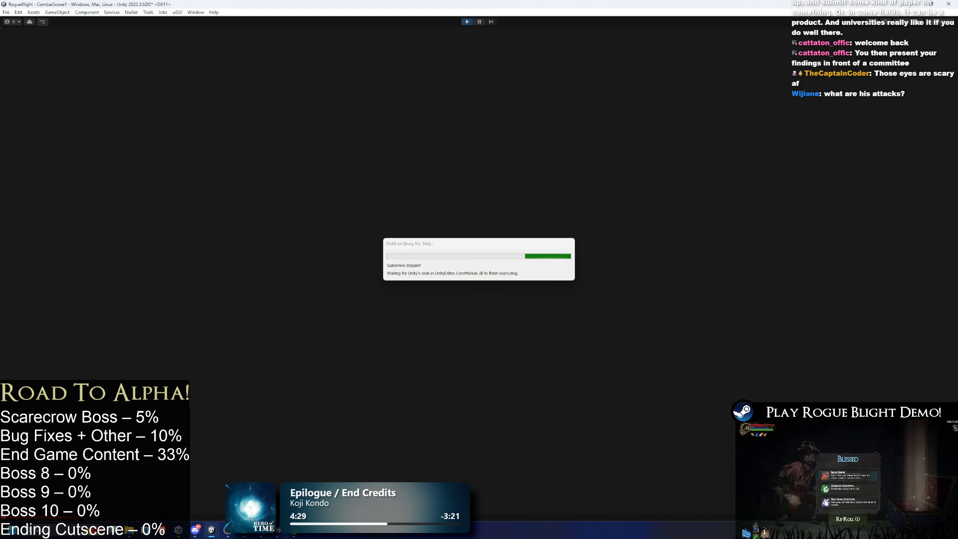
# - Move the player toward and away from the 0.85-speed boss, then stop the play-test
pyautogui.press('d')
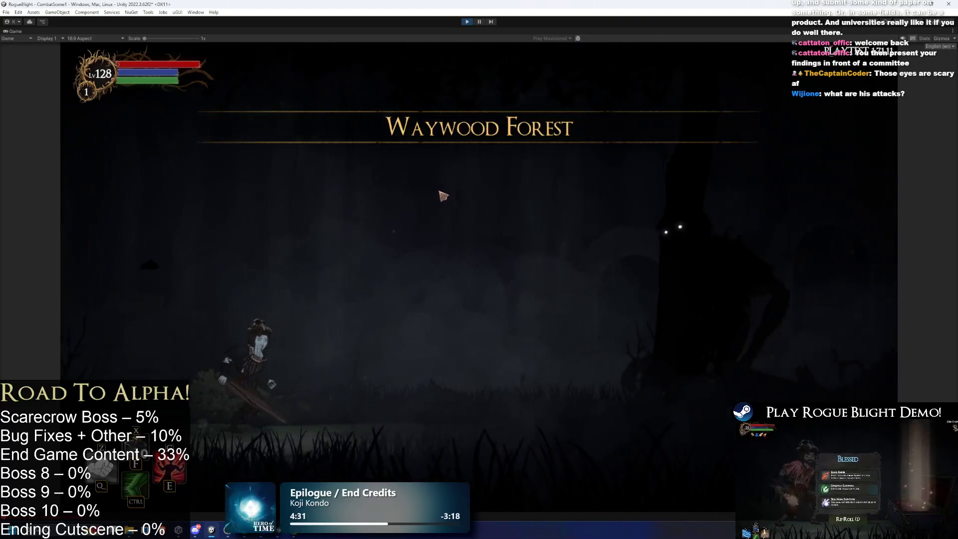
pyautogui.press('a')
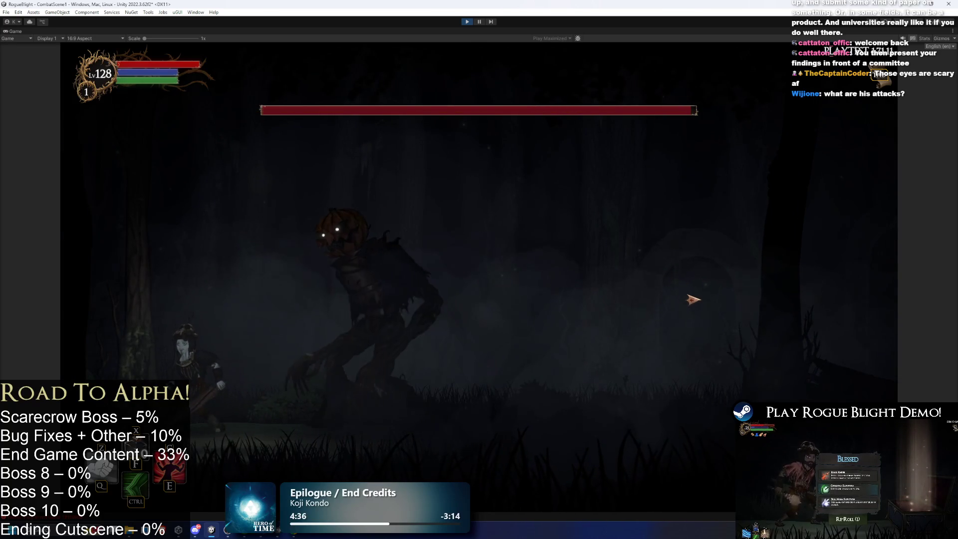
pyautogui.press('d')
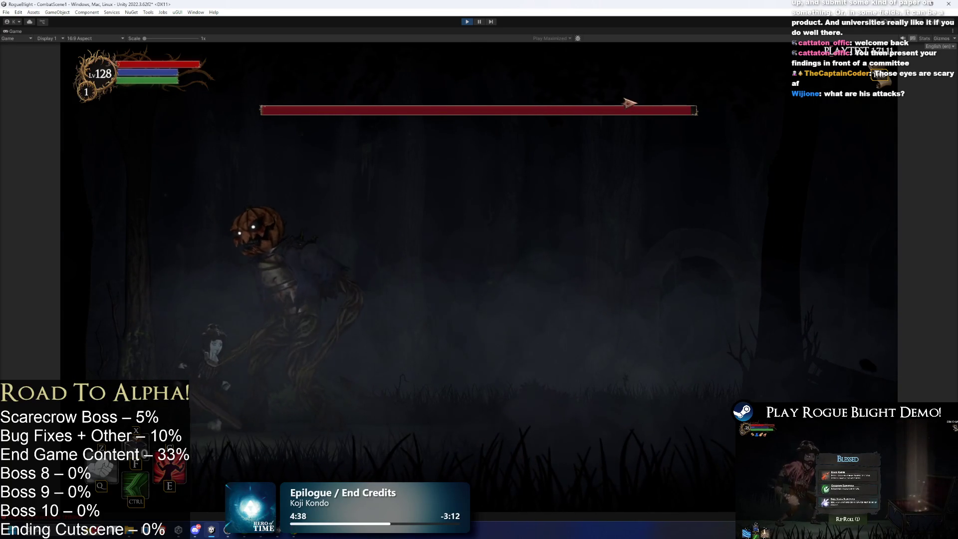
pyautogui.press('a')
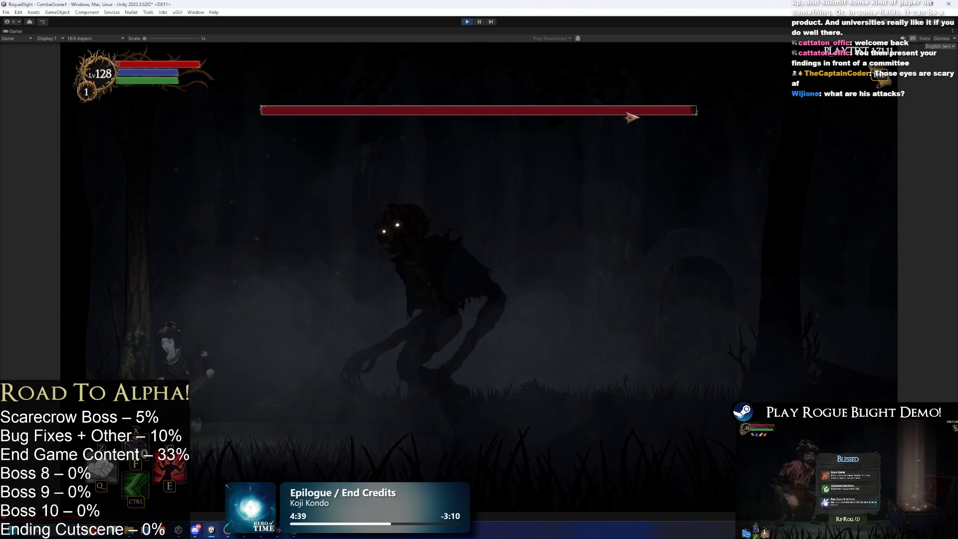
pyautogui.press('a')
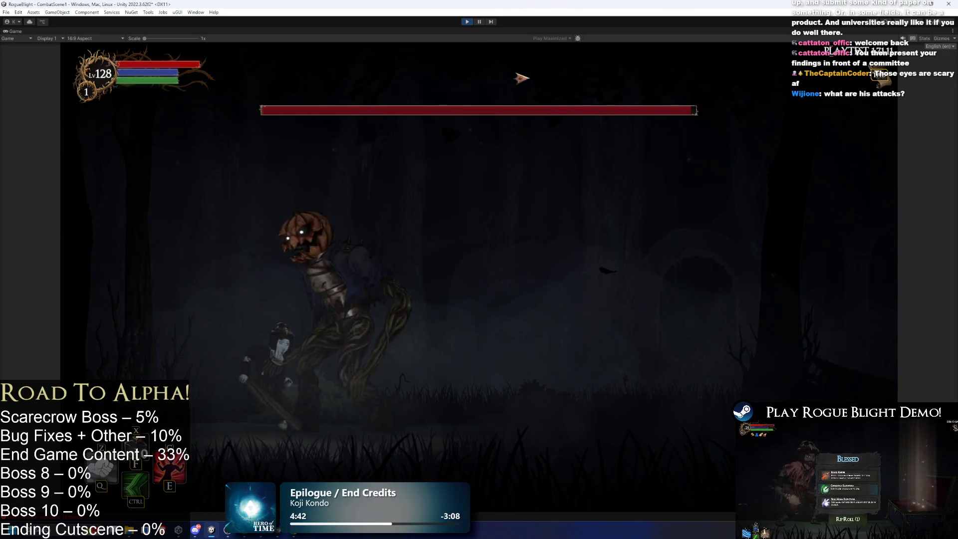
pyautogui.click(467, 21)
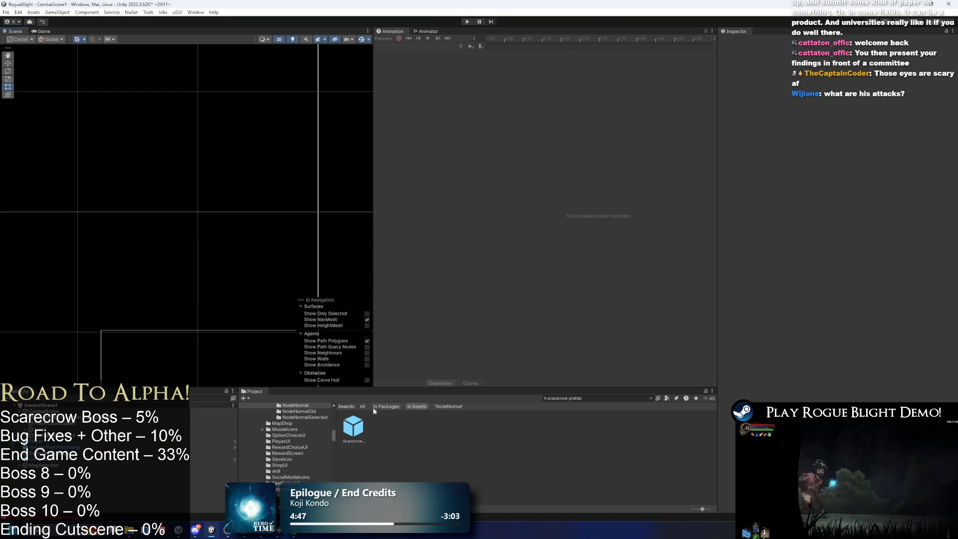
# - Check the Scarecrow_prefab's Max Speed of 0.75 in the Inspector and save the scene
pyautogui.click(353, 427)
pyautogui.click(828, 262)
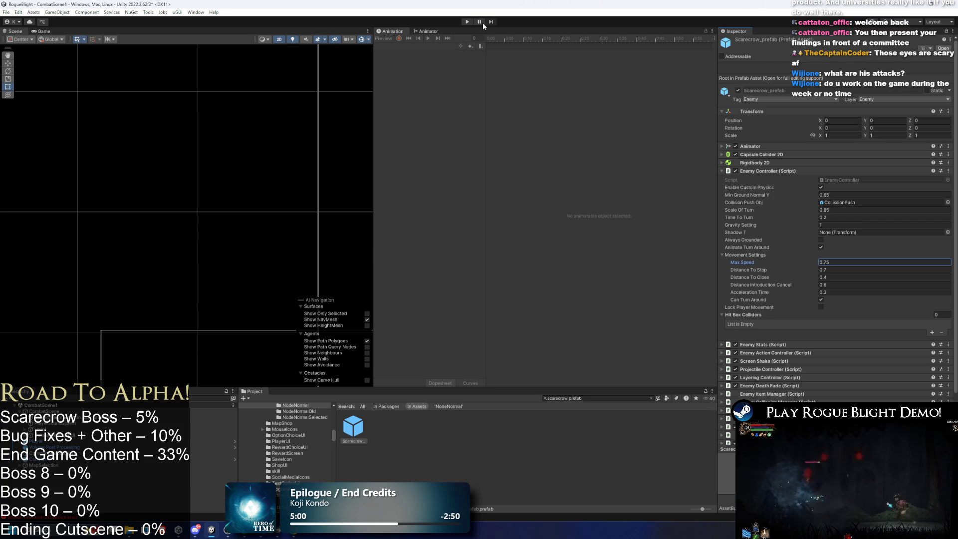
pyautogui.hotkey('ctrl', 's')
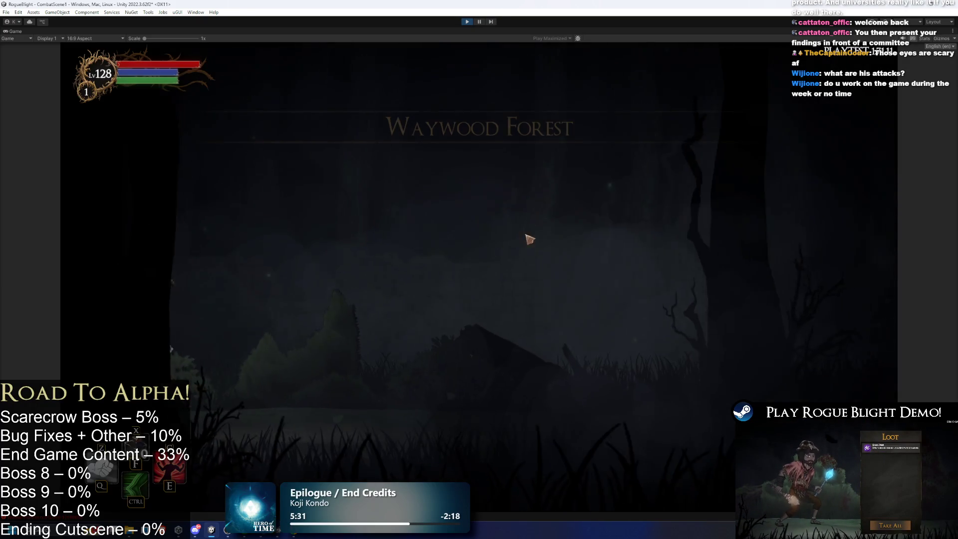
# - Play-test the 0.75-speed scarecrow: run at it, attack, dodge left and right, then stop play mode
pyautogui.press('d')
pyautogui.press('ctrl')
pyautogui.click(648, 319)
pyautogui.press('a')
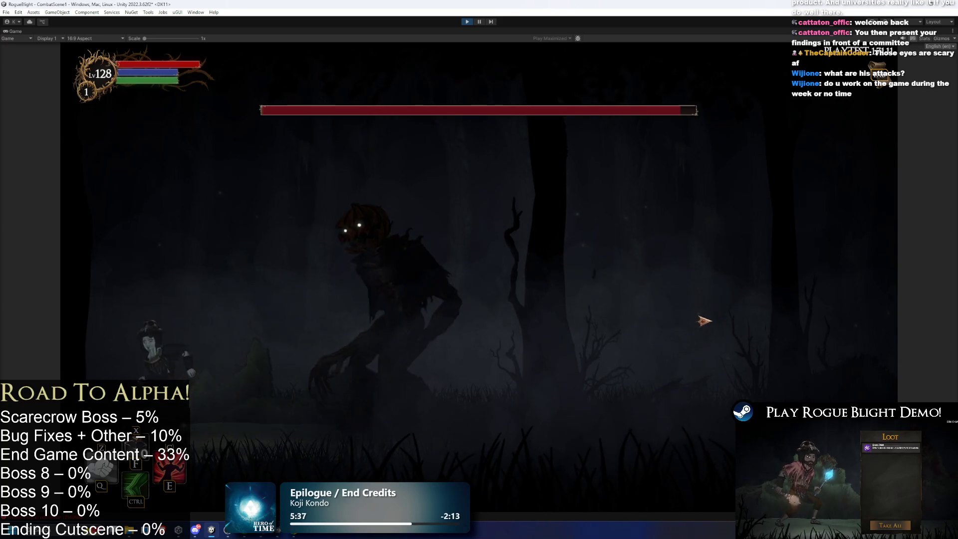
pyautogui.press('d')
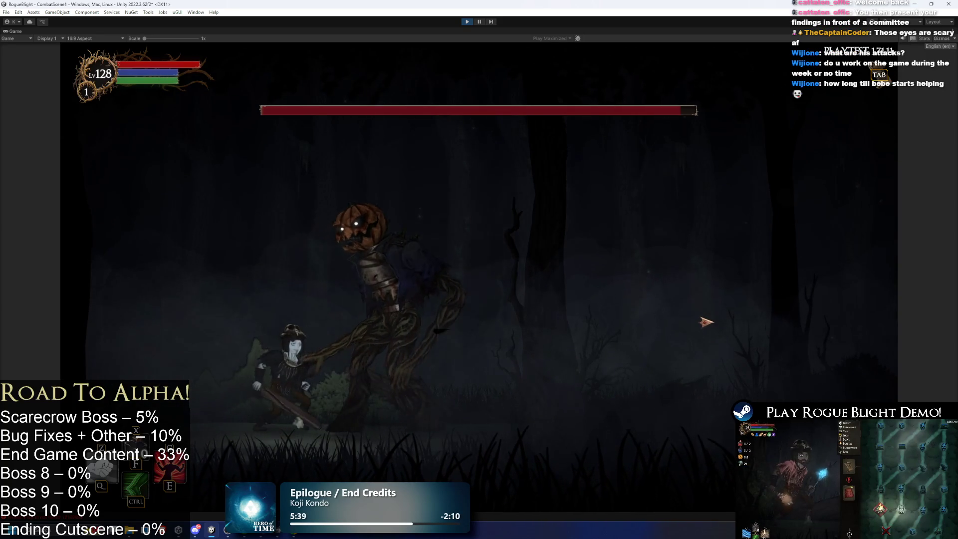
pyautogui.press('d')
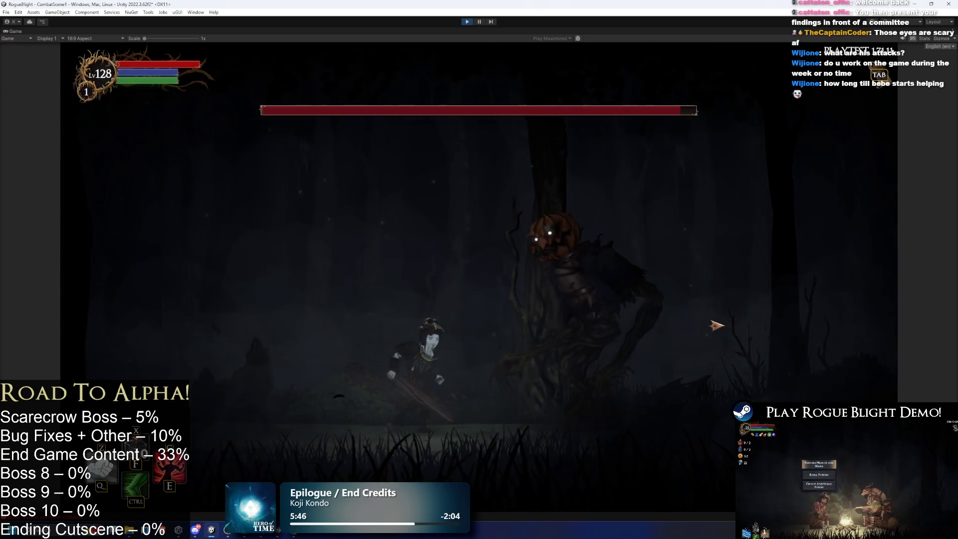
pyautogui.press('a')
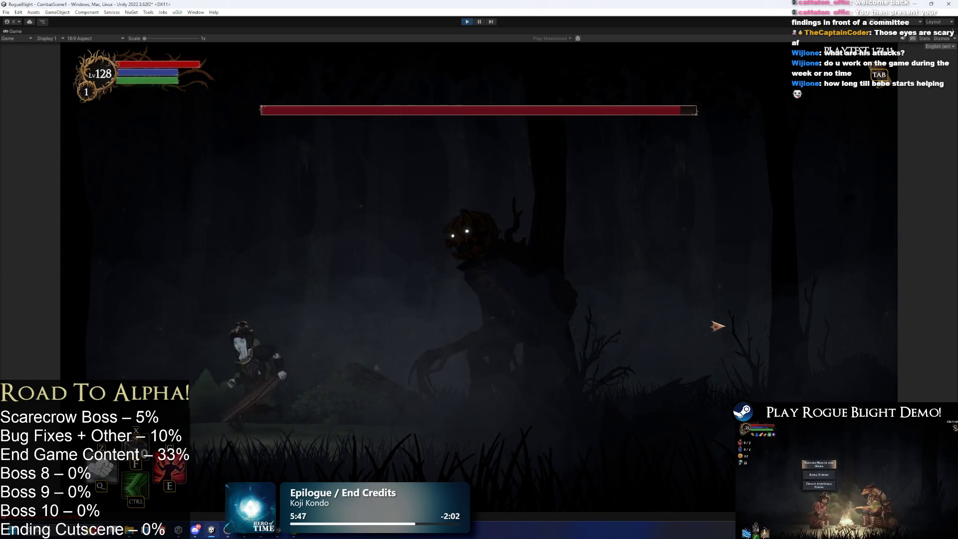
pyautogui.press('a')
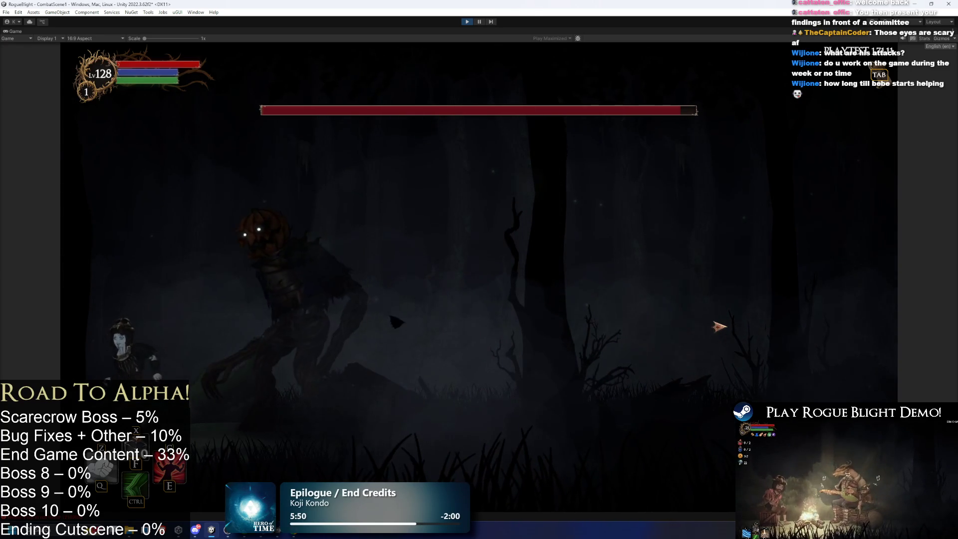
pyautogui.press('d')
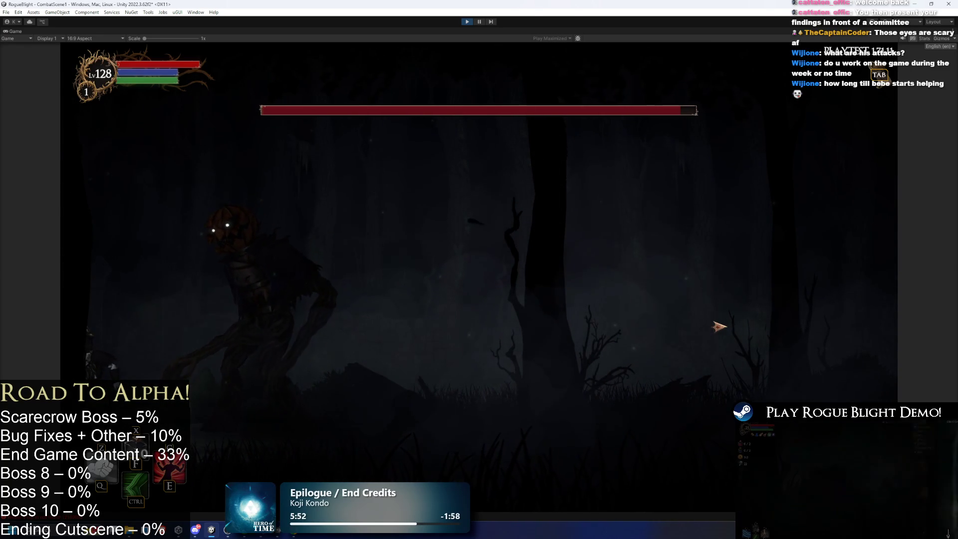
pyautogui.press('a')
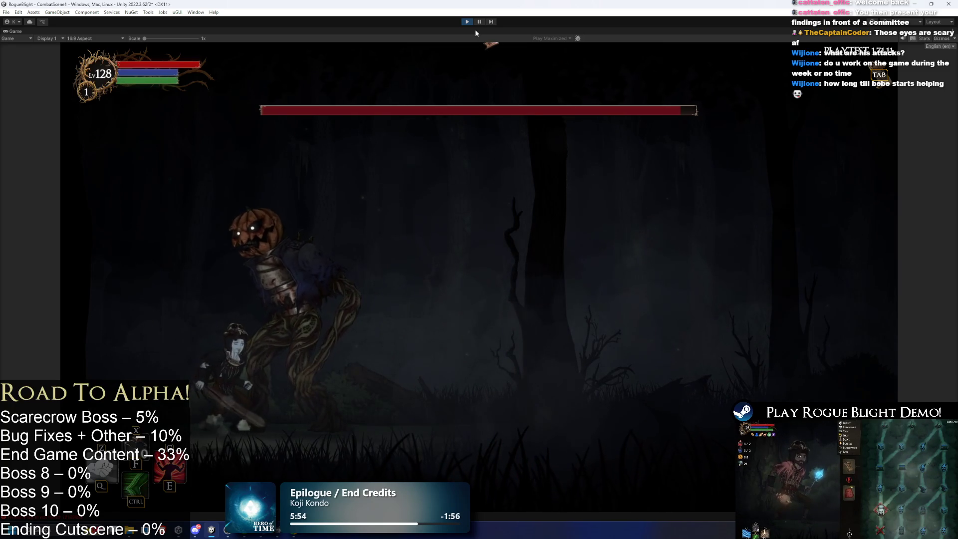
pyautogui.hotkey('ctrl', 'p')
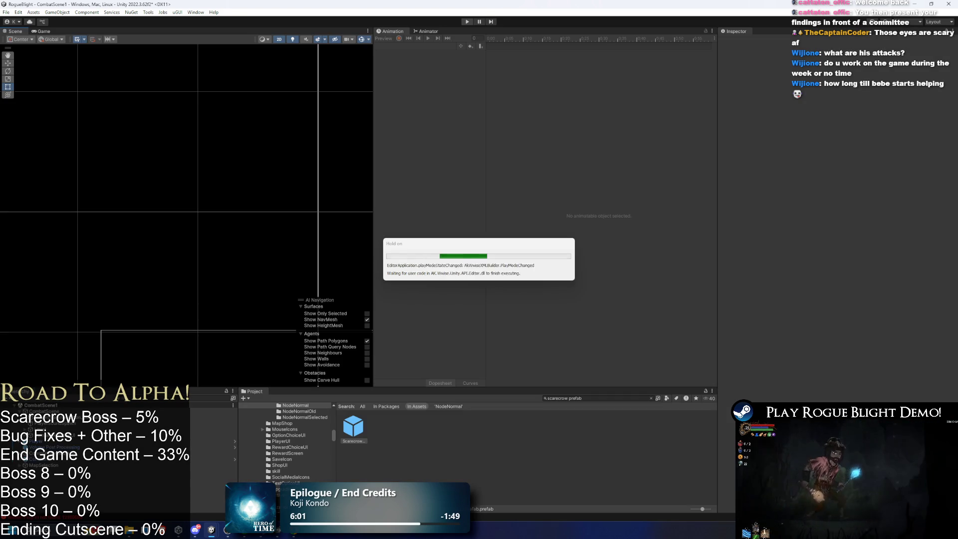
# - Open the scarecrow prefab and switch the Animation window to the running_scarecrow clip
pyautogui.doubleClick(352, 429)
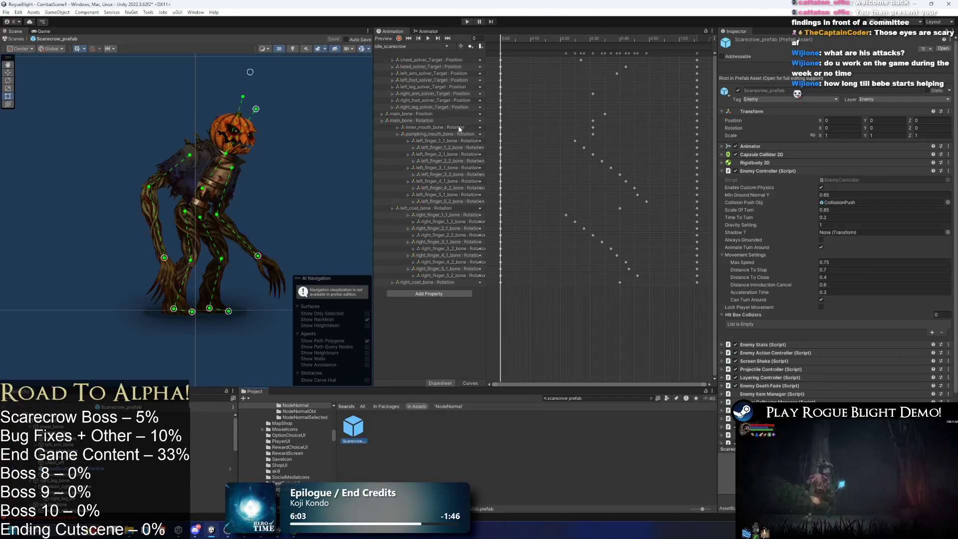
pyautogui.click(428, 39)
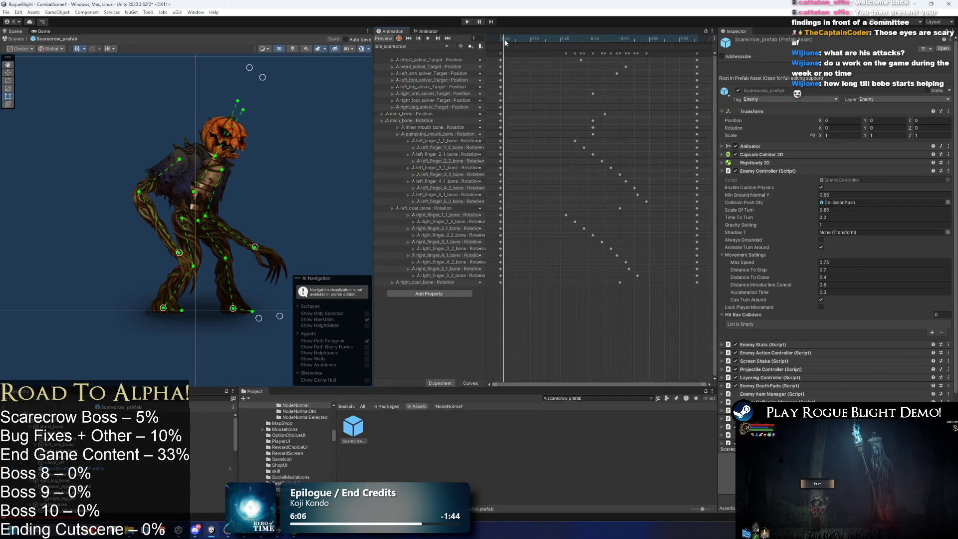
pyautogui.click(418, 38)
pyautogui.click(418, 46)
pyautogui.click(419, 60)
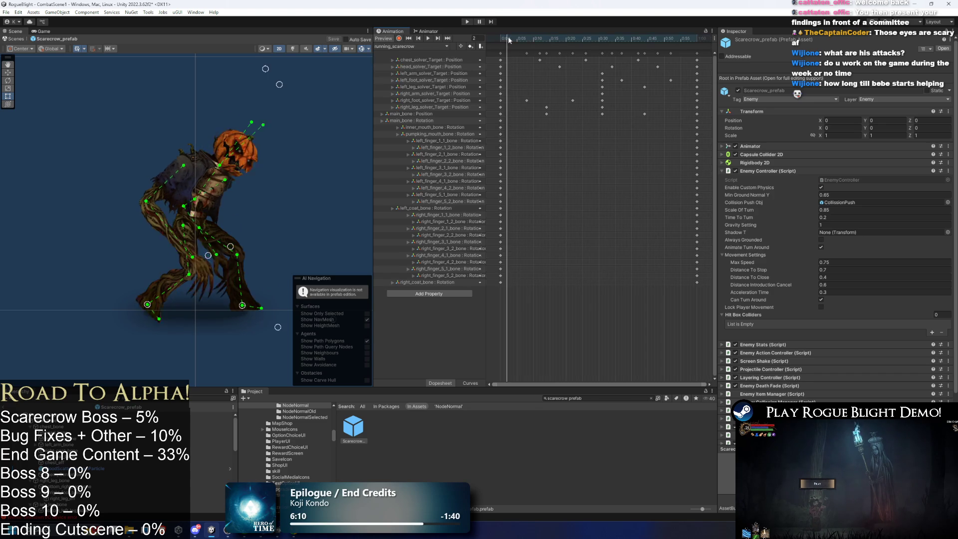
# - Show the bone gizmos on the scarecrow and recentre it in the Scene view
pyautogui.click(367, 49)
pyautogui.click(368, 49)
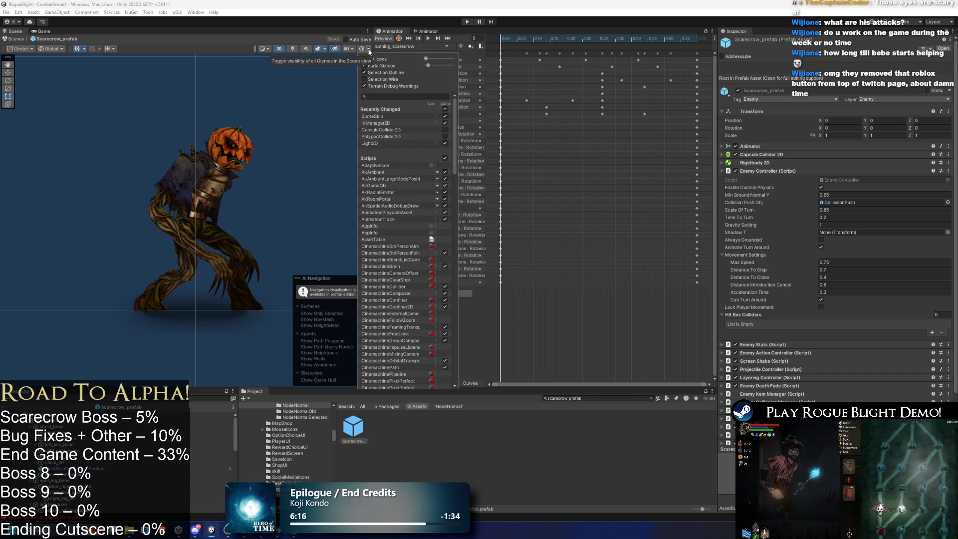
pyautogui.click(367, 49)
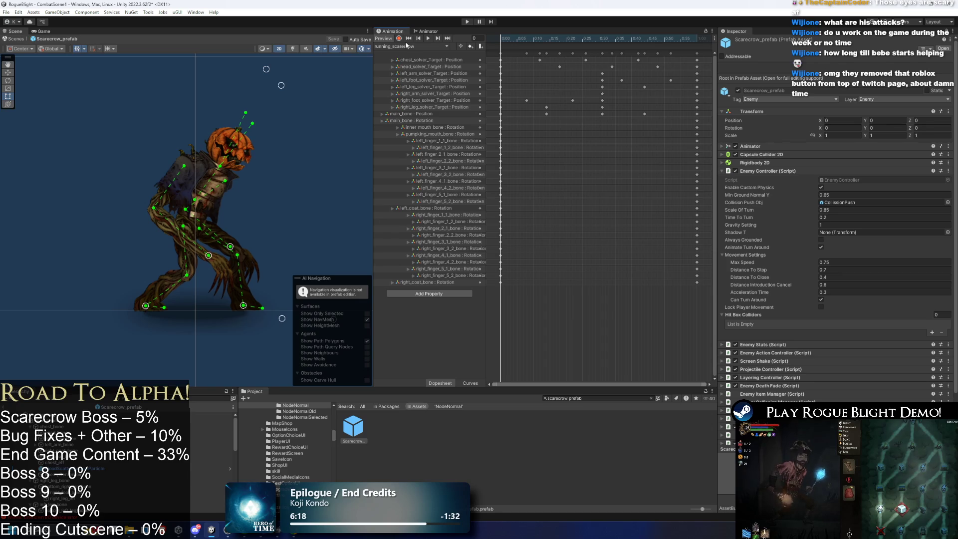
pyautogui.click(286, 110)
pyautogui.moveTo(287, 109)
pyautogui.mouseDown()
pyautogui.moveTo(313, 91)
pyautogui.moveTo(280, 106)
pyautogui.moveTo(299, 124)
pyautogui.mouseUp()
# - Rotate the scarecrow's body with main_bone and tilt the pumpkin head target
pyautogui.click(193, 235)
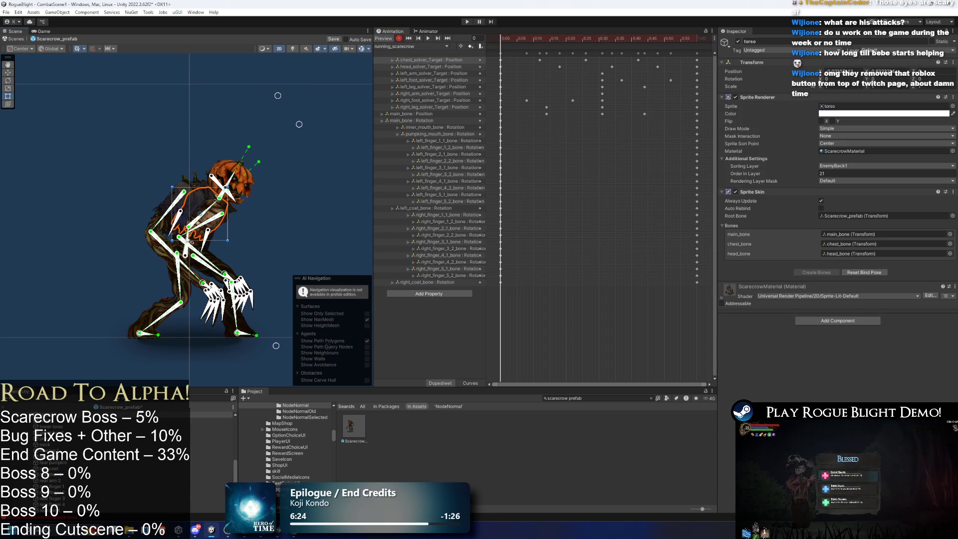
pyautogui.scroll(2, 189, 239)
pyautogui.moveTo(199, 229); pyautogui.dragTo(227, 207)
pyautogui.moveTo(296, 69); pyautogui.dragTo(306, 73)
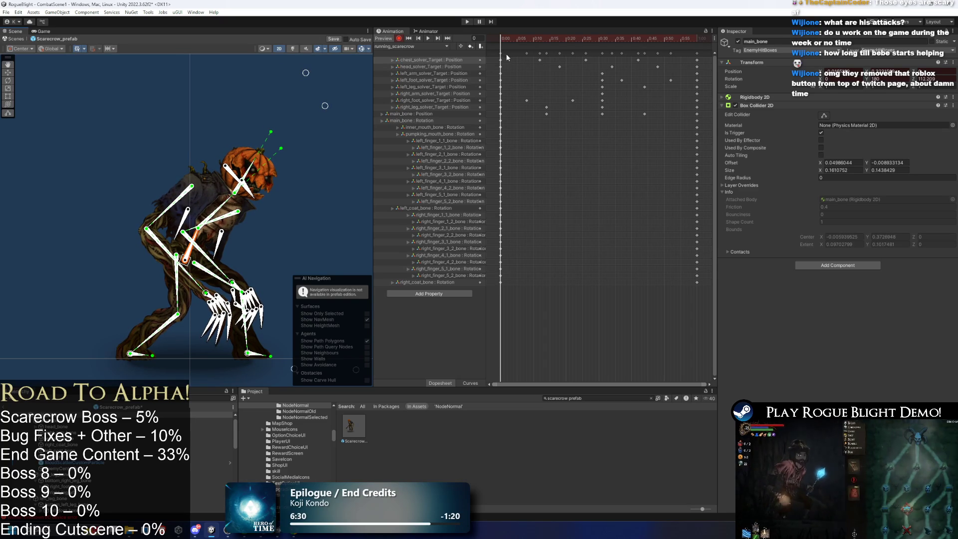
pyautogui.click(613, 39)
pyautogui.moveTo(545, 41); pyautogui.dragTo(536, 41)
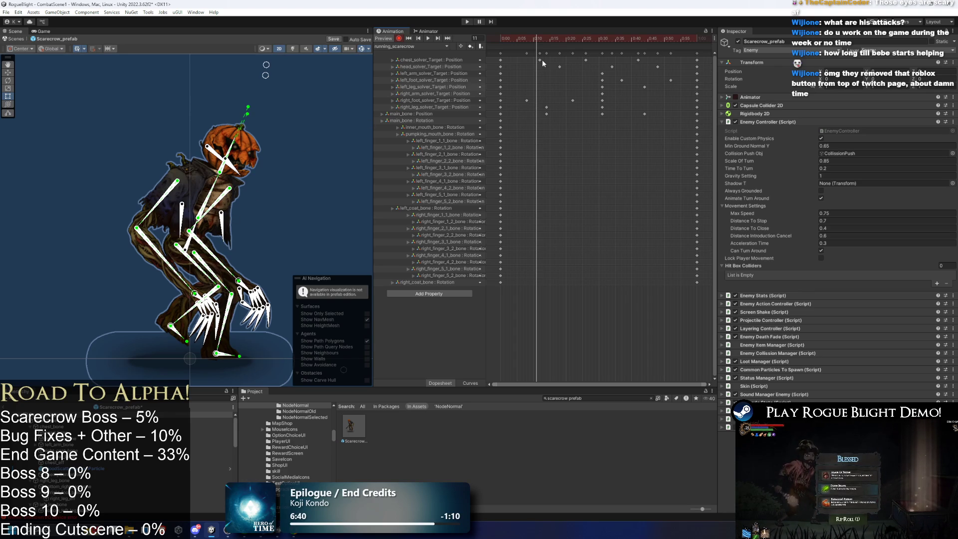
# - Add a main_bone Rotation key at frame 31
pyautogui.click(500, 114)
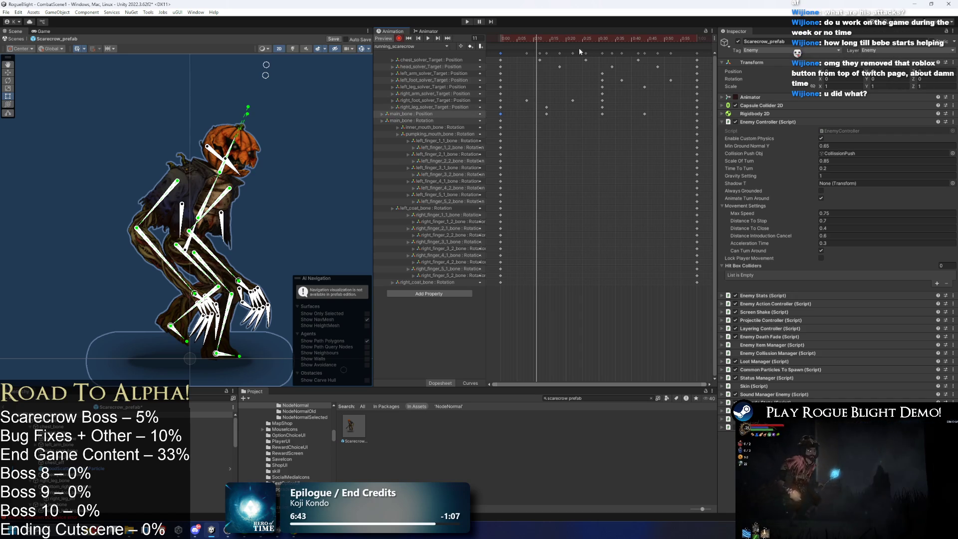
pyautogui.click(598, 40)
pyautogui.click(600, 40)
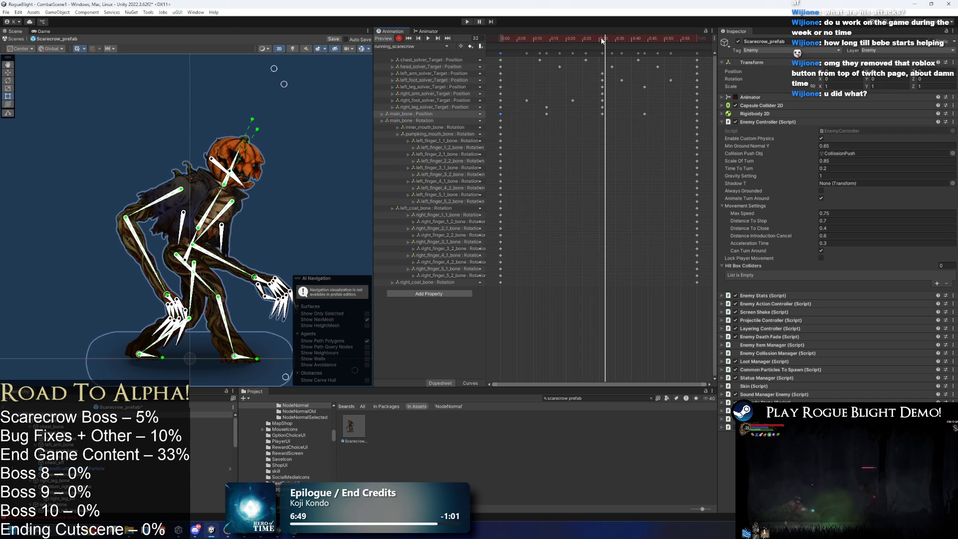
pyautogui.click(601, 40)
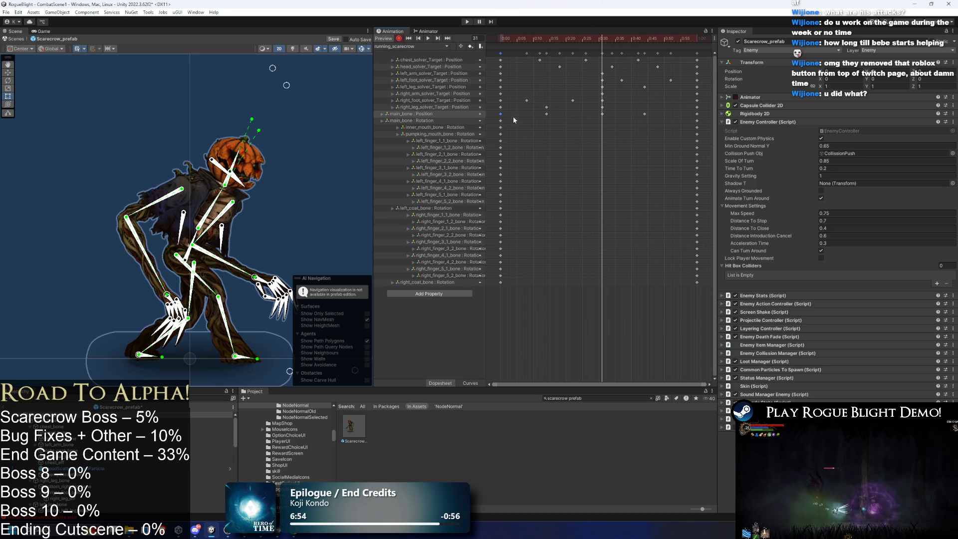
pyautogui.click(500, 121)
pyautogui.hotkey('ctrl', 'v')
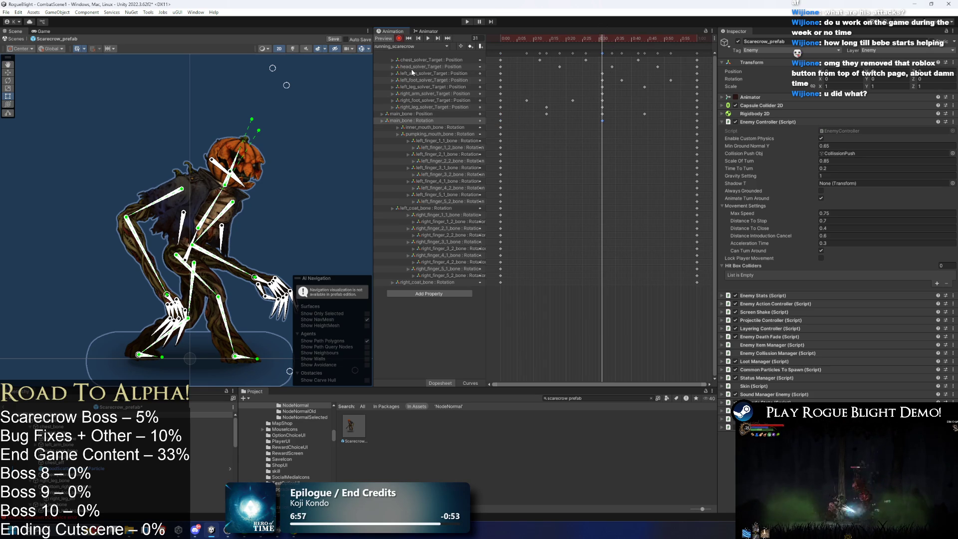
# - Copy the chest target's starting key to frame 30
pyautogui.click(500, 60)
pyautogui.hotkey('ctrl', 'c')
pyautogui.hotkey('ctrl', 'v')
# - Adjust the chest target and paste the copied head target keys at 0:10
pyautogui.moveTo(602, 59)
pyautogui.mouseDown()
pyautogui.moveTo(586, 62)
pyautogui.moveTo(641, 72)
pyautogui.moveTo(577, 69)
pyautogui.mouseUp()
pyautogui.click(602, 67)
pyautogui.click(655, 75)
pyautogui.click(543, 37)
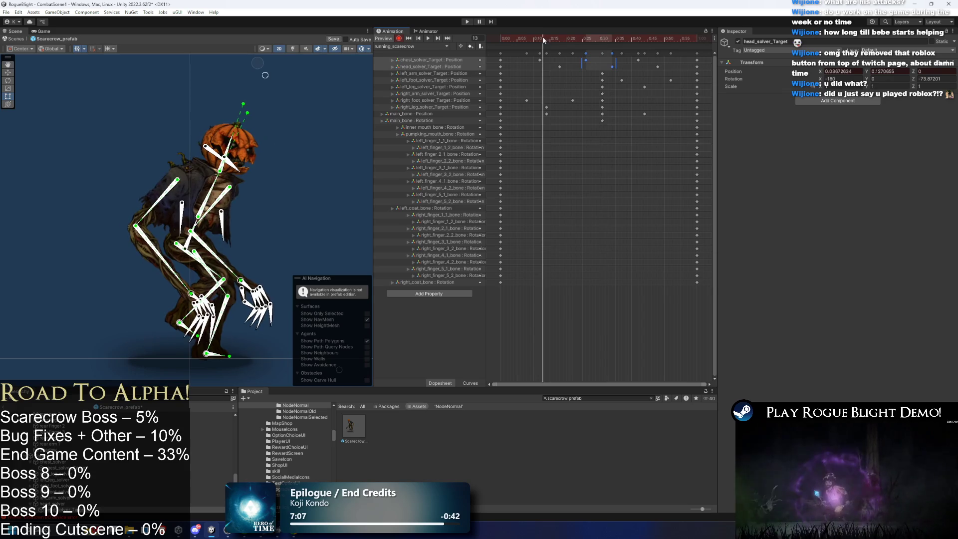
pyautogui.hotkey('ctrl', 'v')
pyautogui.moveTo(566, 66); pyautogui.dragTo(561, 67)
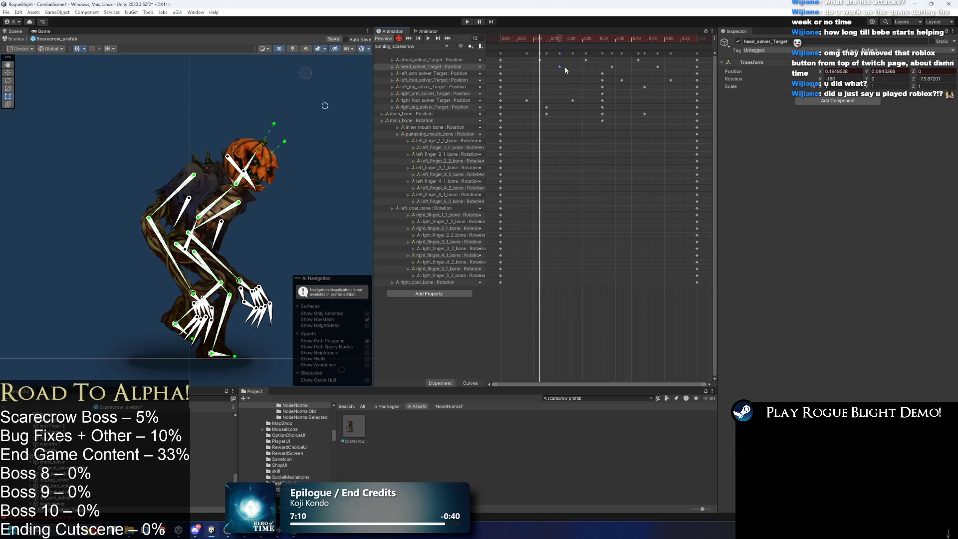
pyautogui.moveTo(636, 42); pyautogui.dragTo(662, 68)
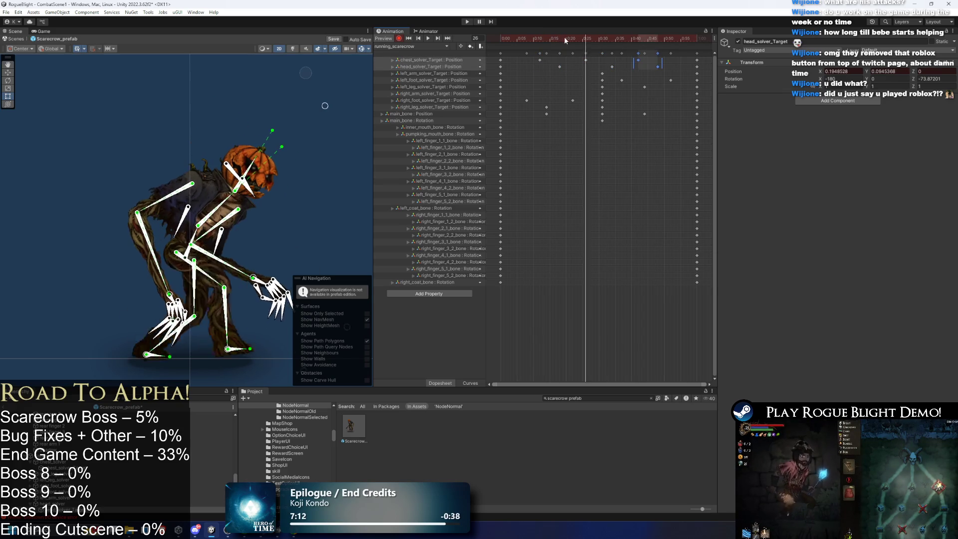
# - Tilt the pumpkin head target and review the pose between frames 7 and 26
pyautogui.click(310, 74)
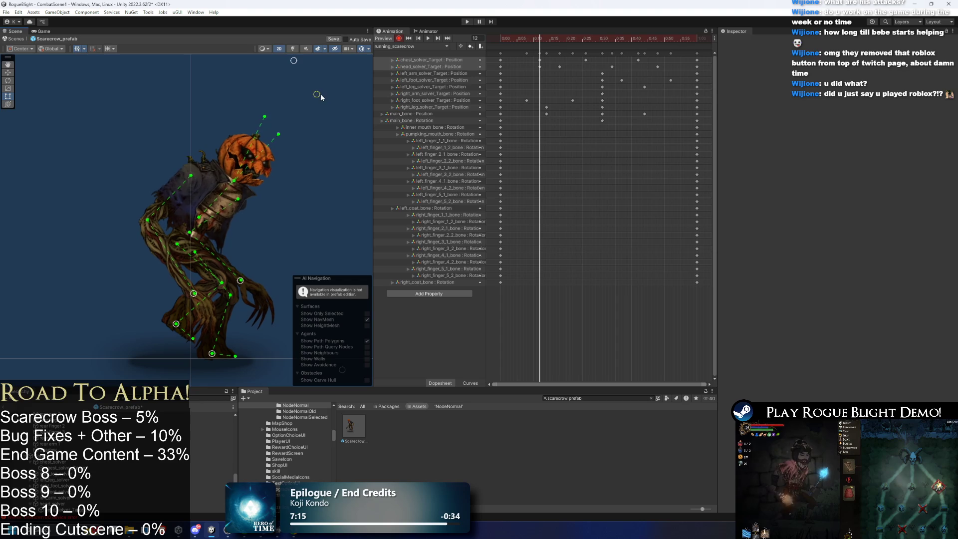
pyautogui.moveTo(295, 61); pyautogui.dragTo(302, 65)
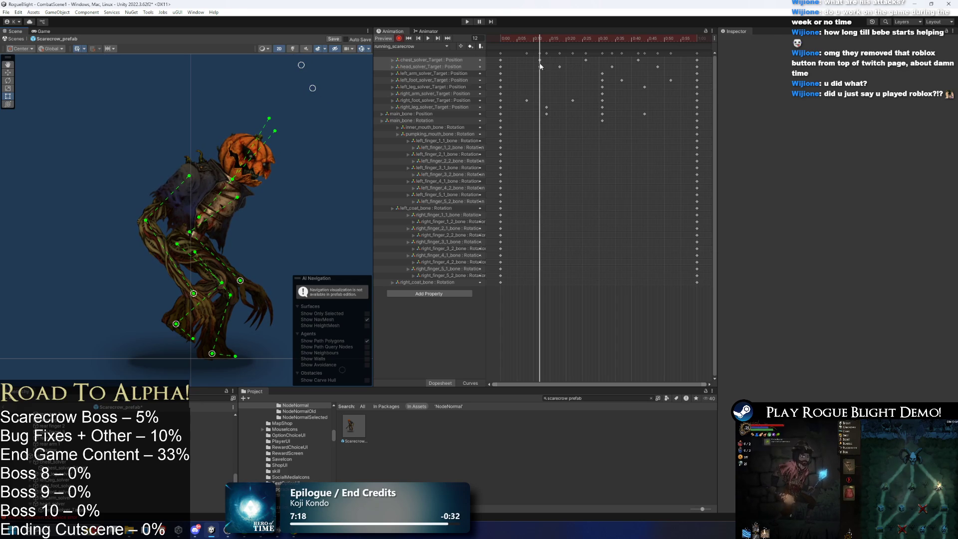
pyautogui.click(558, 66)
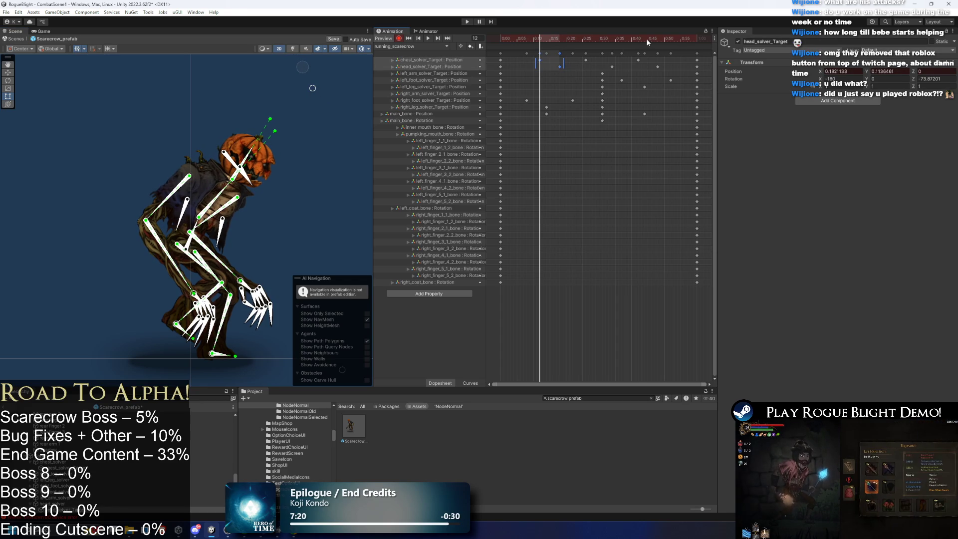
pyautogui.click(674, 67)
pyautogui.moveTo(556, 37); pyautogui.dragTo(537, 38)
pyautogui.write('9')
pyautogui.press('Return')
pyautogui.press(',')
pyautogui.press(',')
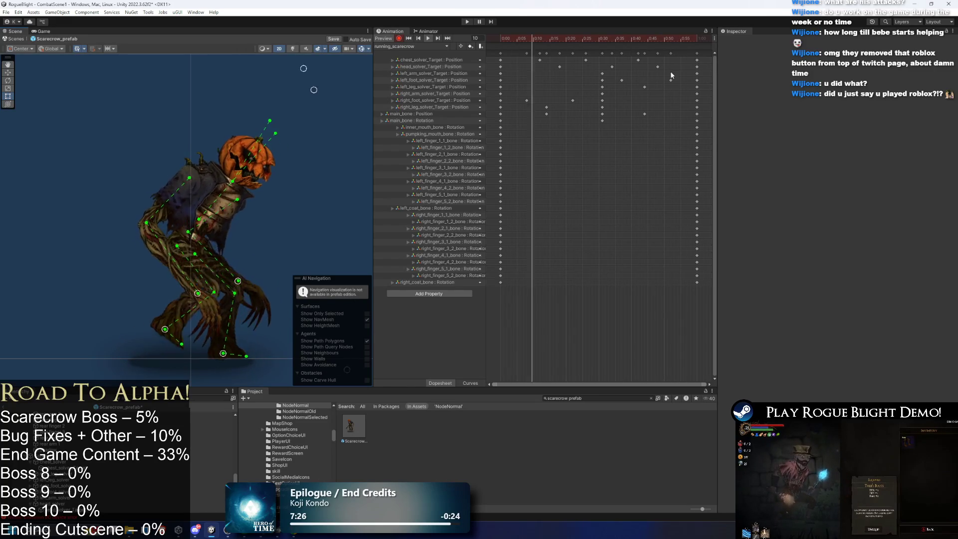
pyautogui.click(585, 39)
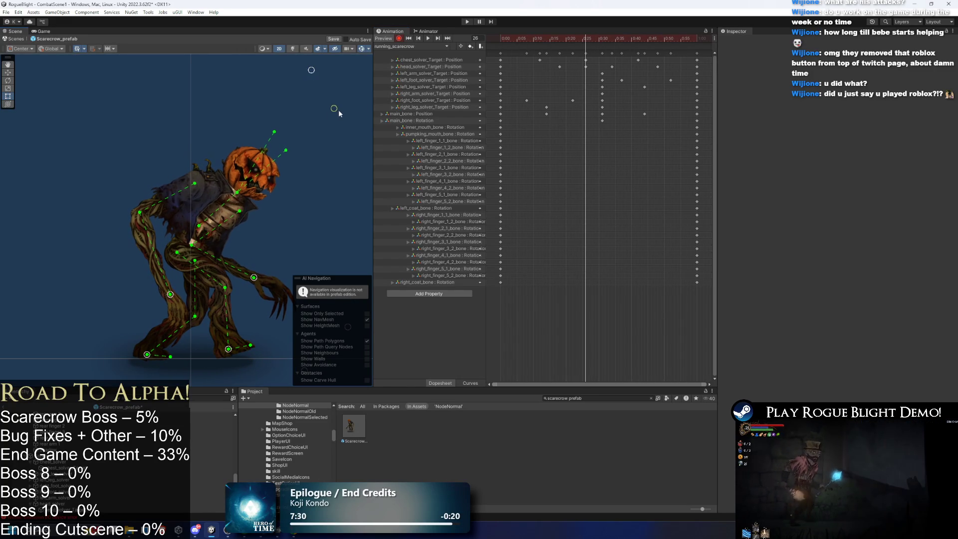
# - Move the head key from 0:25 to about 0:32 and add a new head key at 0:00
pyautogui.moveTo(586, 66); pyautogui.dragTo(611, 68)
pyautogui.click(428, 38)
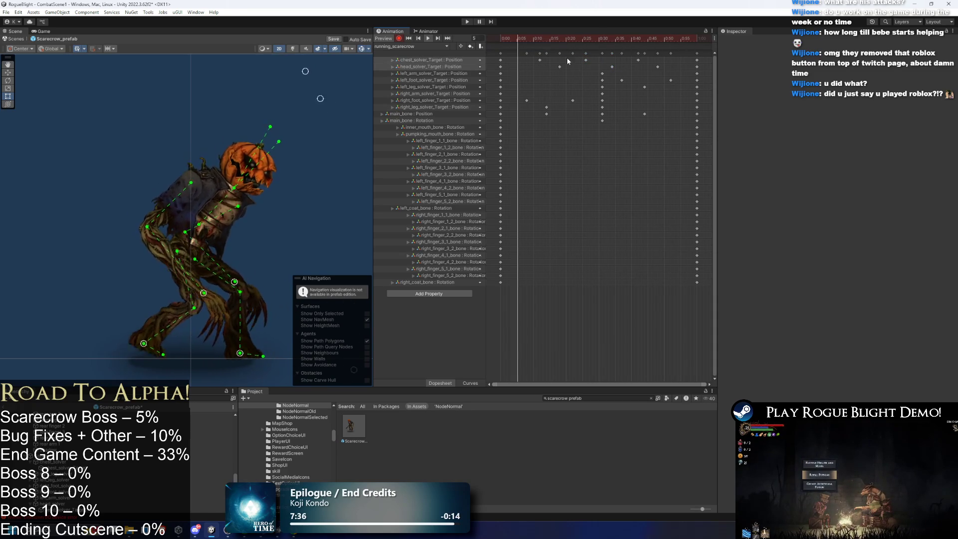
pyautogui.doubleClick(527, 67)
pyautogui.moveTo(527, 67); pyautogui.dragTo(497, 67)
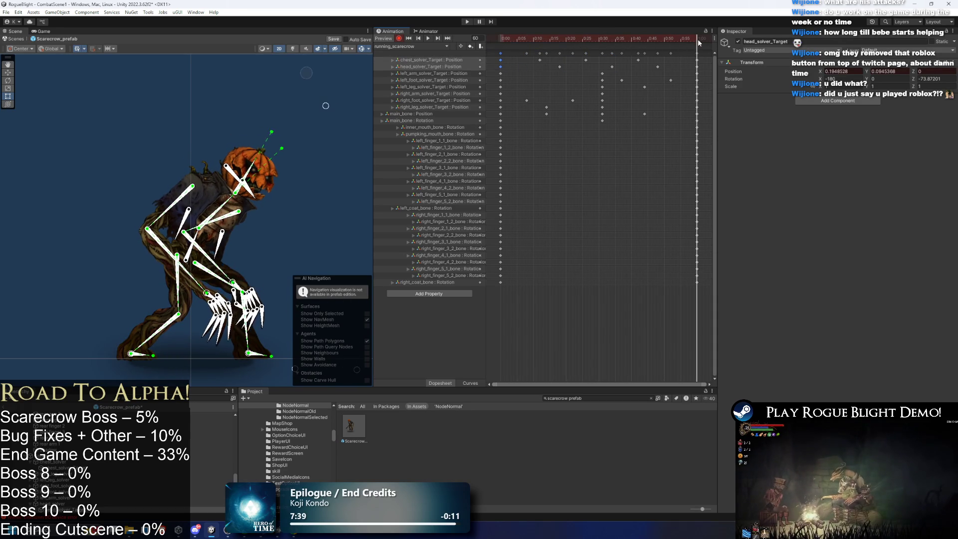
# - Preview the running animation, then start the game for a play-test
pyautogui.press('space')
pyautogui.click(349, 146)
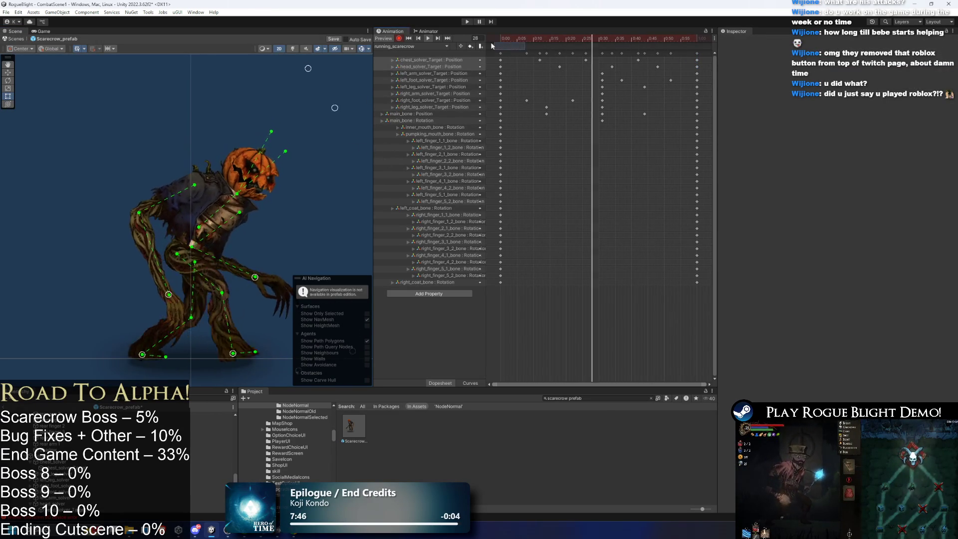
pyautogui.click(412, 115)
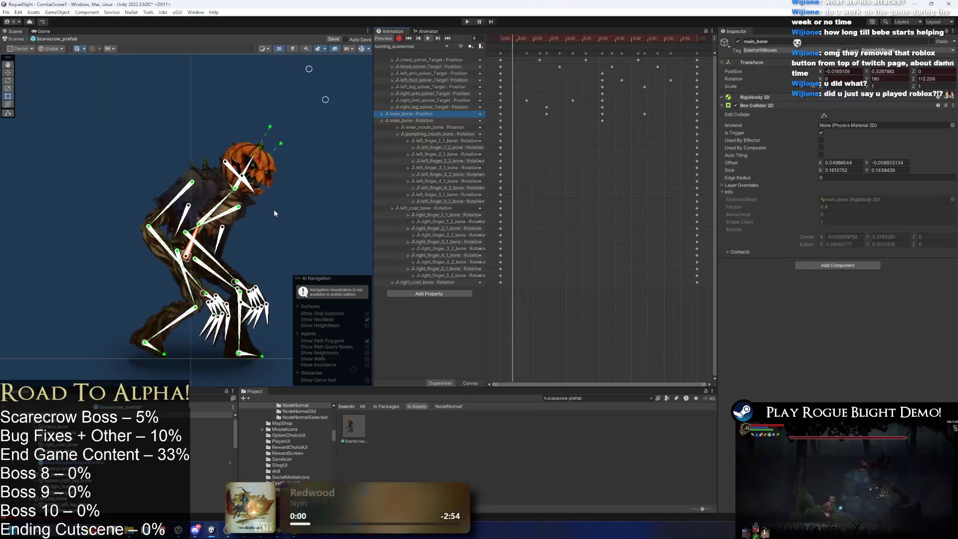
pyautogui.click(293, 228)
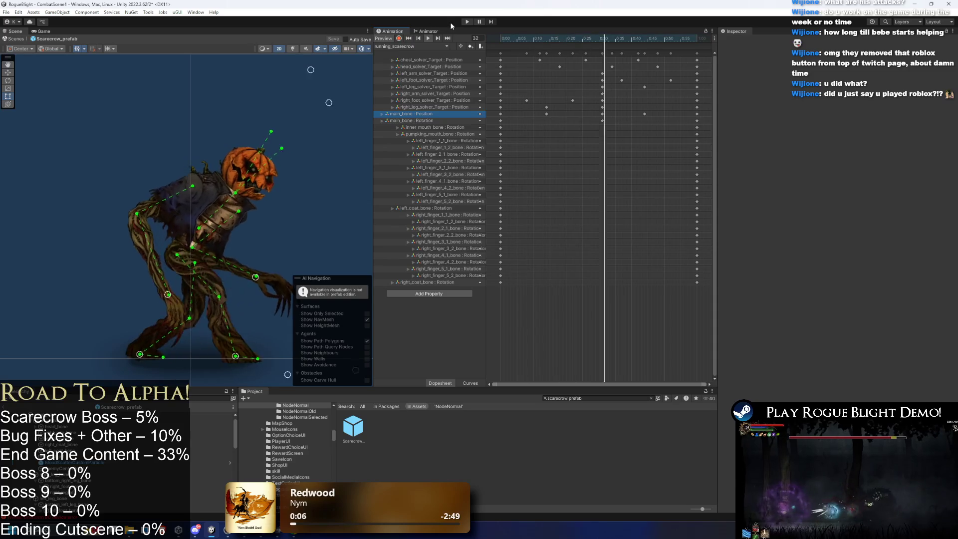
pyautogui.click(465, 23)
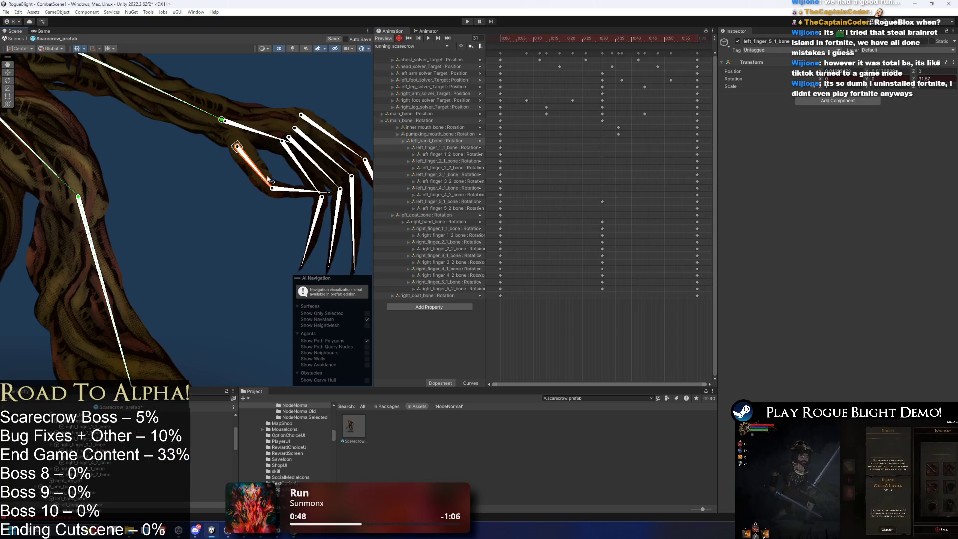
# - Curl the left_finger_4_1 and left_finger_1_1 bones, keeping their keys at 0:31
pyautogui.moveTo(306, 172)
pyautogui.mouseDown()
pyautogui.moveTo(298, 175)
pyautogui.moveTo(319, 172)
pyautogui.moveTo(340, 195)
pyautogui.moveTo(344, 214)
pyautogui.mouseUp()
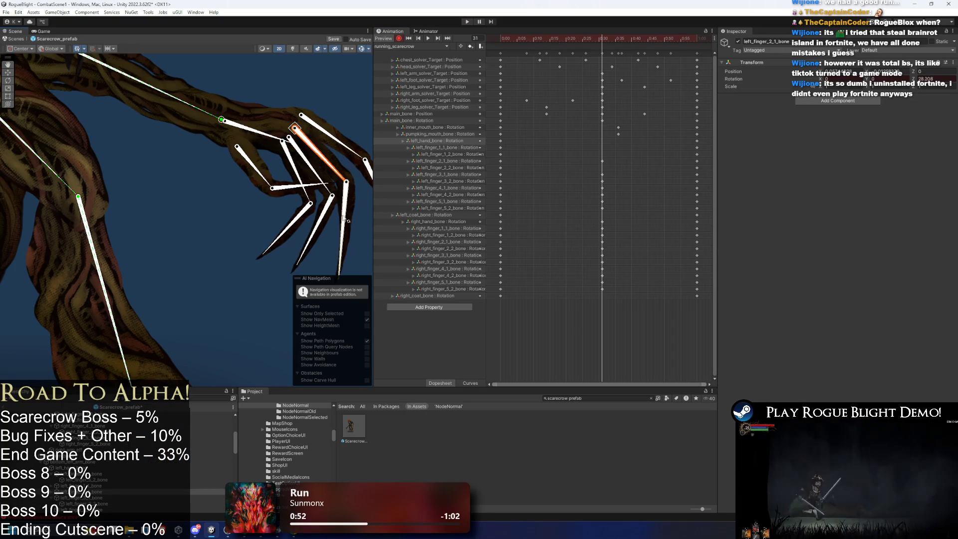
pyautogui.moveTo(349, 147); pyautogui.dragTo(370, 186)
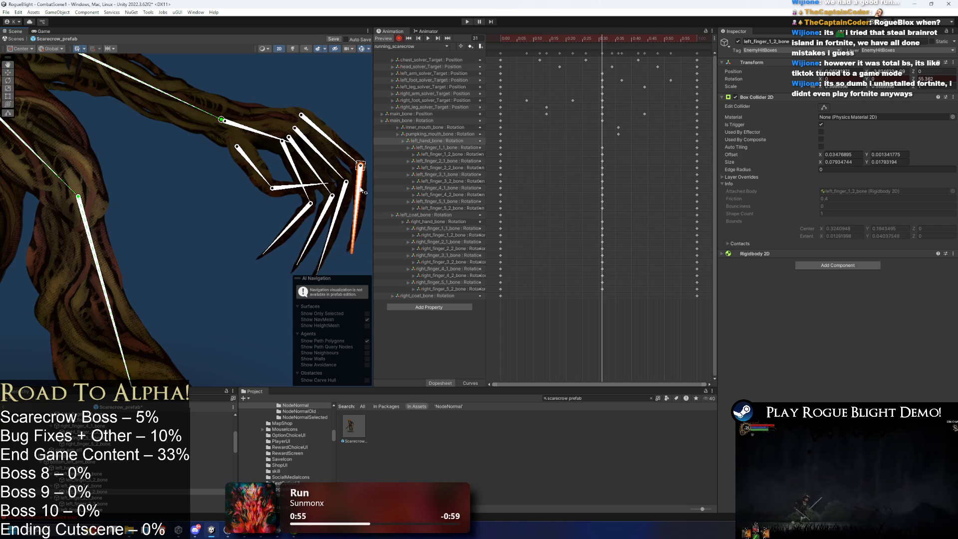
pyautogui.moveTo(609, 218); pyautogui.dragTo(607, 216)
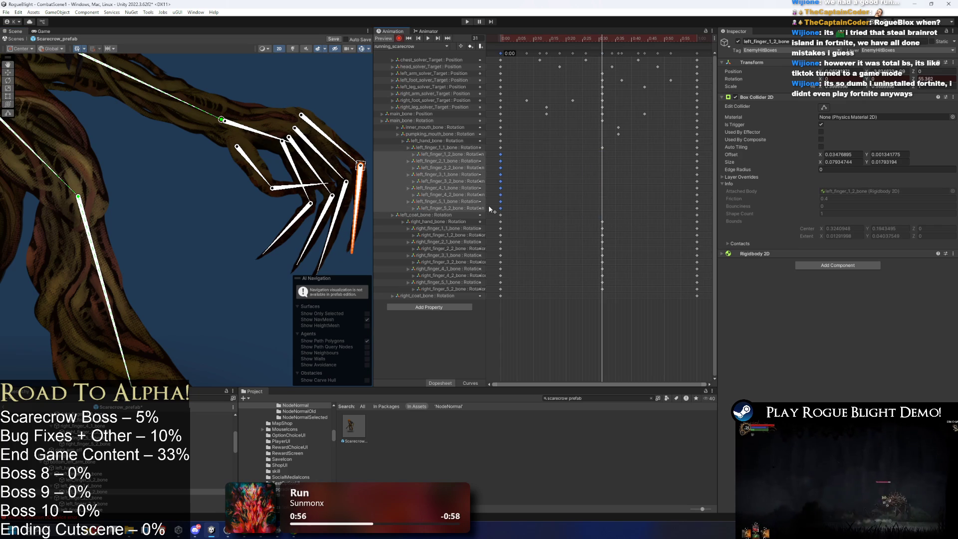
pyautogui.moveTo(490, 209); pyautogui.dragTo(603, 183)
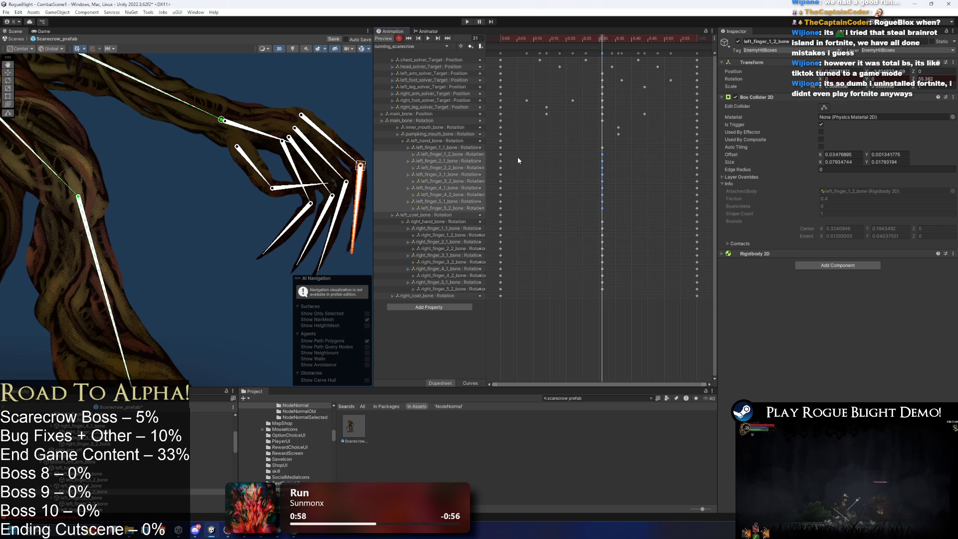
# - Copy the left finger keys from frame 0 and paste them at frame 28
pyautogui.moveTo(512, 151); pyautogui.dragTo(507, 160)
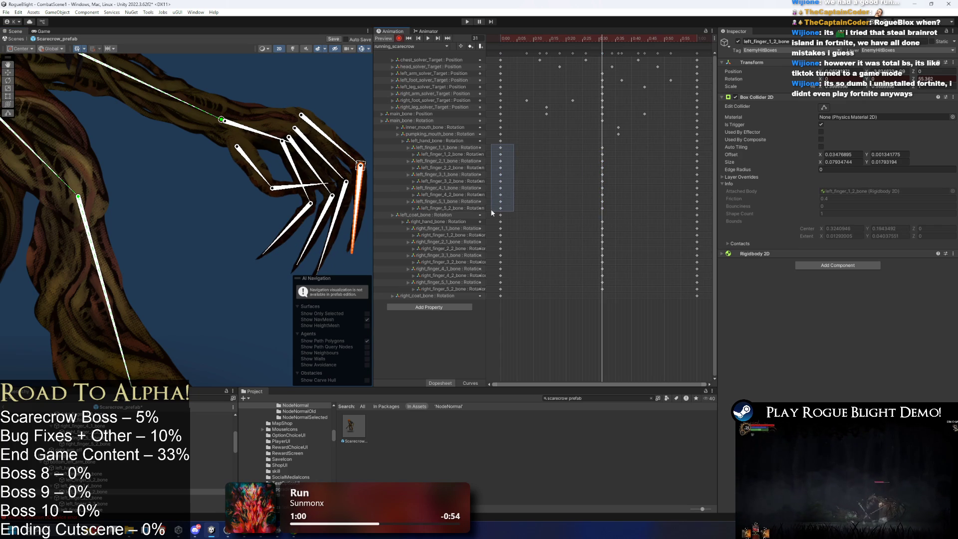
pyautogui.moveTo(491, 212); pyautogui.dragTo(491, 213)
pyautogui.hotkey('ctrl', 'c')
pyautogui.click(590, 39)
pyautogui.hotkey('ctrl', 'v')
pyautogui.moveTo(609, 145); pyautogui.dragTo(596, 208)
# - Preview the running animation from frame 60 with the bones deselected
pyautogui.click(700, 39)
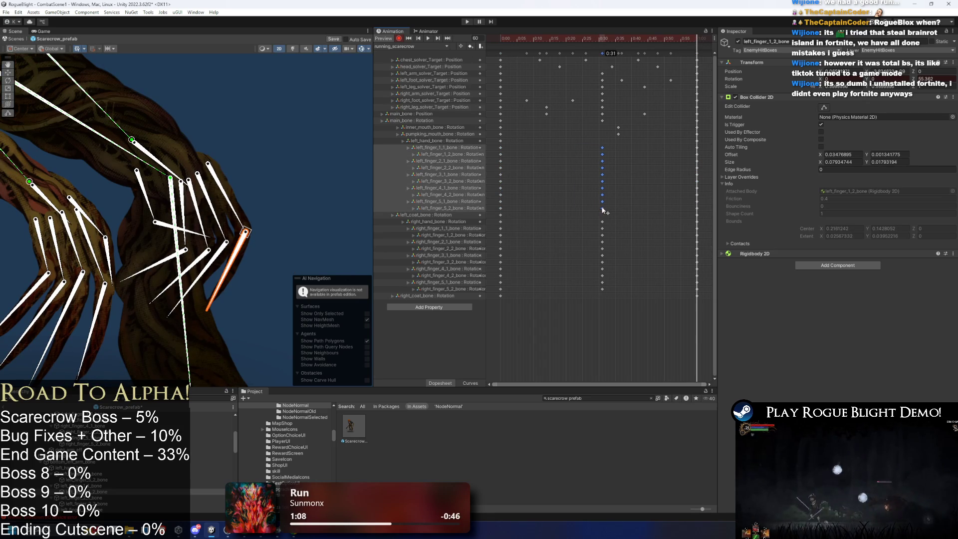
pyautogui.press('space')
pyautogui.click(336, 111)
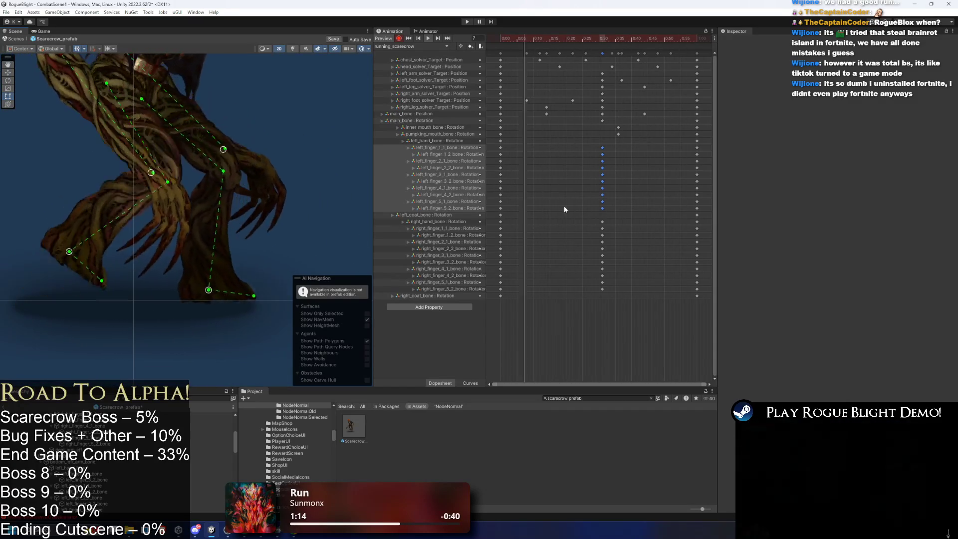
# - Select the right-hand finger keys at 0:30, right_finger_1_1 through right_finger_5_2
pyautogui.click(602, 228)
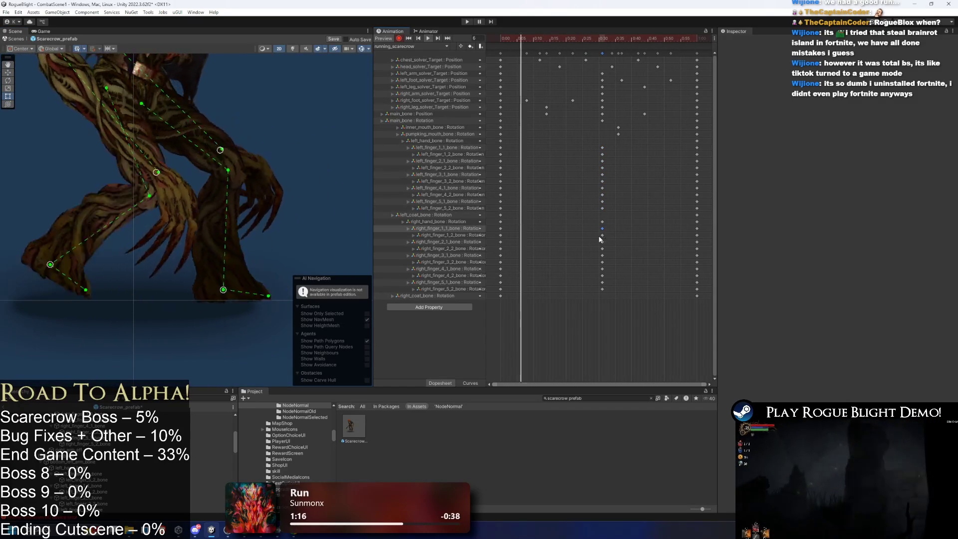
pyautogui.keyDown('shift'); pyautogui.click(602, 242); pyautogui.keyUp('shift')
pyautogui.keyDown('shift'); pyautogui.click(602, 255); pyautogui.keyUp('shift')
pyautogui.keyDown('shift'); pyautogui.click(602, 269); pyautogui.keyUp('shift')
pyautogui.click(602, 289)
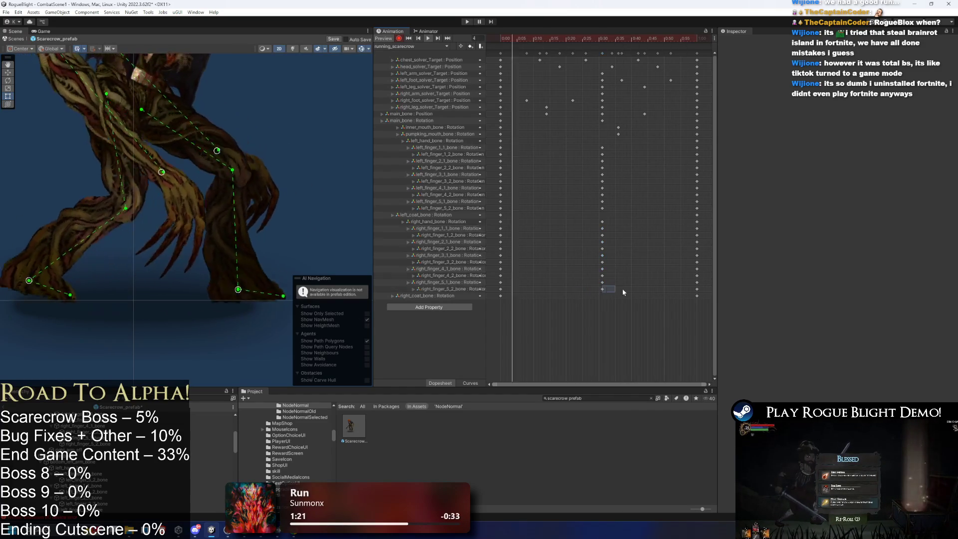
pyautogui.keyDown('shift'); pyautogui.click(602, 275); pyautogui.keyUp('shift')
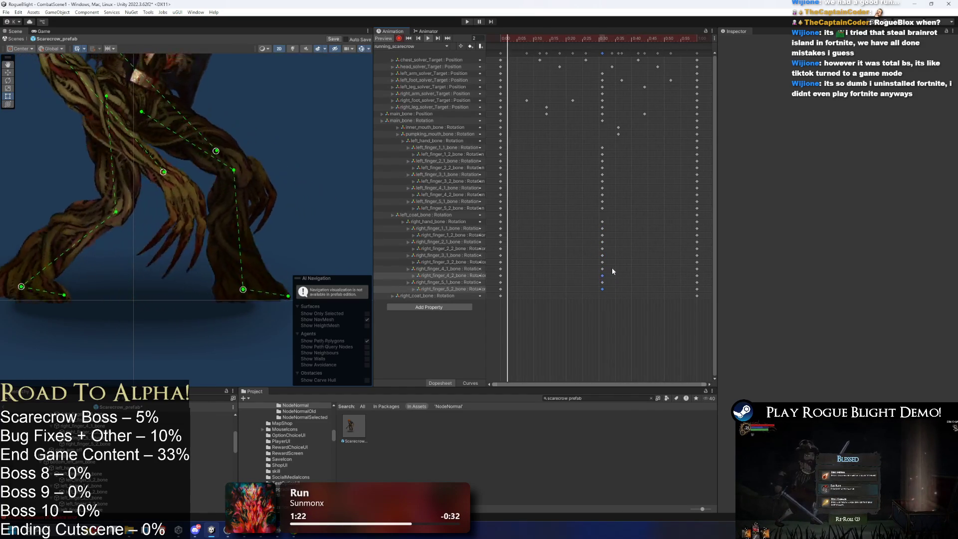
pyautogui.keyDown('shift'); pyautogui.click(602, 262); pyautogui.keyUp('shift')
pyautogui.keyDown('shift'); pyautogui.click(603, 249); pyautogui.keyUp('shift')
pyautogui.keyDown('shift'); pyautogui.click(602, 235); pyautogui.keyUp('shift')
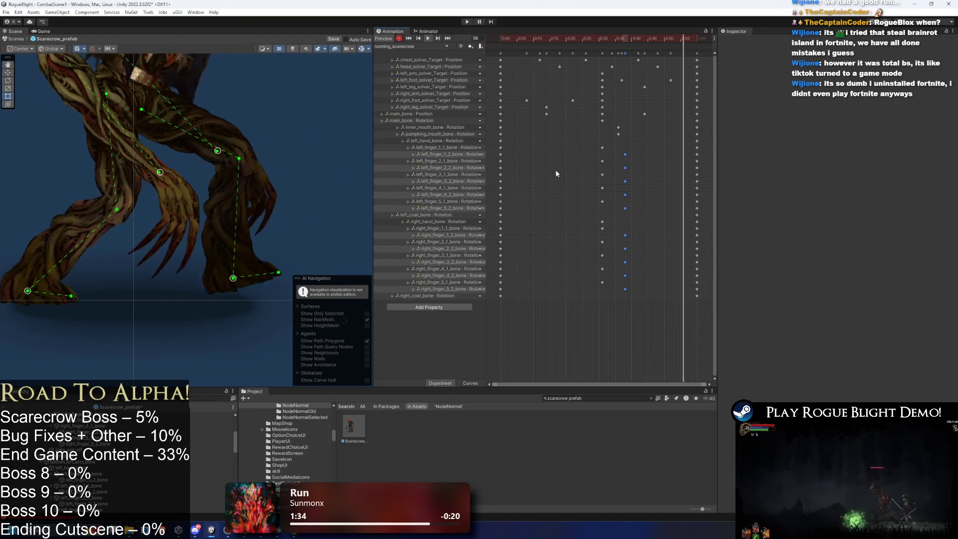
# - Shift the finger rotation keys of both hands slightly earlier
pyautogui.moveTo(584, 144); pyautogui.dragTo(653, 288)
pyautogui.moveTo(614, 242); pyautogui.dragTo(598, 241)
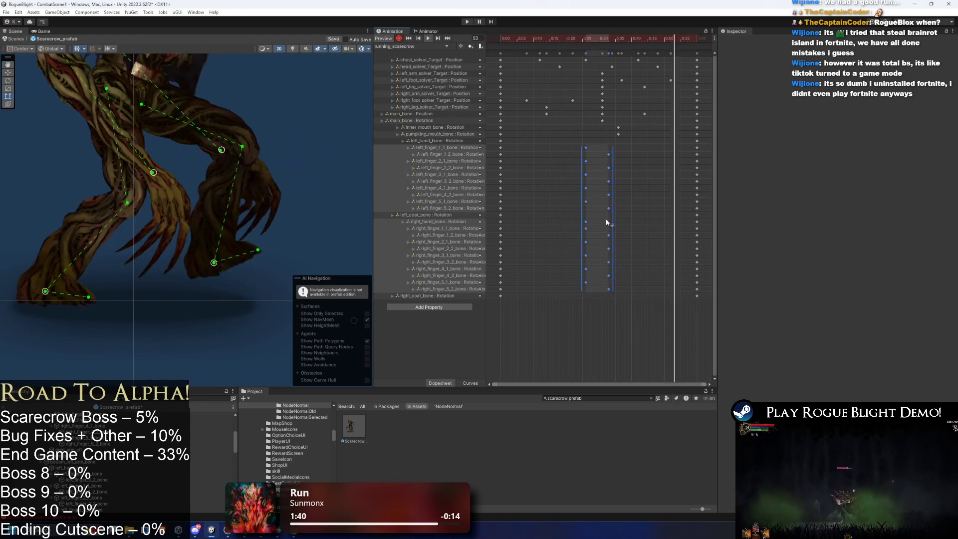
pyautogui.moveTo(573, 144)
pyautogui.mouseDown()
pyautogui.moveTo(633, 200)
pyautogui.moveTo(600, 202)
pyautogui.mouseUp()
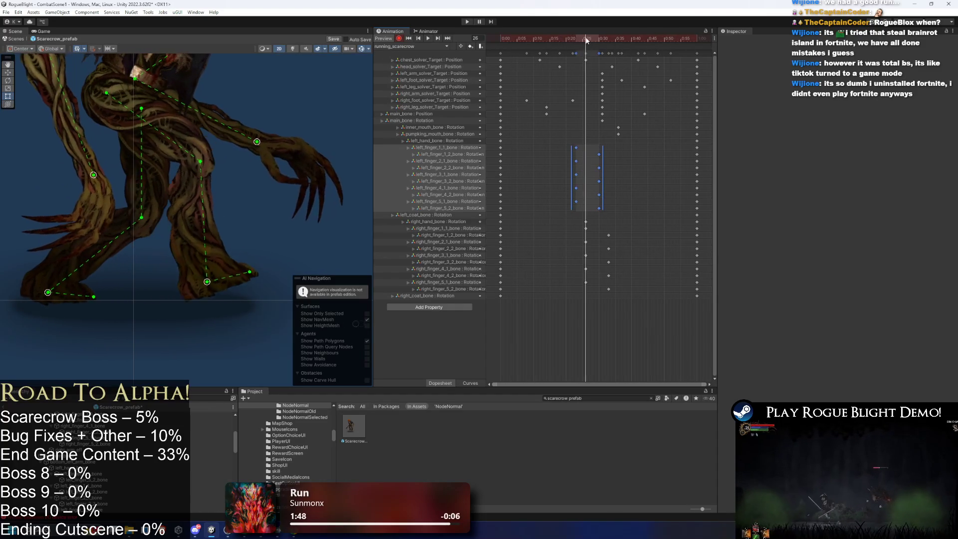
# - Move the left_hand_bone key one frame earlier
pyautogui.click(267, 145)
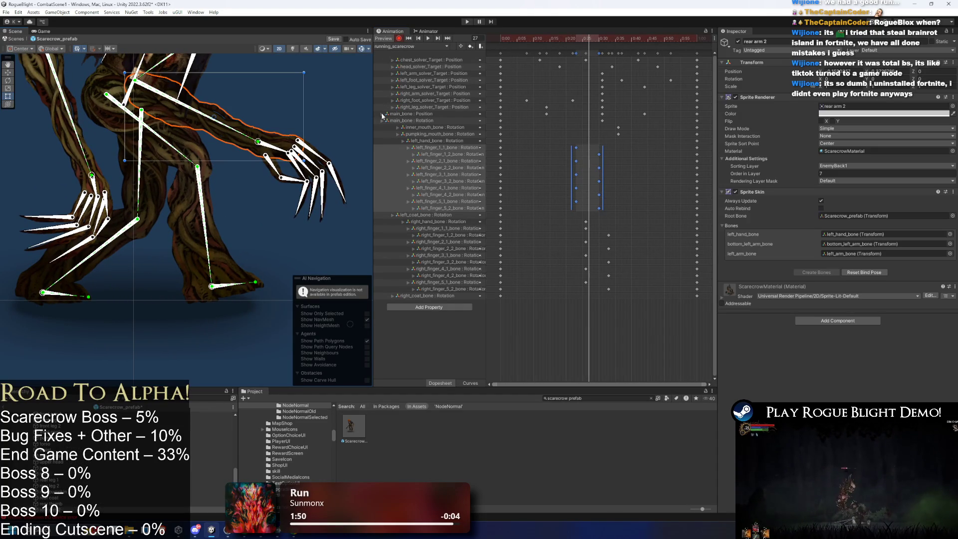
pyautogui.click(284, 152)
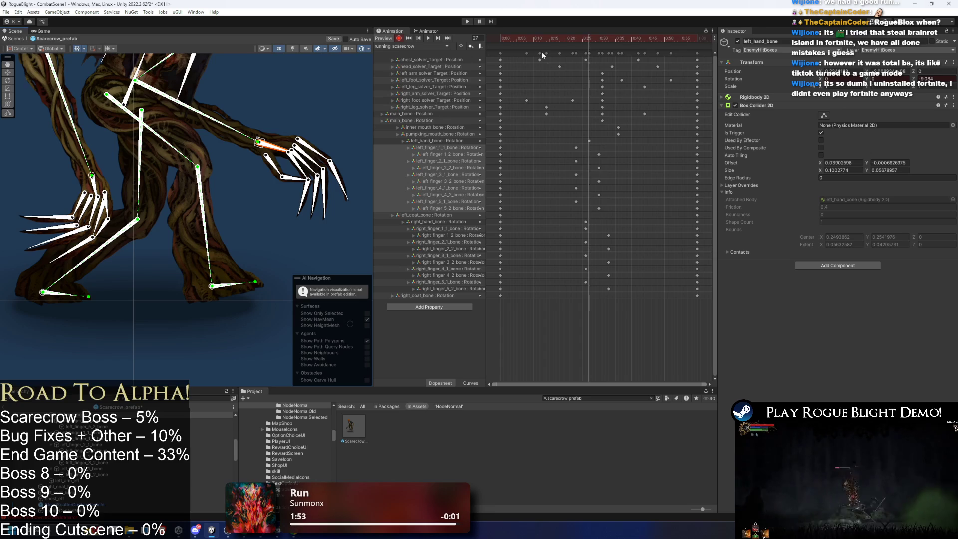
pyautogui.click(427, 39)
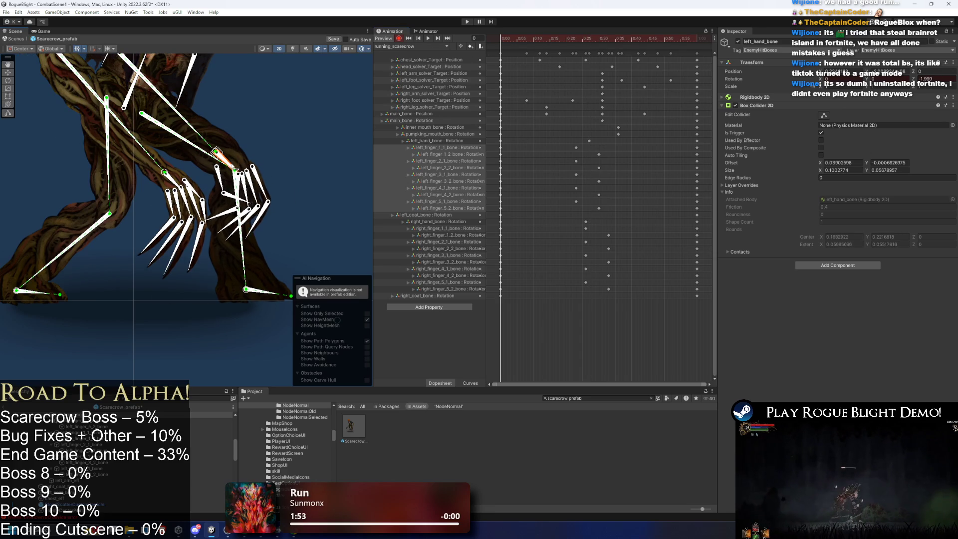
pyautogui.click(501, 52)
pyautogui.click(698, 39)
pyautogui.moveTo(588, 141); pyautogui.dragTo(602, 144)
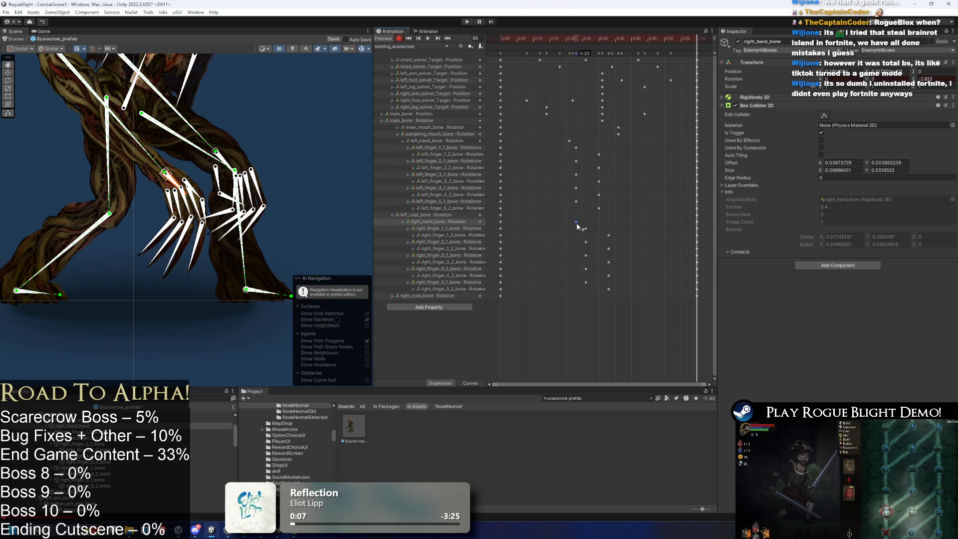
# - Preview the run and trial a one-frame shift of the pumpkin-mouth and left-finger keys, then undo it
pyautogui.moveTo(549, 137); pyautogui.dragTo(646, 314)
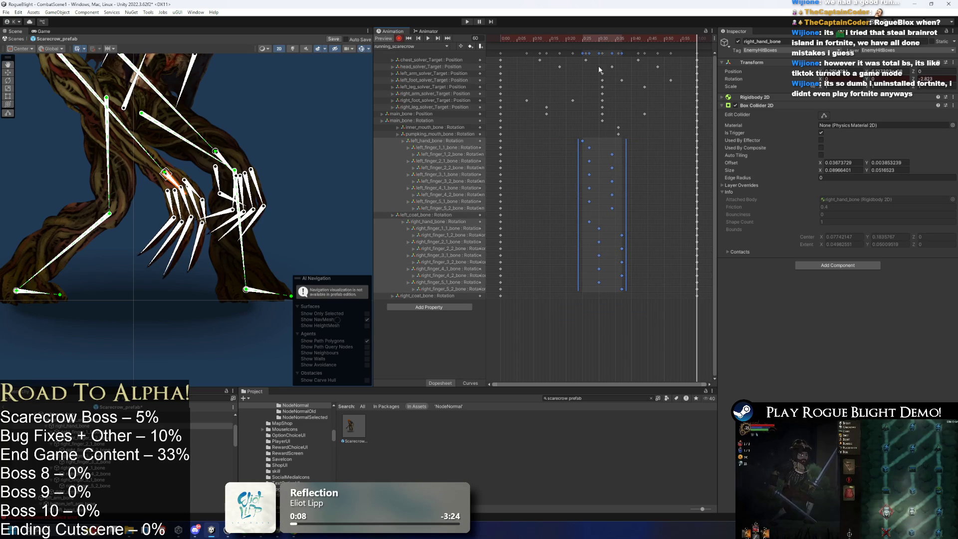
pyautogui.press('space')
pyautogui.click(302, 95)
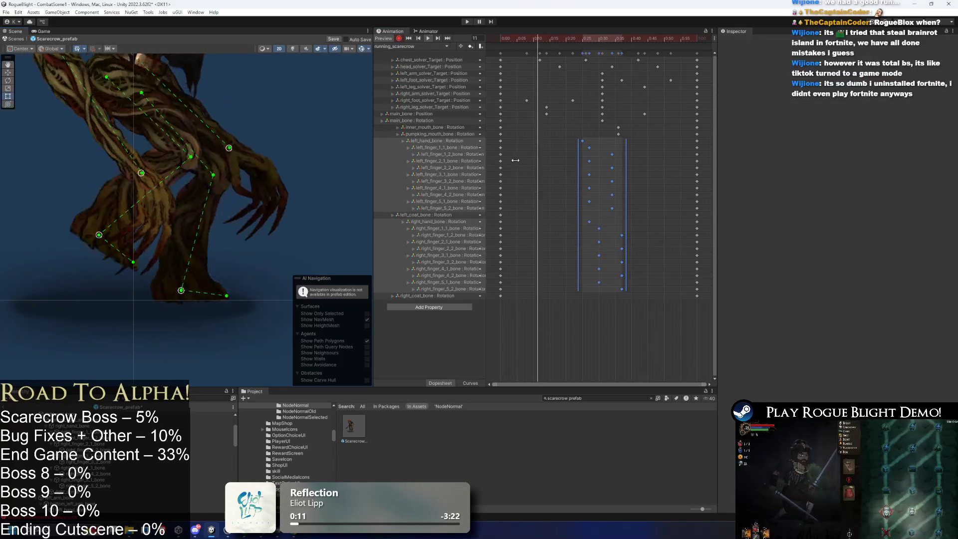
pyautogui.moveTo(568, 131); pyautogui.dragTo(628, 213)
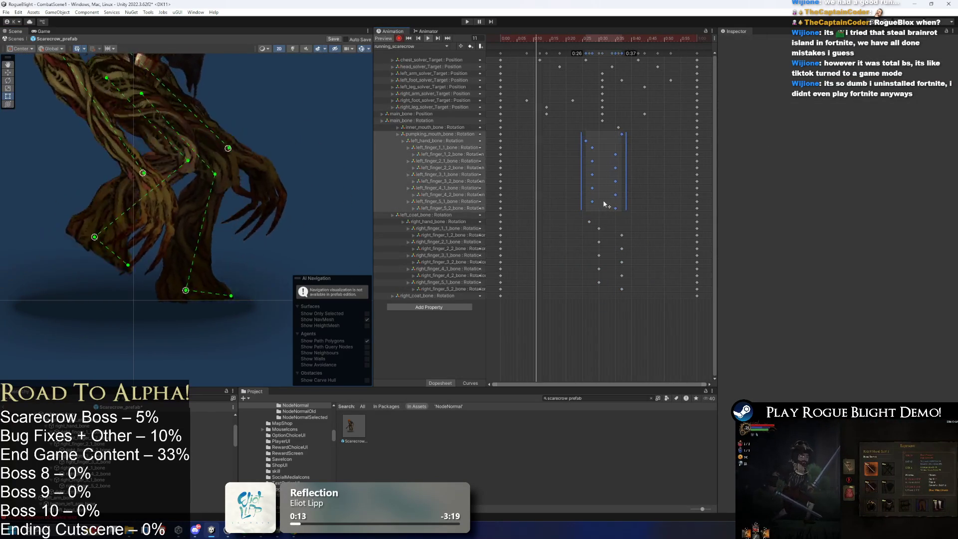
pyautogui.moveTo(615, 181); pyautogui.dragTo(618, 181)
pyautogui.hotkey('ctrl', 'z')
# - Move the right-hand finger keys about three frames earlier
pyautogui.moveTo(581, 218); pyautogui.dragTo(648, 294)
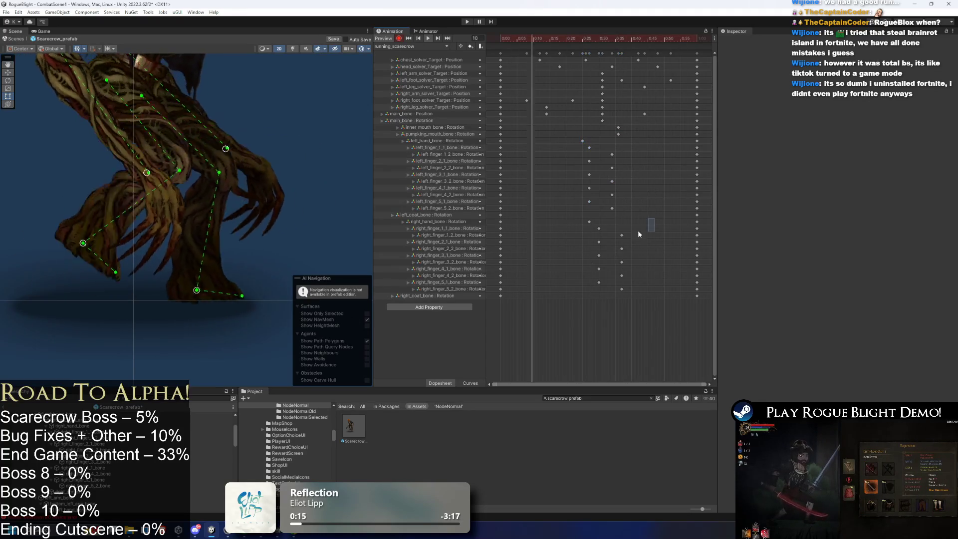
pyautogui.moveTo(614, 264); pyautogui.dragTo(607, 272)
pyautogui.click(656, 228)
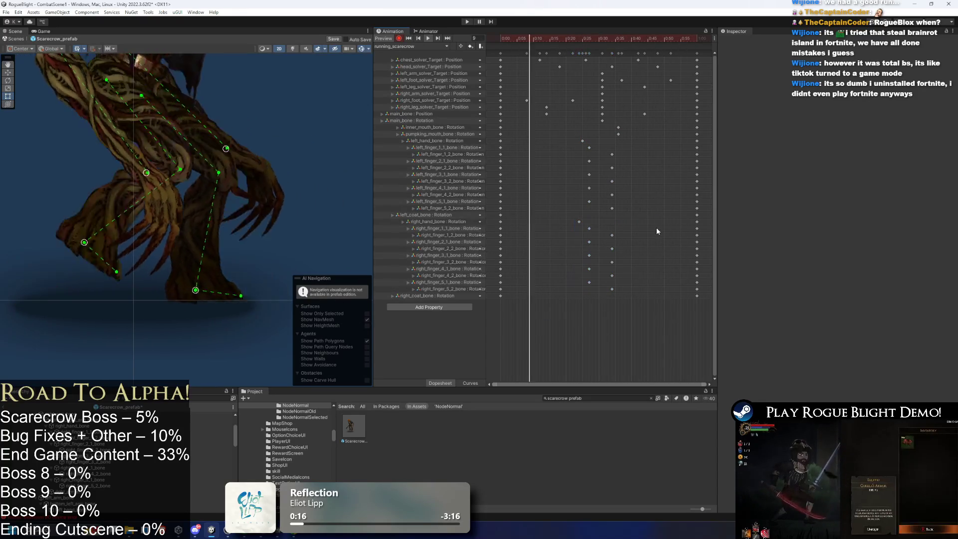
# - Hide the skeleton bone overlays and check the pose at frames 26–27
pyautogui.scroll(-5, 298, 157)
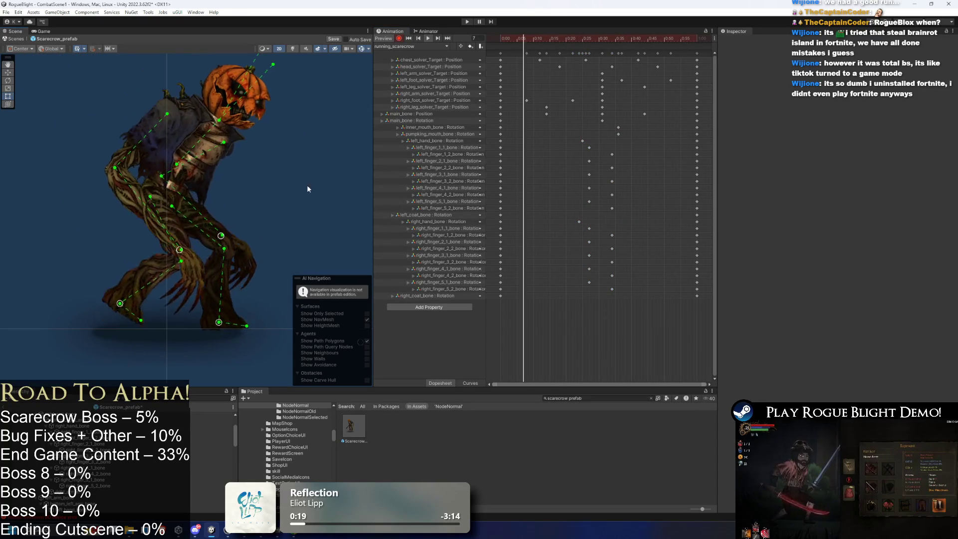
pyautogui.click(357, 48)
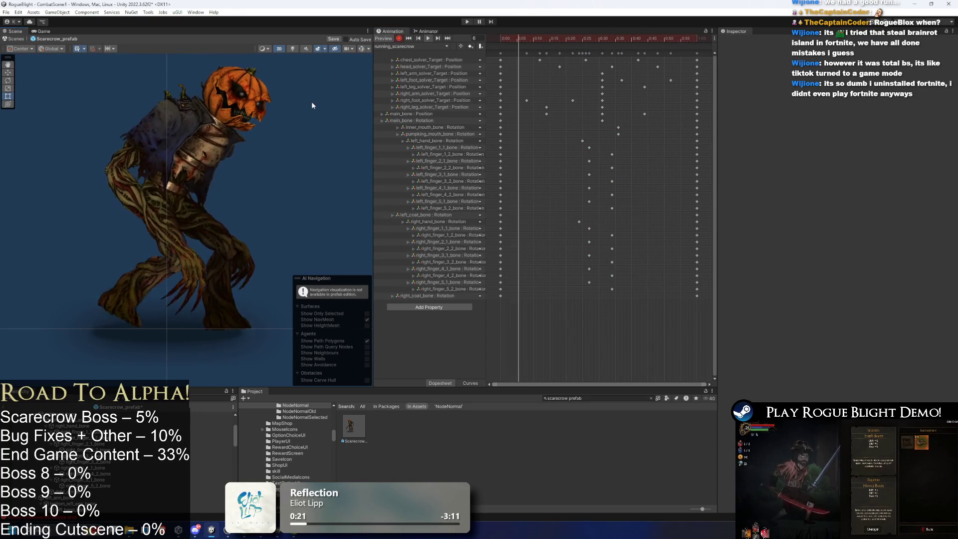
pyautogui.click(586, 37)
pyautogui.moveTo(587, 39); pyautogui.dragTo(590, 40)
pyautogui.scroll(5, 149, 270)
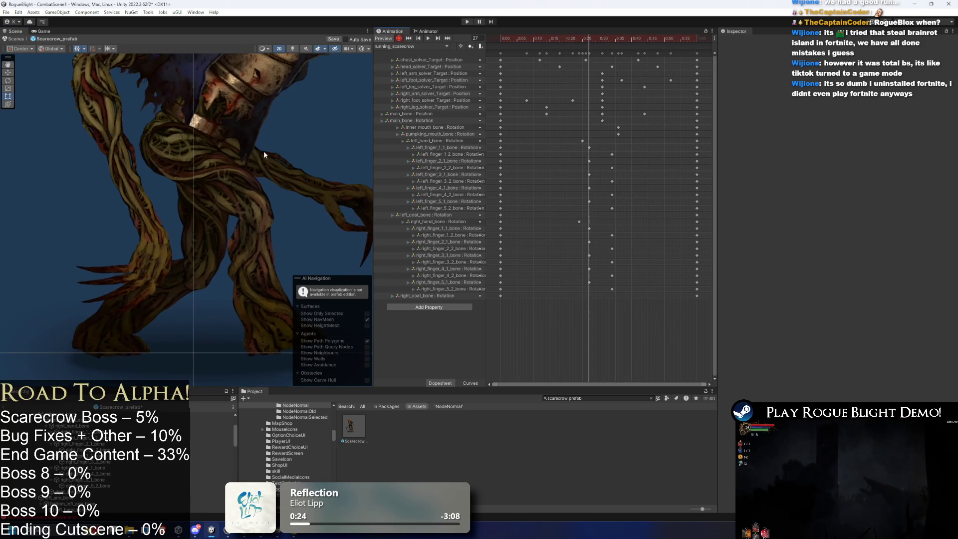
pyautogui.click(126, 248)
pyautogui.moveTo(597, 40); pyautogui.dragTo(610, 40)
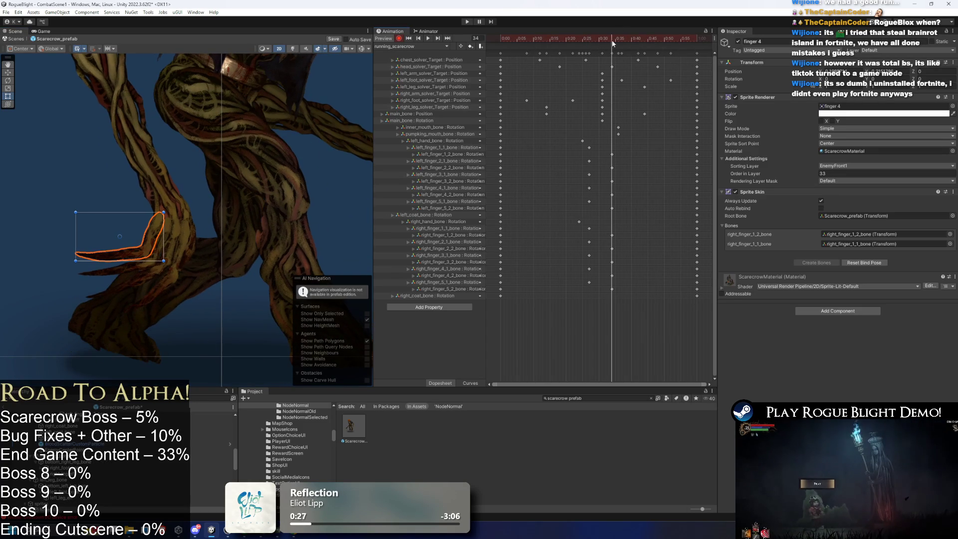
pyautogui.scroll(2, 150, 224)
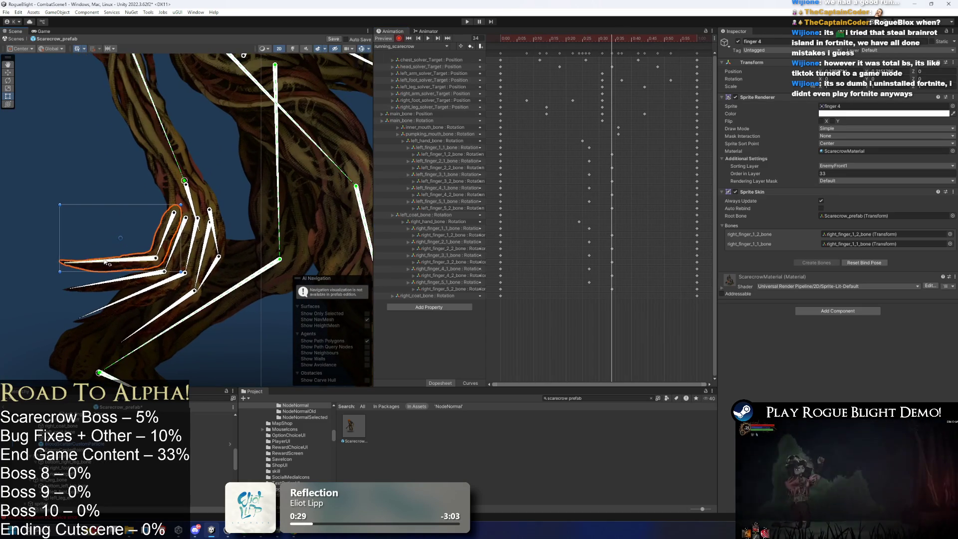
pyautogui.click(119, 274)
pyautogui.click(138, 310)
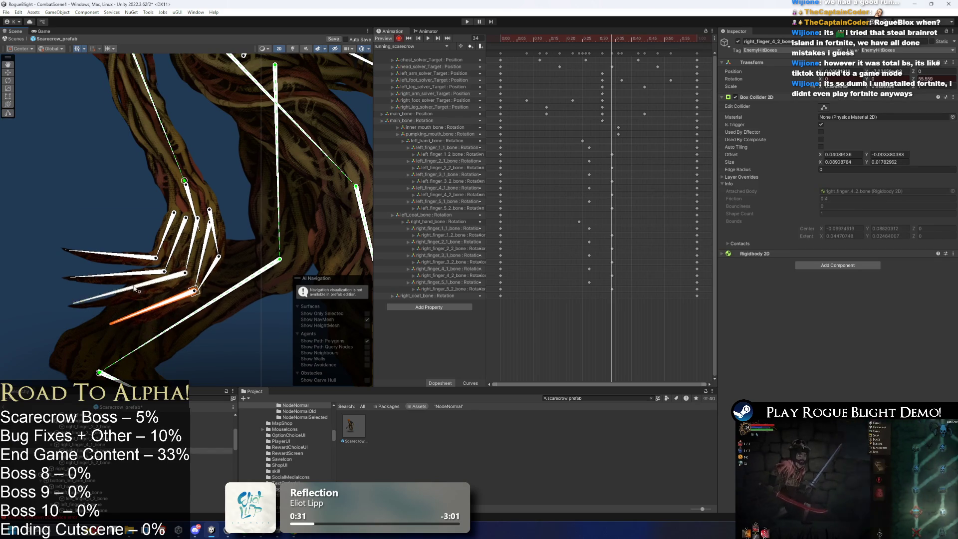
pyautogui.click(118, 273)
pyautogui.click(136, 309)
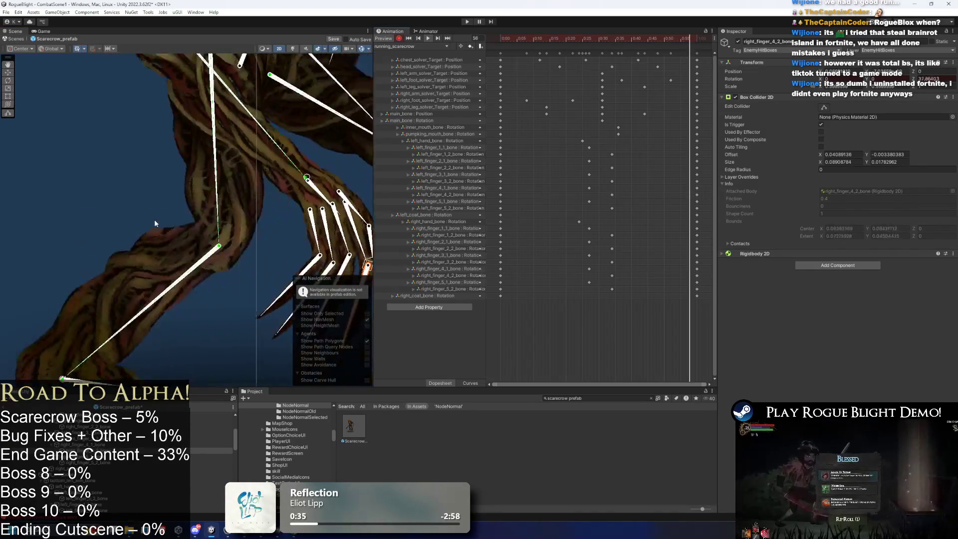
pyautogui.click(164, 216)
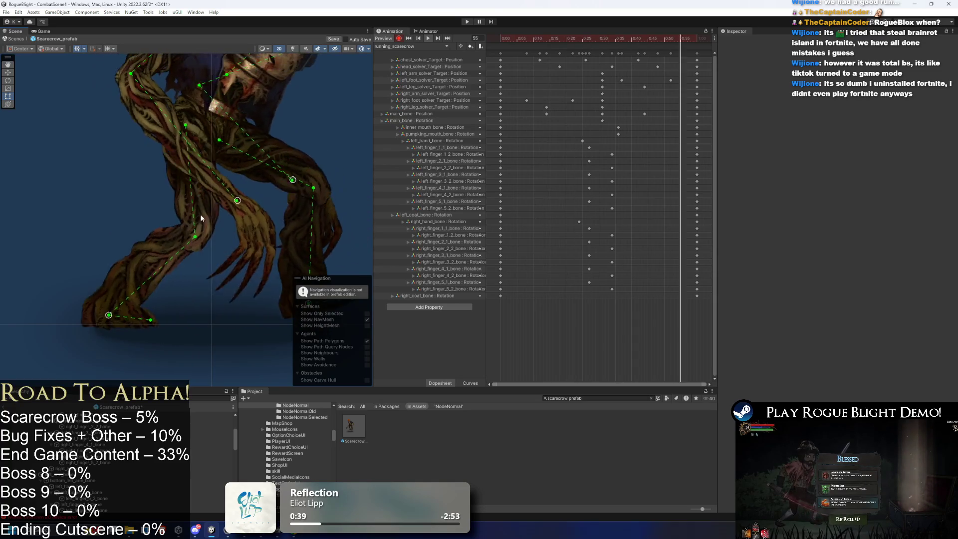
# - Shift both hands' finger_1 and finger_2 keys earlier
pyautogui.moveTo(578, 223)
pyautogui.mouseDown()
pyautogui.moveTo(619, 245)
pyautogui.moveTo(598, 237)
pyautogui.moveTo(629, 232)
pyautogui.moveTo(579, 237)
pyautogui.moveTo(592, 235)
pyautogui.mouseUp()
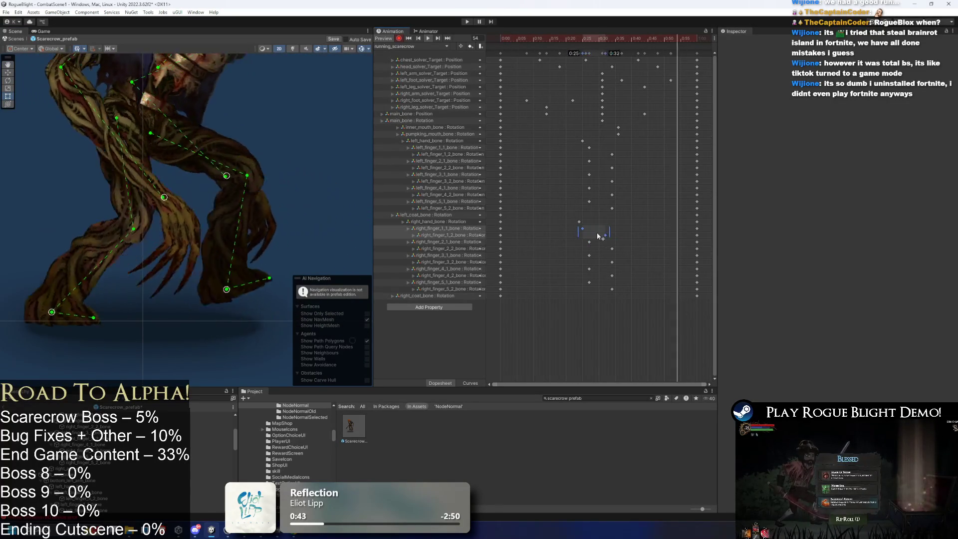
pyautogui.moveTo(583, 144)
pyautogui.mouseDown()
pyautogui.moveTo(620, 148)
pyautogui.moveTo(582, 156)
pyautogui.mouseUp()
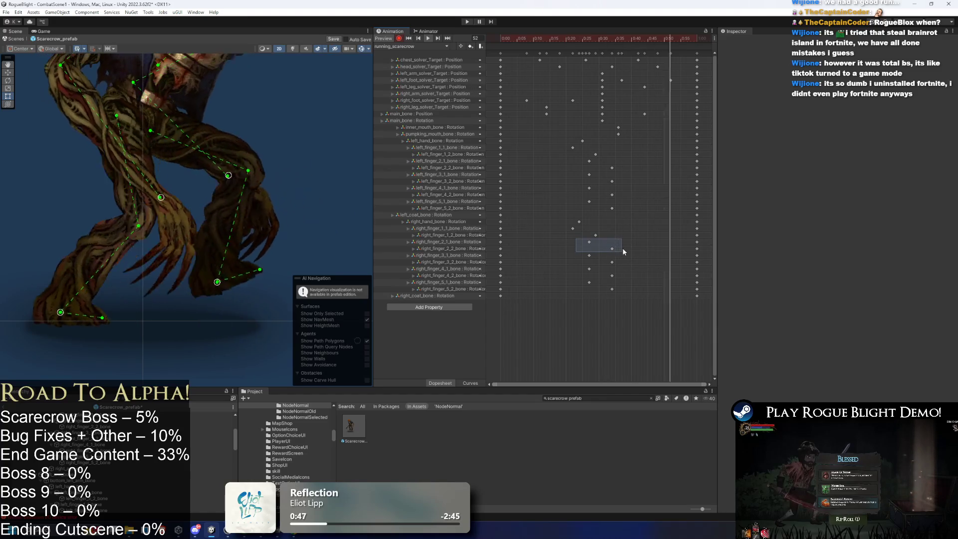
pyautogui.moveTo(582, 239); pyautogui.dragTo(617, 250)
pyautogui.moveTo(581, 158)
pyautogui.mouseDown()
pyautogui.moveTo(617, 170)
pyautogui.moveTo(559, 177)
pyautogui.mouseUp()
pyautogui.click(641, 179)
# - Offset the finger_3, finger_4 and finger_5 keys later so each finger trails the previous one
pyautogui.moveTo(554, 252); pyautogui.dragTo(623, 256)
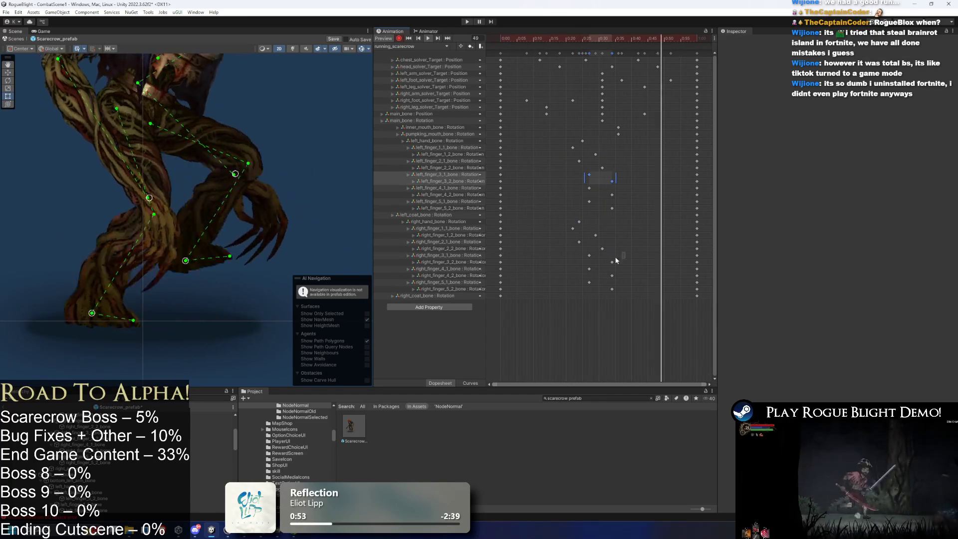
pyautogui.moveTo(582, 184); pyautogui.dragTo(617, 210)
pyautogui.moveTo(577, 262)
pyautogui.mouseDown()
pyautogui.moveTo(618, 294)
pyautogui.moveTo(602, 279)
pyautogui.mouseUp()
pyautogui.moveTo(582, 195); pyautogui.dragTo(629, 210)
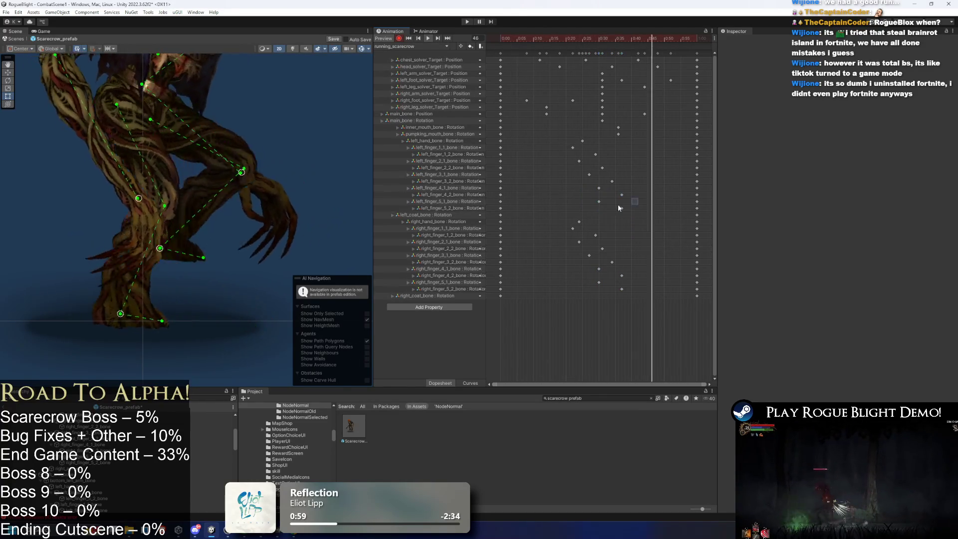
pyautogui.press(',')
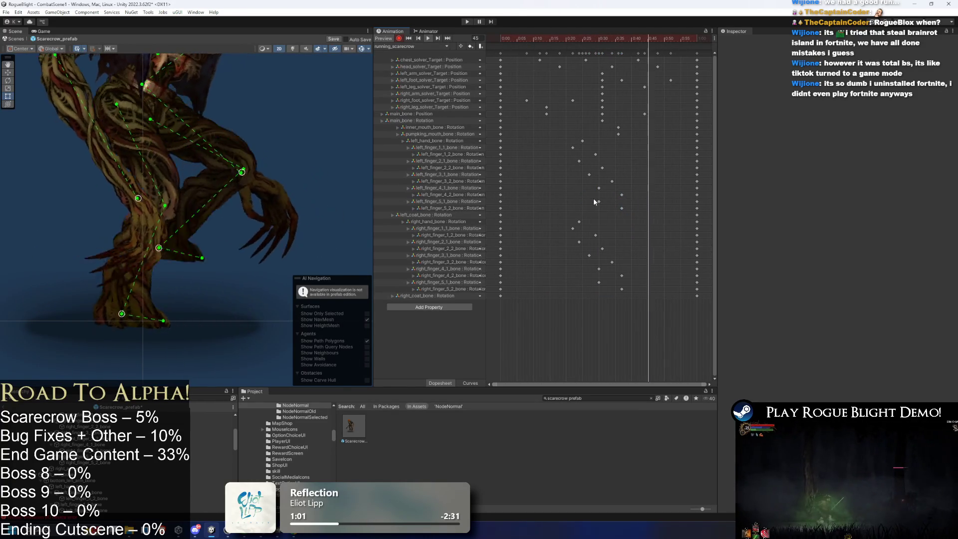
pyautogui.press(',')
pyautogui.press(',')
pyautogui.moveTo(590, 277)
pyautogui.mouseDown()
pyautogui.moveTo(656, 298)
pyautogui.moveTo(631, 288)
pyautogui.mouseUp()
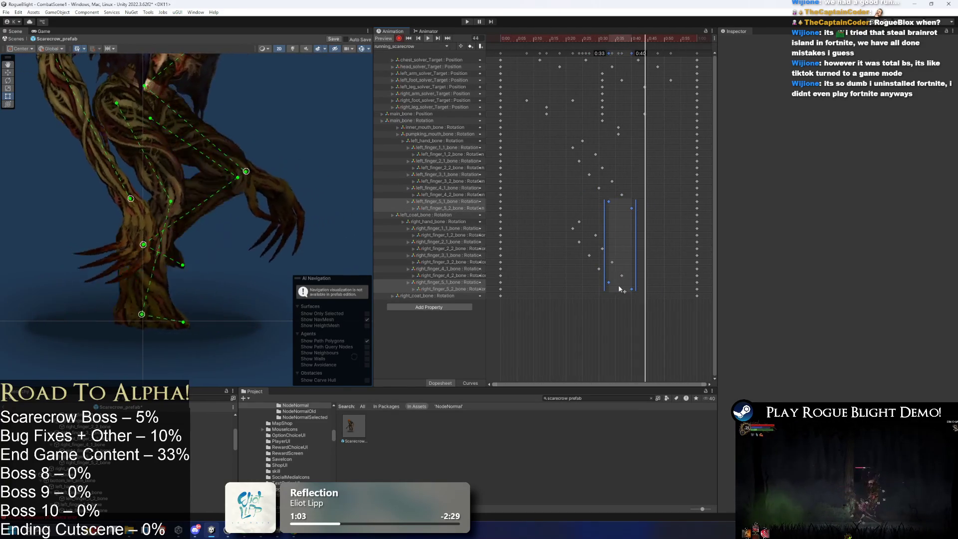
pyautogui.press('space')
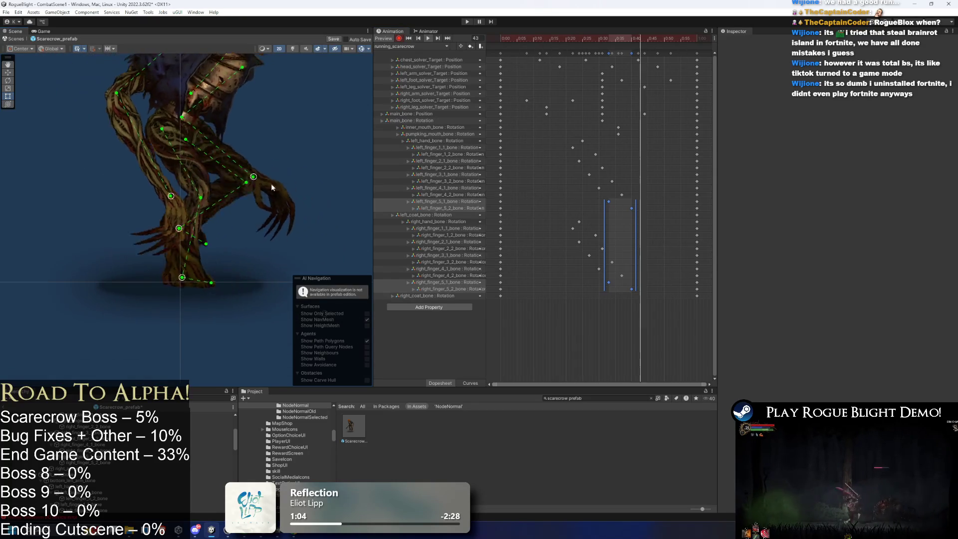
# - Move the whole finger key block a few frames earlier and save the prefab
pyautogui.moveTo(559, 131); pyautogui.dragTo(641, 310)
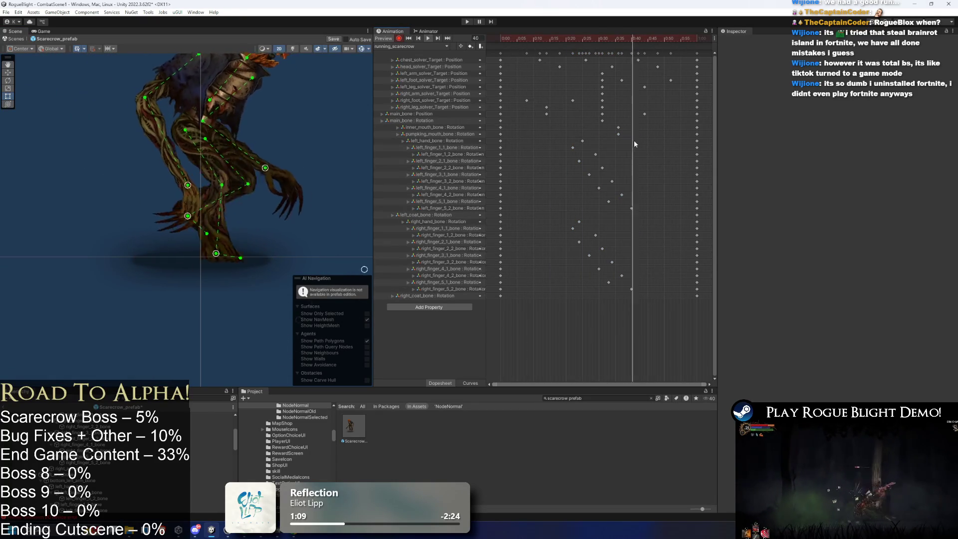
pyautogui.moveTo(641, 145); pyautogui.dragTo(551, 296)
pyautogui.moveTo(604, 263); pyautogui.dragTo(613, 263)
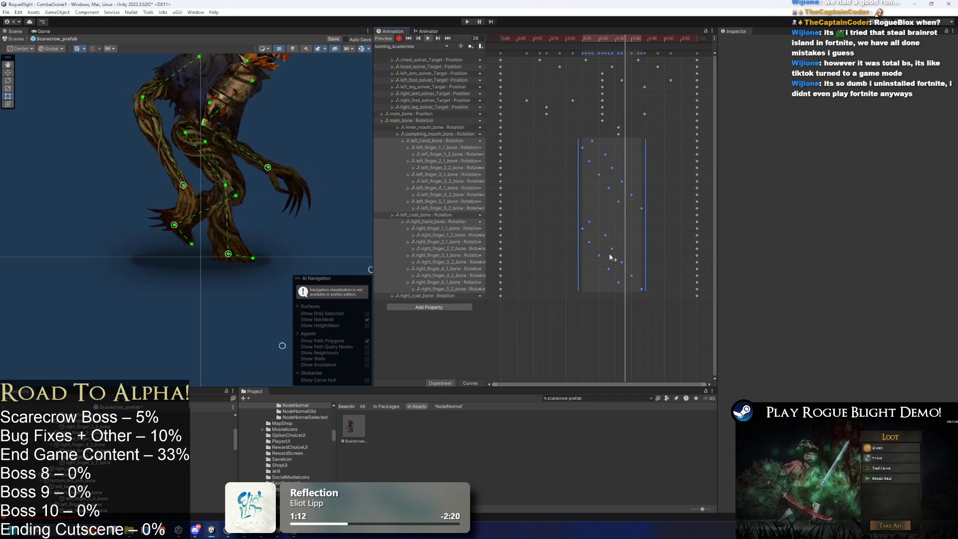
pyautogui.moveTo(610, 254); pyautogui.dragTo(579, 218)
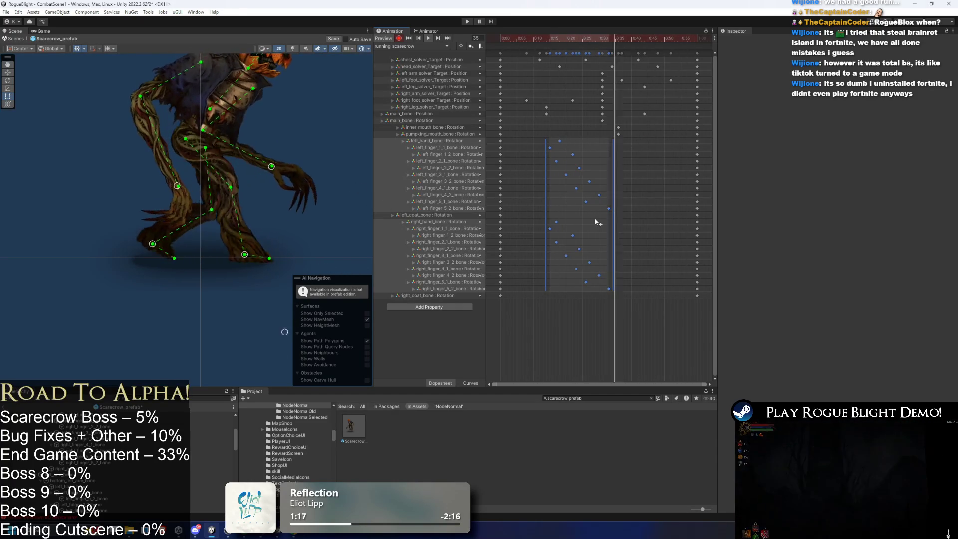
pyautogui.moveTo(591, 219); pyautogui.dragTo(599, 220)
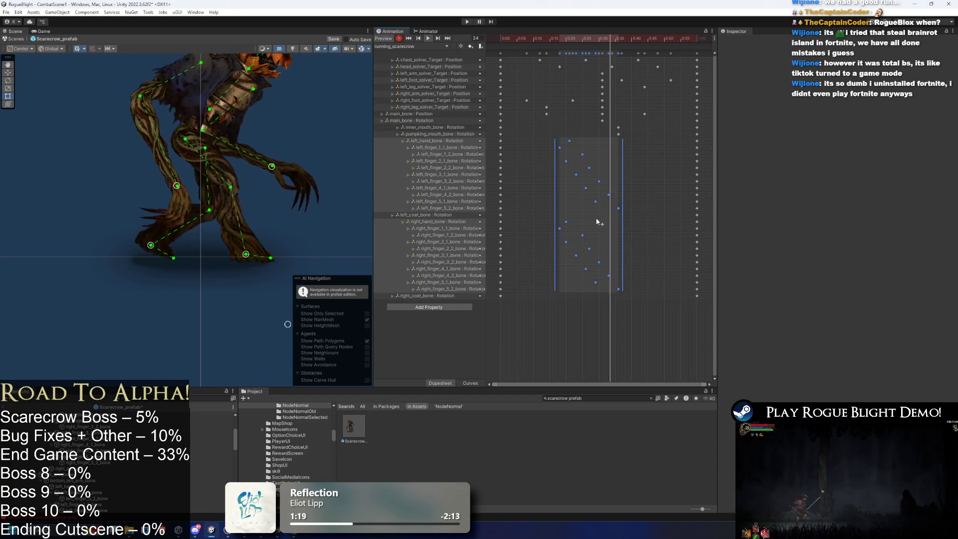
pyautogui.scroll(-2, 334, 142)
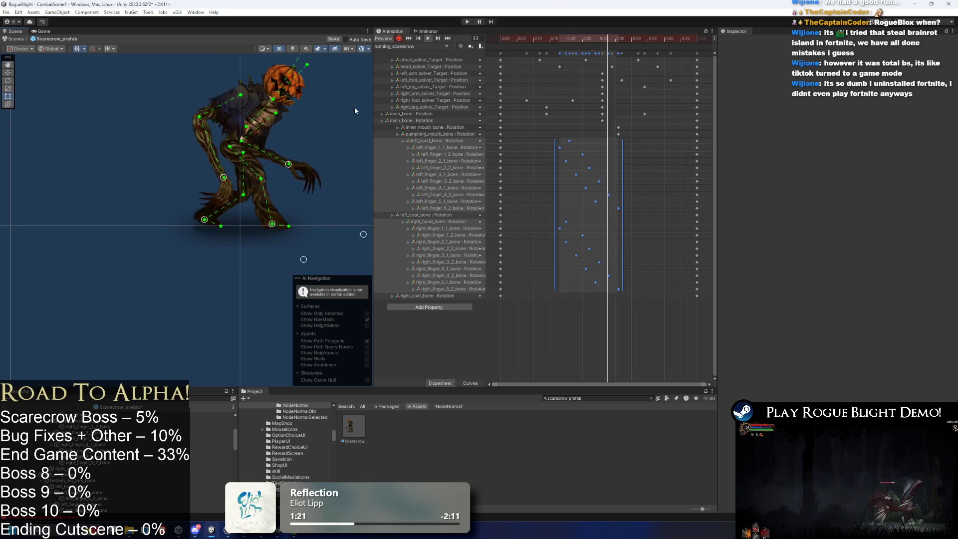
pyautogui.hotkey('ctrl', 's')
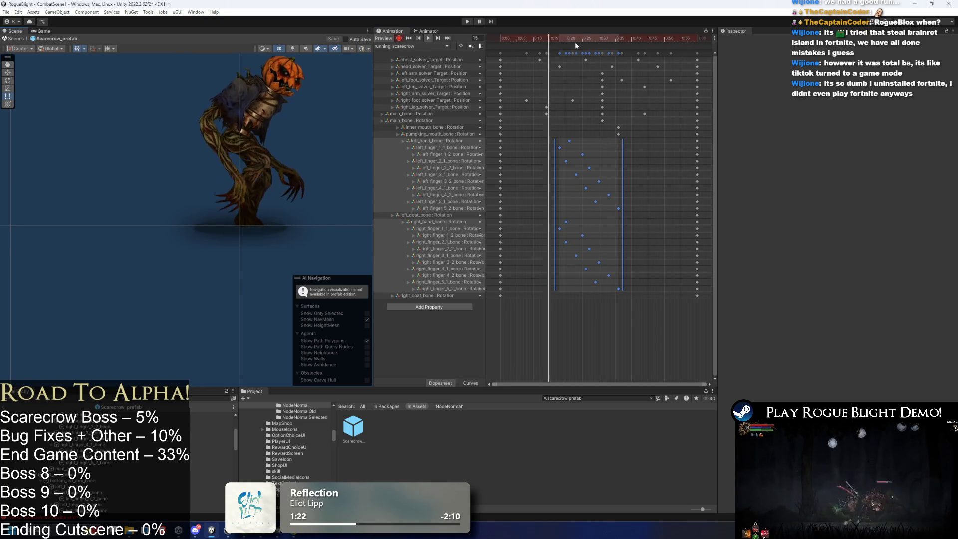
# - Show the bone gizmos and select the scarecrow's right coat bone
pyautogui.scroll(2, 260, 92)
pyautogui.click(259, 117)
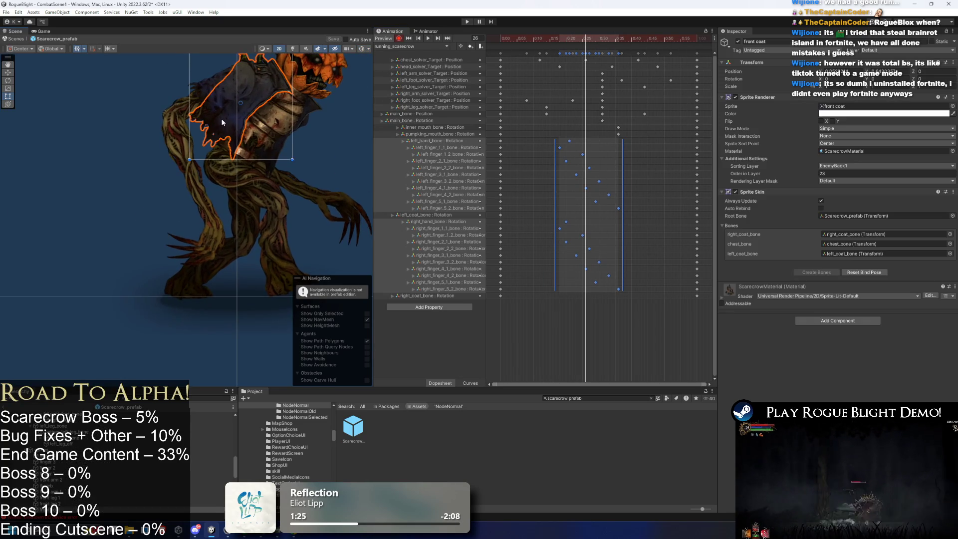
pyautogui.scroll(2, 220, 118)
pyautogui.click(362, 49)
pyautogui.click(227, 117)
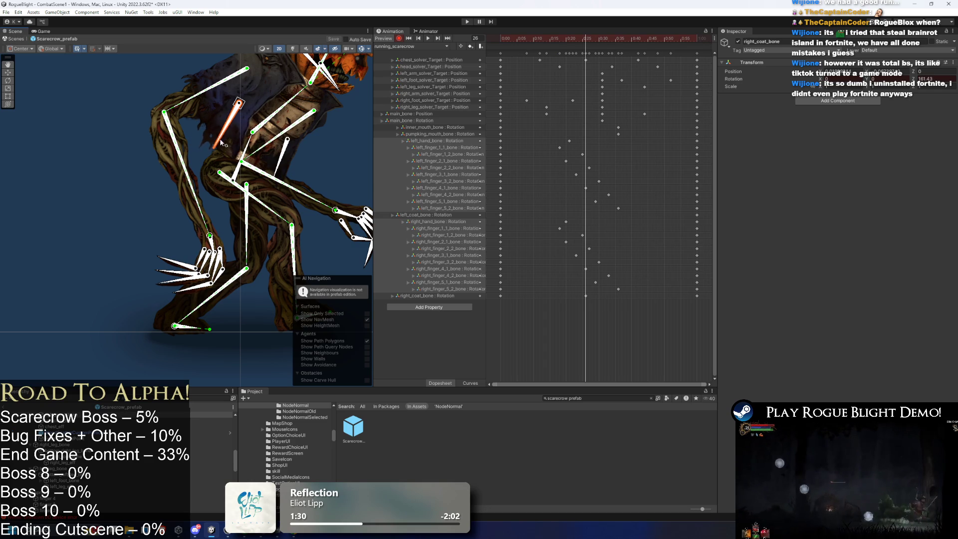
pyautogui.moveTo(553, 138); pyautogui.dragTo(623, 292)
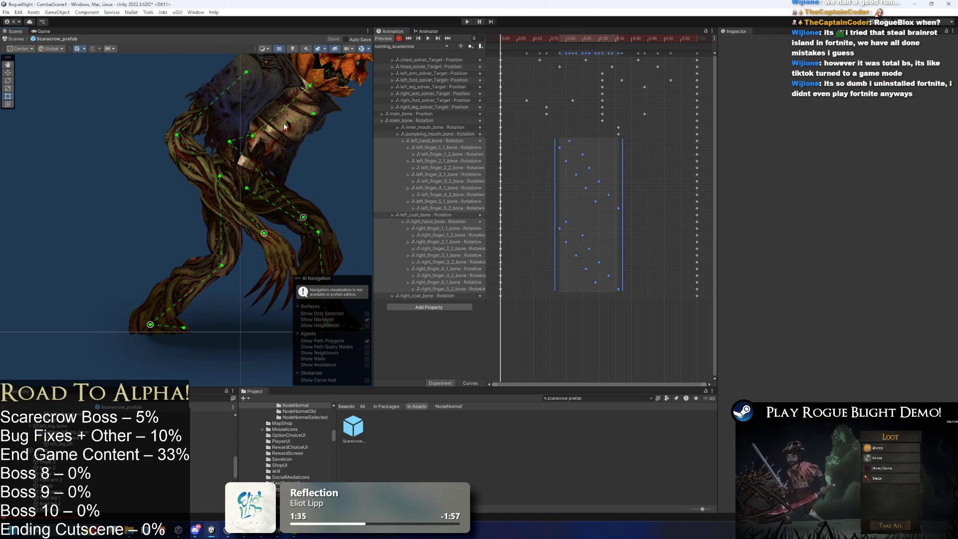
pyautogui.scroll(5, 201, 137)
pyautogui.click(209, 142)
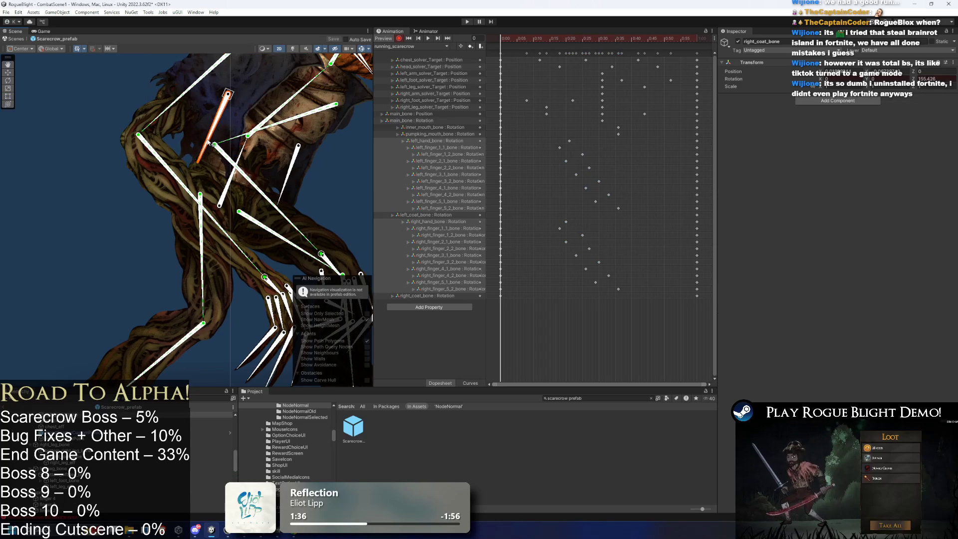
# - At frame 16, swing the left coat flap outward to record a new rotation key
pyautogui.moveTo(502, 39)
pyautogui.mouseDown()
pyautogui.moveTo(696, 38)
pyautogui.moveTo(598, 40)
pyautogui.mouseUp()
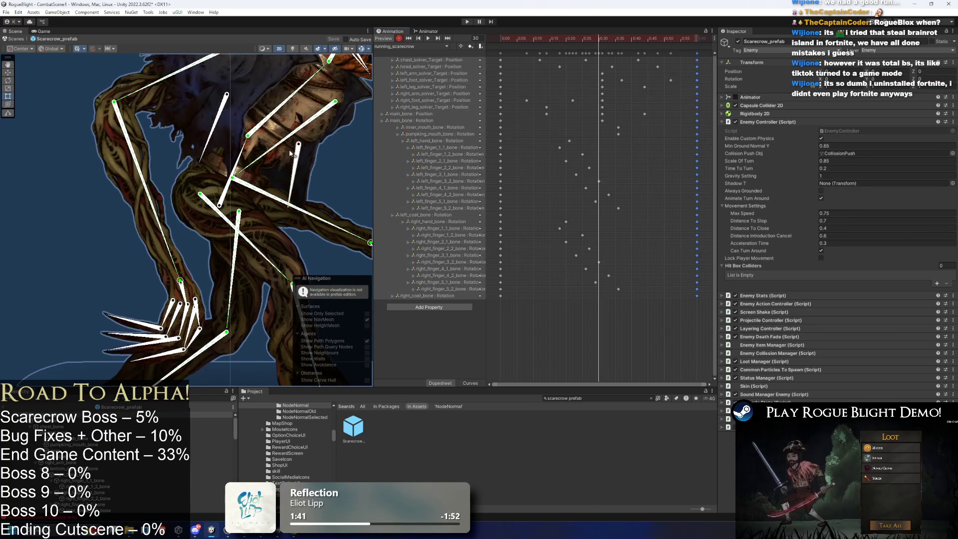
pyautogui.click(209, 146)
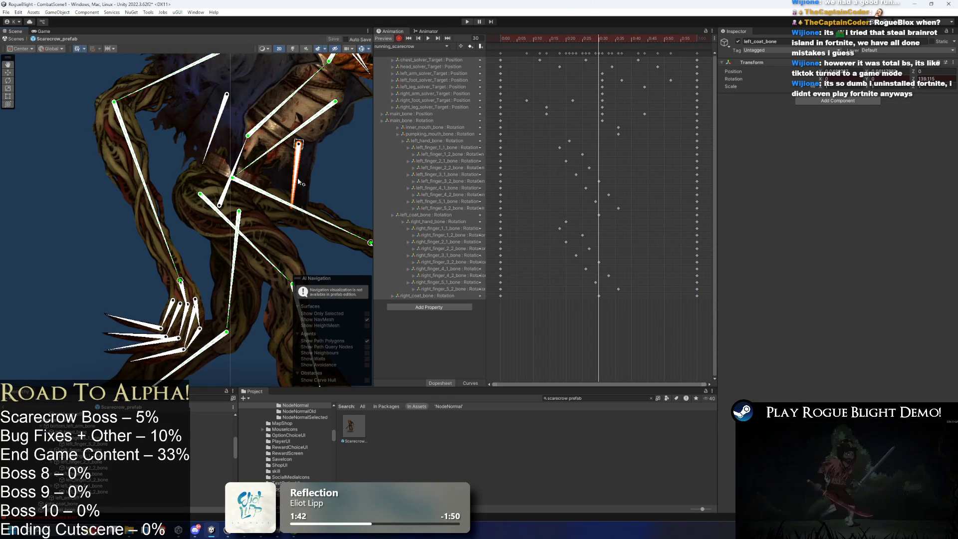
pyautogui.press(',')
pyautogui.press(',')
pyautogui.press(',')
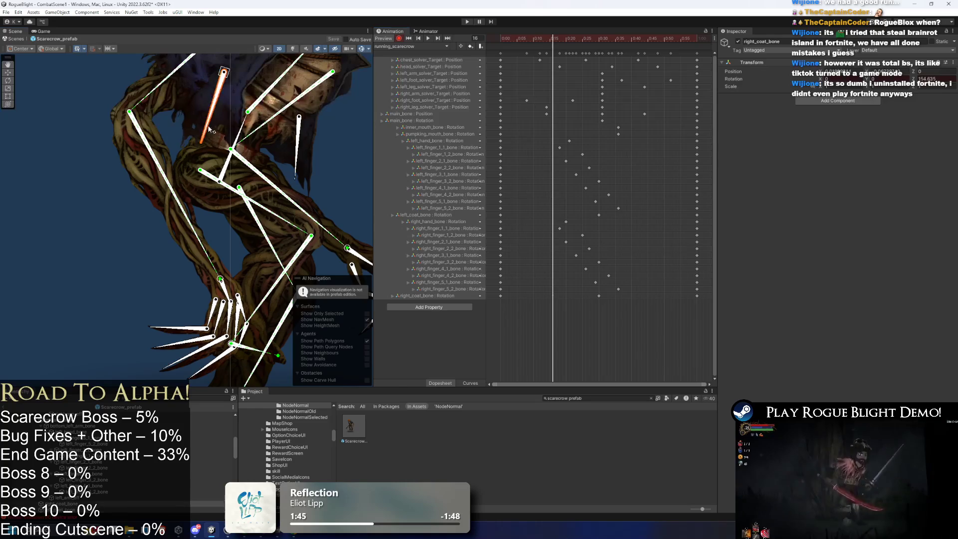
pyautogui.moveTo(303, 165); pyautogui.dragTo(290, 166)
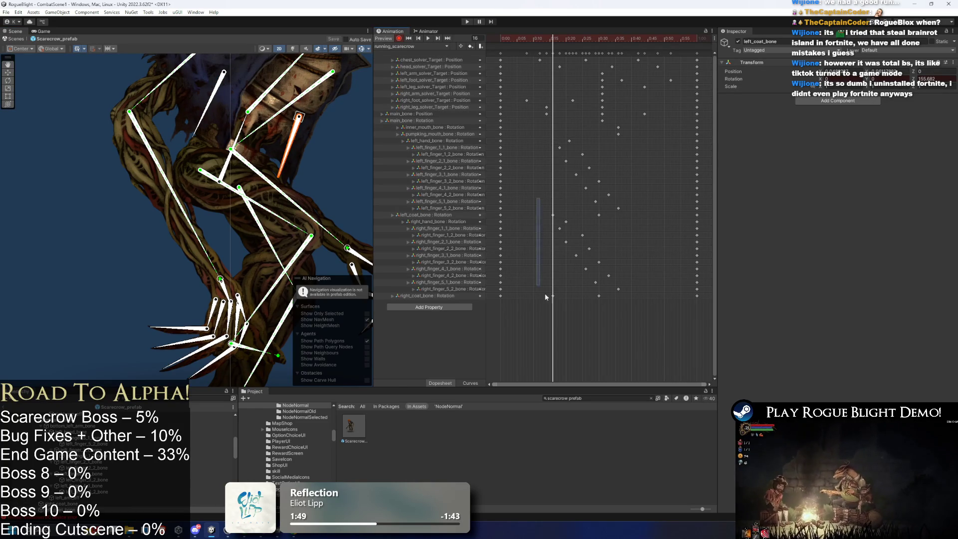
pyautogui.click(654, 38)
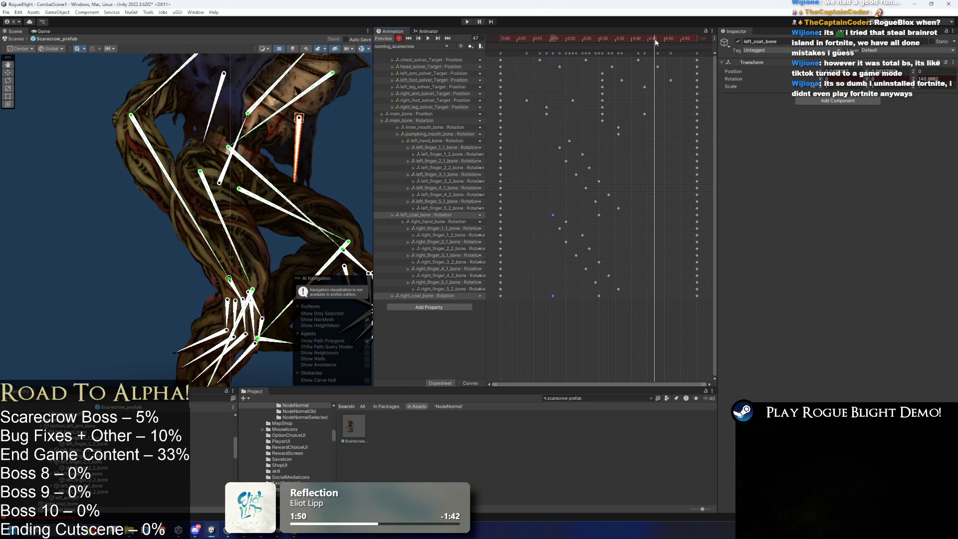
# - Paste the coat-bone keys at the later time and play the running preview
pyautogui.hotkey('ctrl', 'v')
pyautogui.press(',')
pyautogui.press(',')
pyautogui.press(',')
pyautogui.click(106, 171)
pyautogui.scroll(-6, 106, 171)
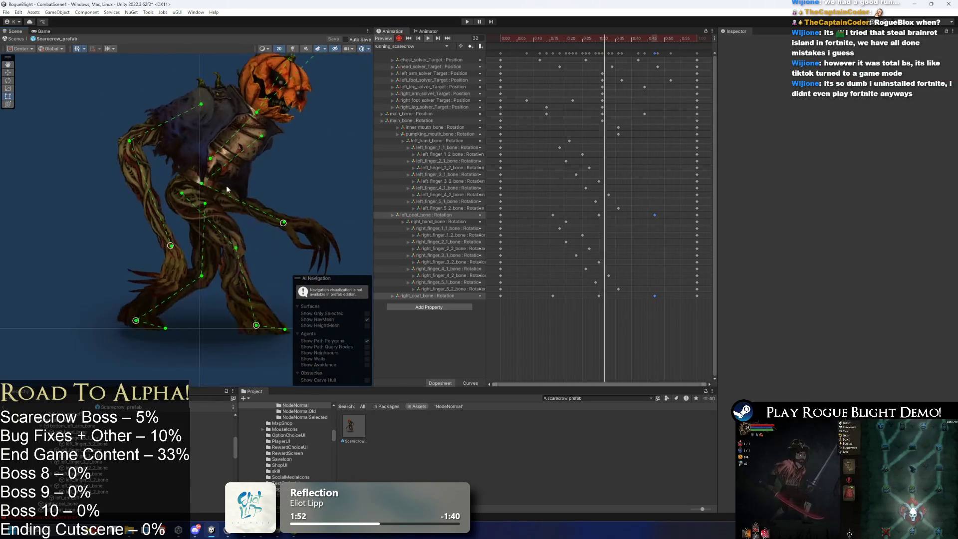
pyautogui.press('space')
pyautogui.scroll(3, 174, 193)
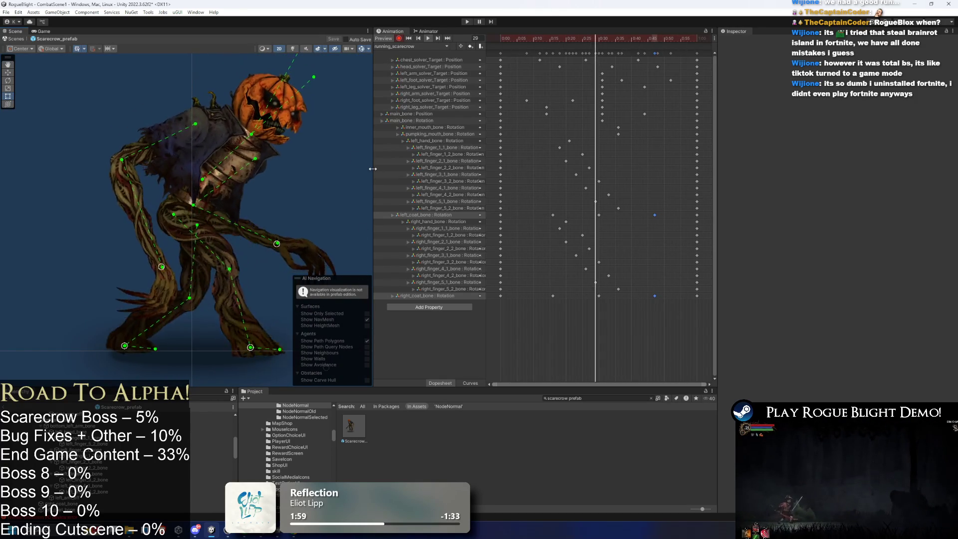
# - Hide the bone gizmos and move the left_coat_bone keys down onto the right_coat_bone track
pyautogui.click(362, 49)
pyautogui.scroll(-2, 325, 136)
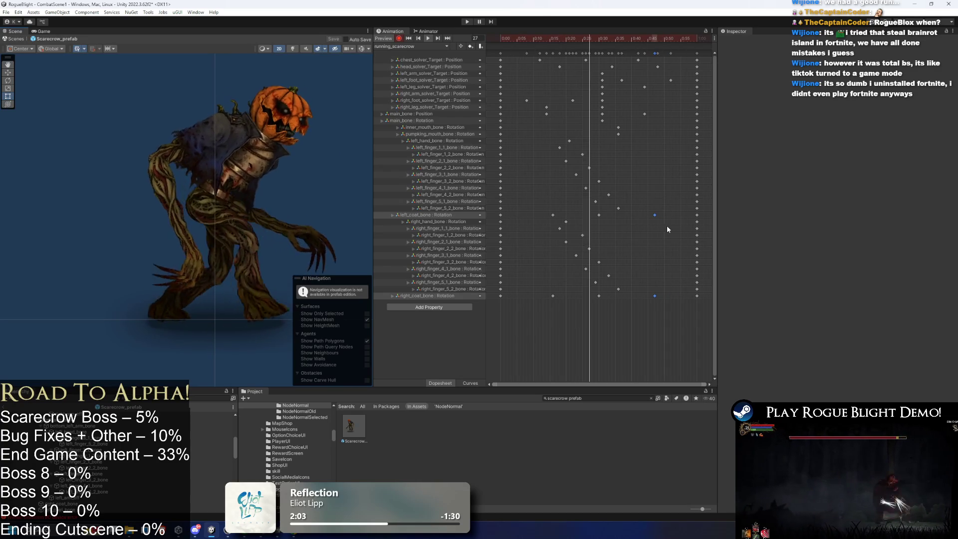
pyautogui.moveTo(670, 212); pyautogui.dragTo(544, 216)
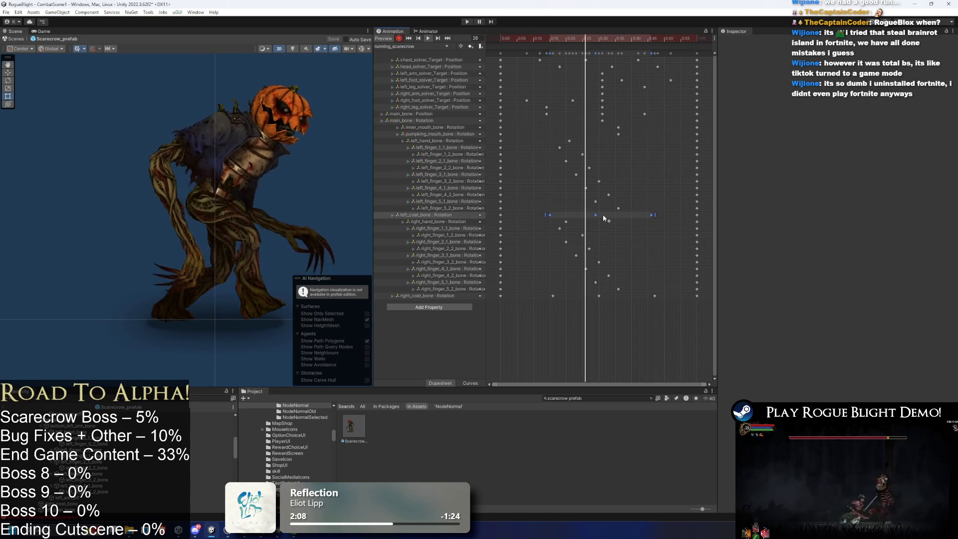
pyautogui.moveTo(605, 218)
pyautogui.mouseDown()
pyautogui.moveTo(621, 303)
pyautogui.moveTo(619, 295)
pyautogui.mouseUp()
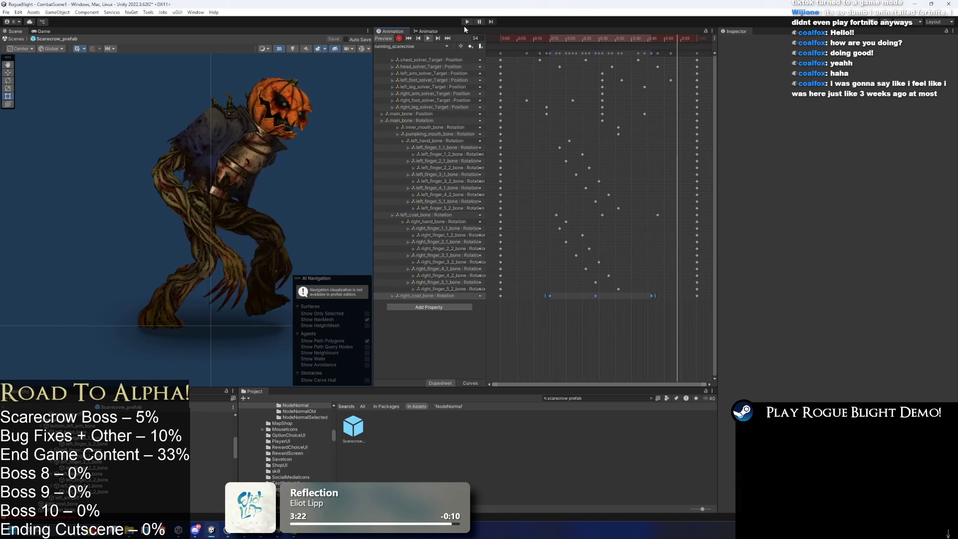
# - Scrub through the run and turn the bone gizmos back on
pyautogui.moveTo(514, 38); pyautogui.dragTo(572, 39)
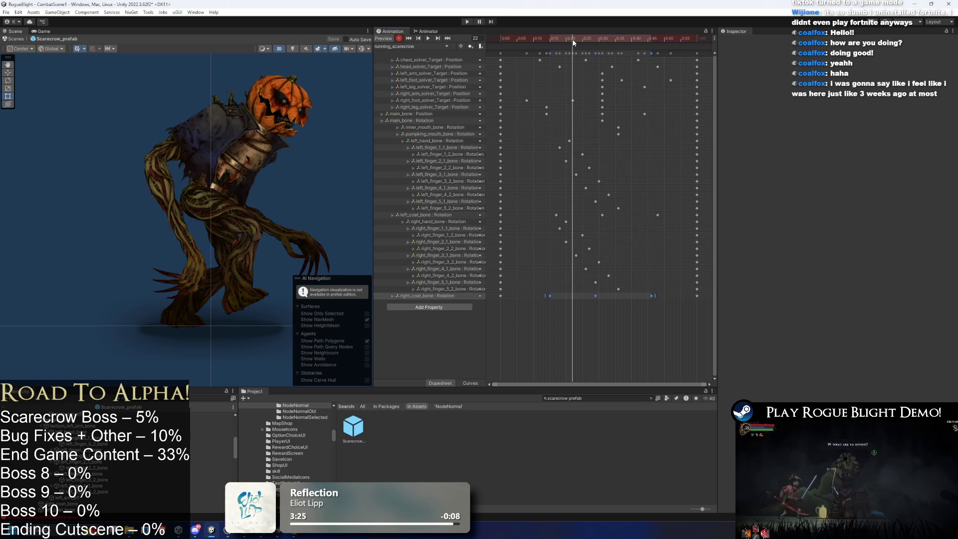
pyautogui.moveTo(599, 39)
pyautogui.mouseDown()
pyautogui.moveTo(668, 40)
pyautogui.moveTo(489, 50)
pyautogui.moveTo(618, 43)
pyautogui.moveTo(576, 105)
pyautogui.mouseUp()
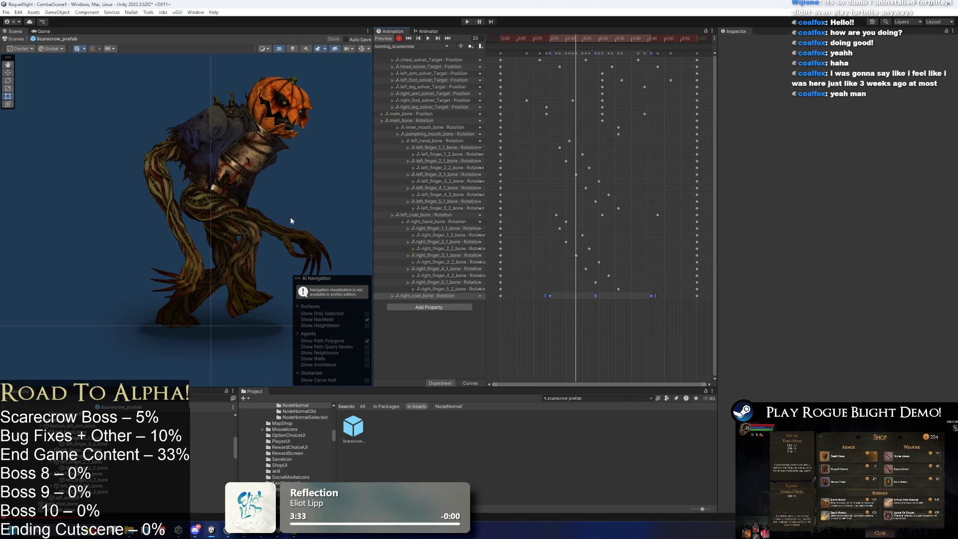
pyautogui.scroll(2, 250, 212)
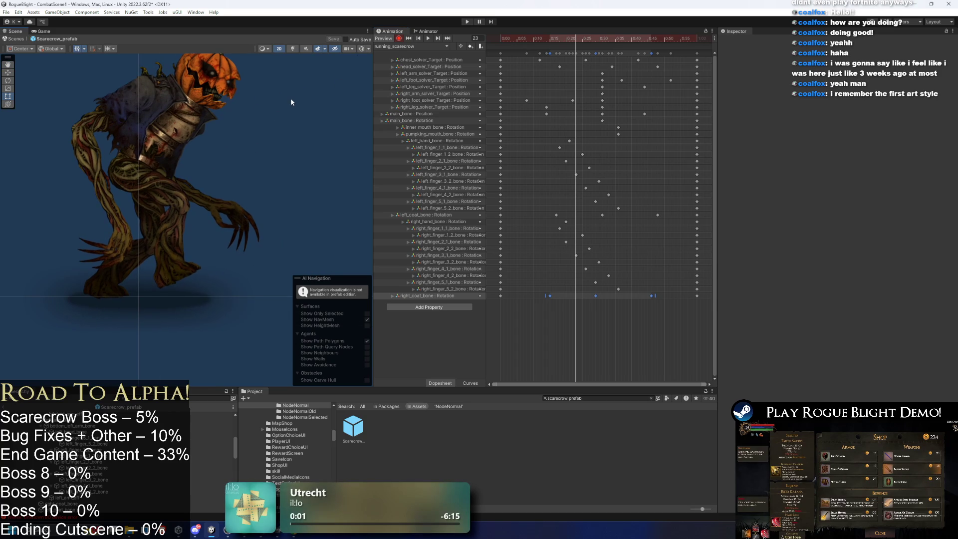
pyautogui.click(367, 49)
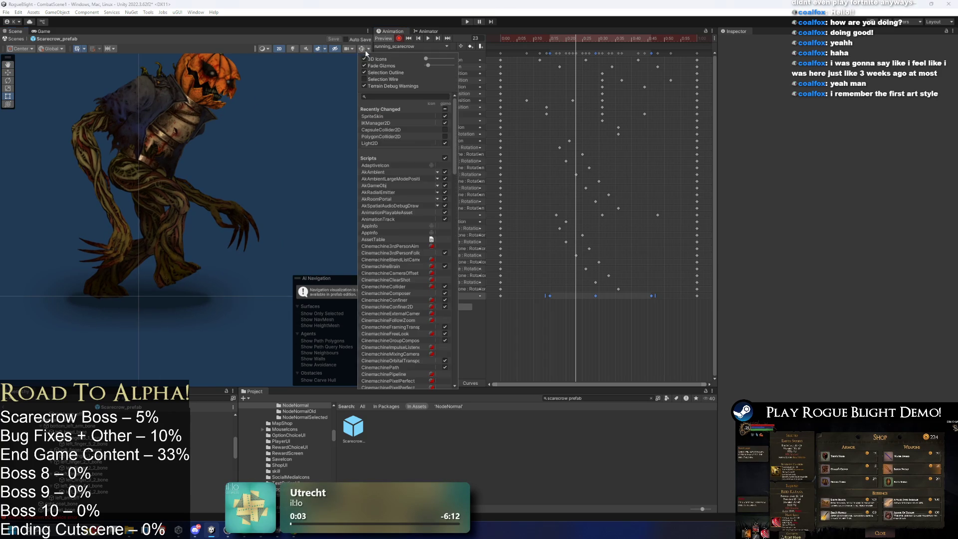
pyautogui.click(361, 49)
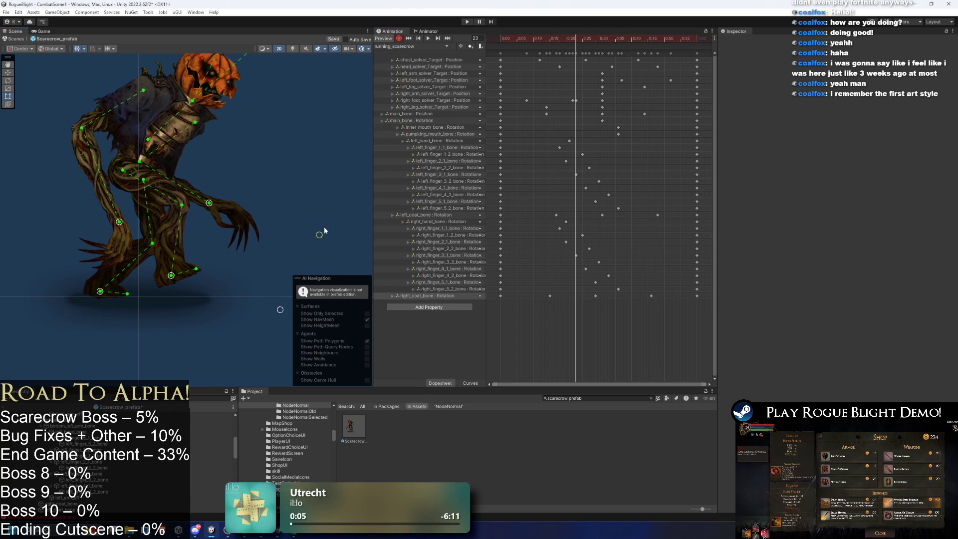
pyautogui.moveTo(579, 50); pyautogui.dragTo(560, 43)
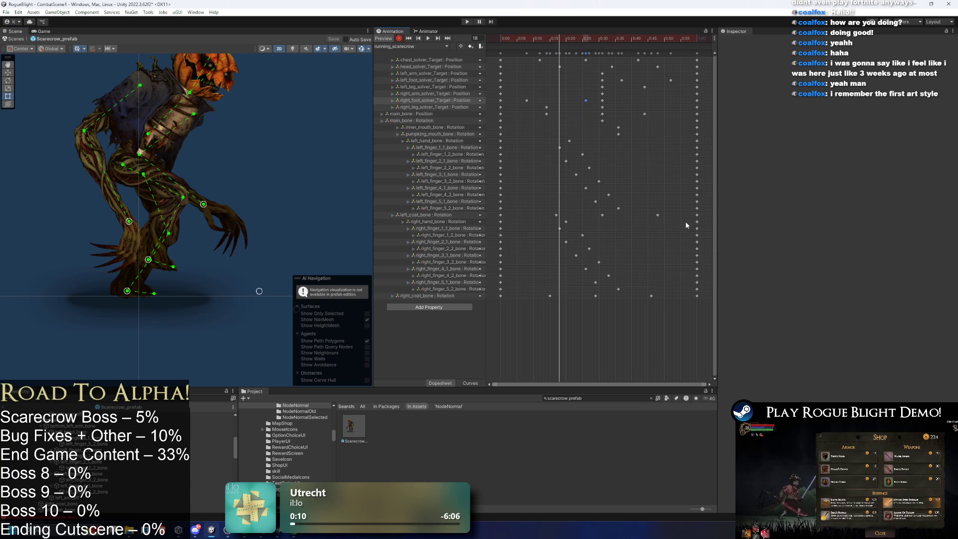
# - Move the left foot target key to 0:54 and the right foot target key to 0:26
pyautogui.moveTo(670, 80); pyautogui.dragTo(679, 79)
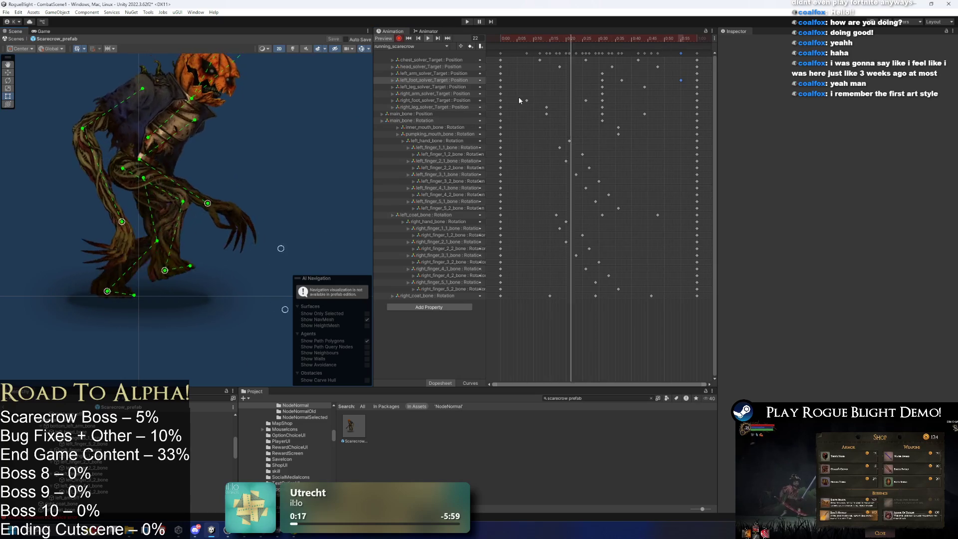
pyautogui.click(566, 101)
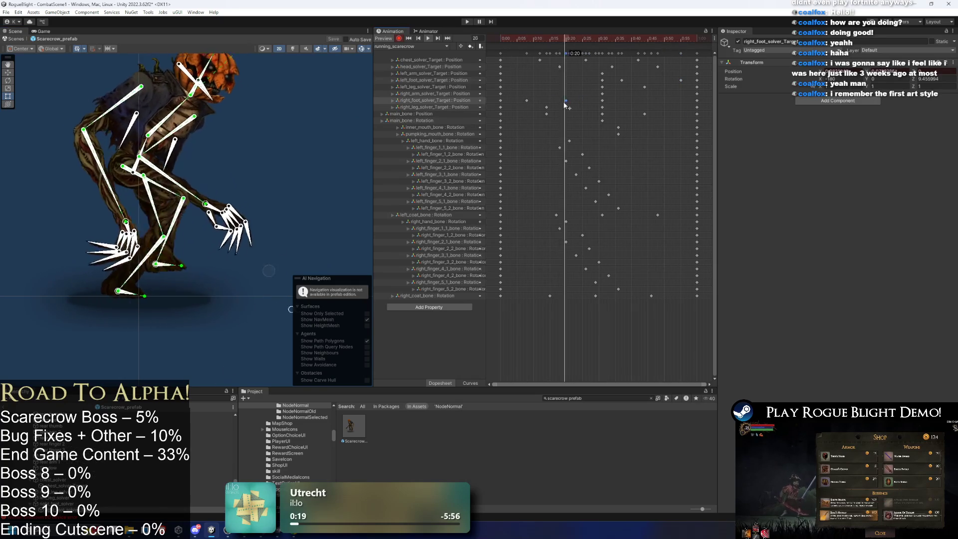
pyautogui.click(564, 110)
pyautogui.click(681, 81)
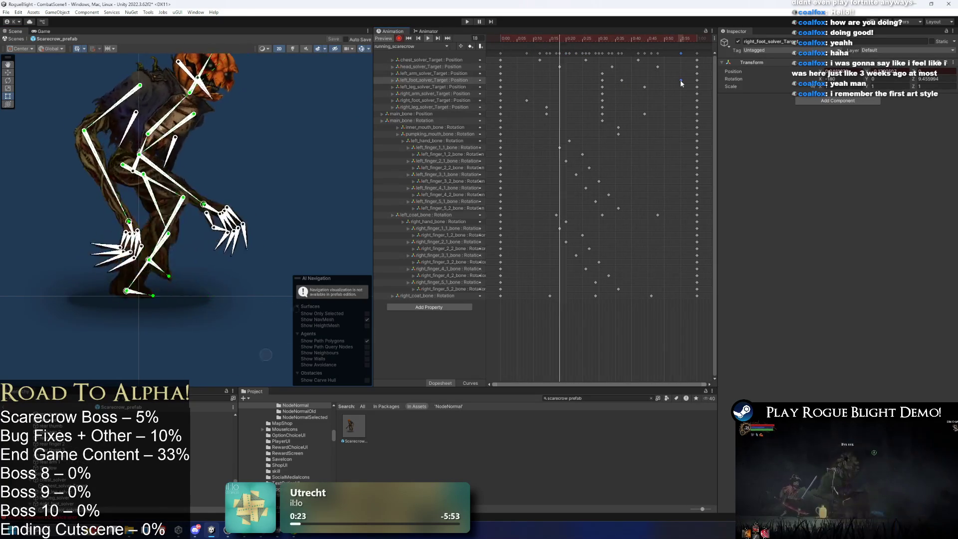
pyautogui.hotkey('ctrl', 'z')
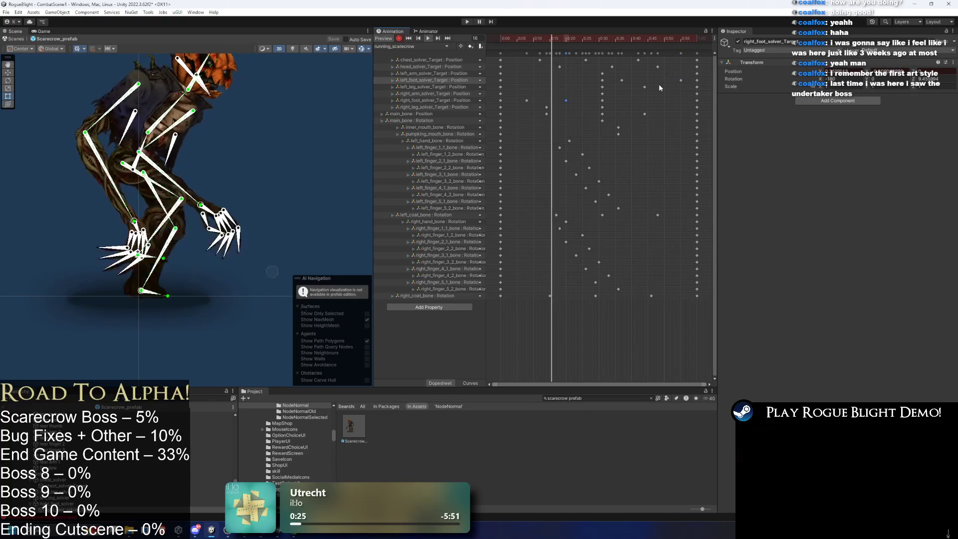
pyautogui.moveTo(567, 100); pyautogui.dragTo(587, 102)
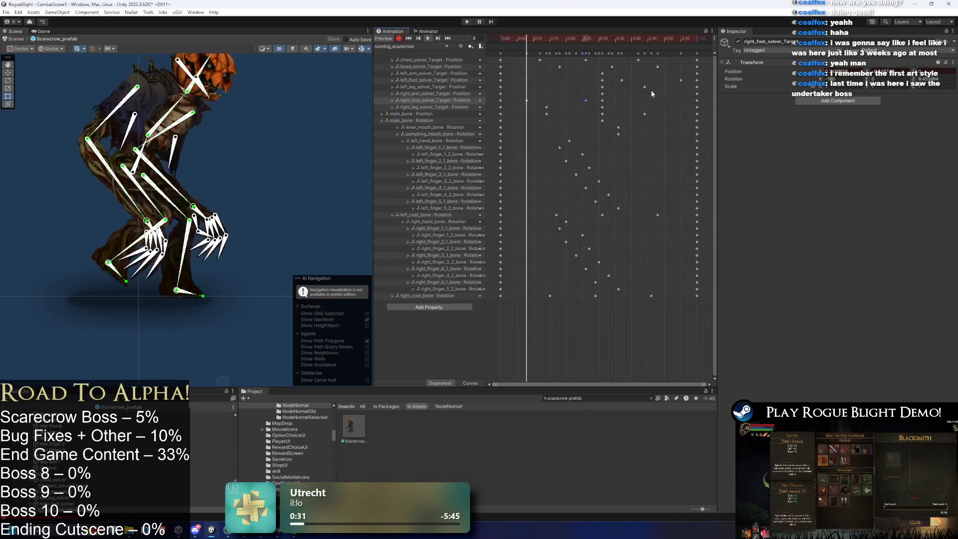
pyautogui.click(187, 137)
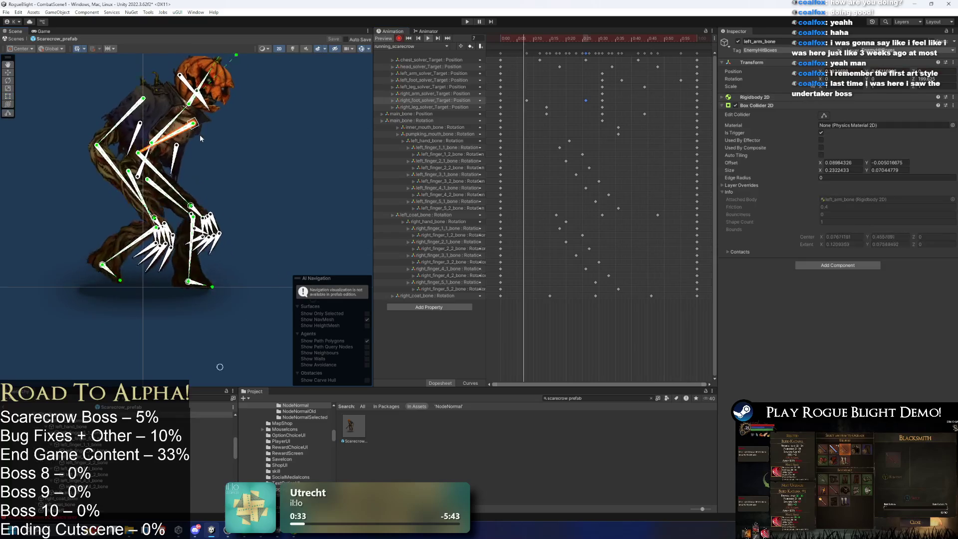
pyautogui.click(259, 129)
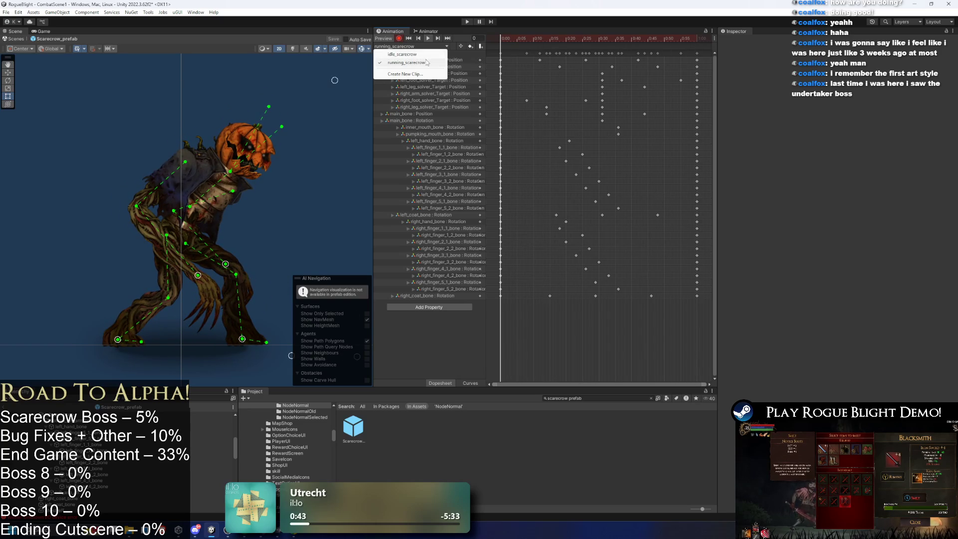
# - Keep running_scarecrow as the edited clip and enter play mode, dismissing the warning
pyautogui.click(426, 62)
pyautogui.click(429, 38)
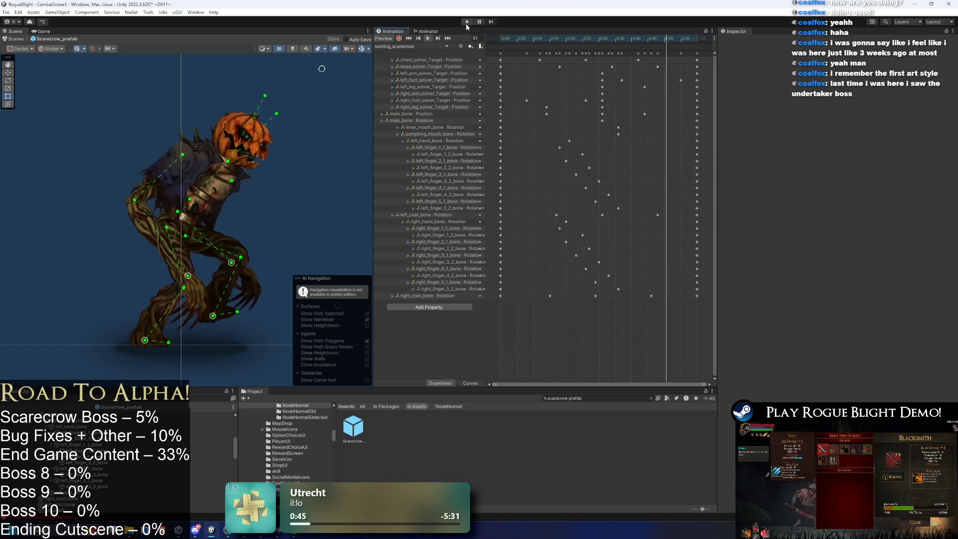
pyautogui.click(466, 22)
pyautogui.press('Escape')
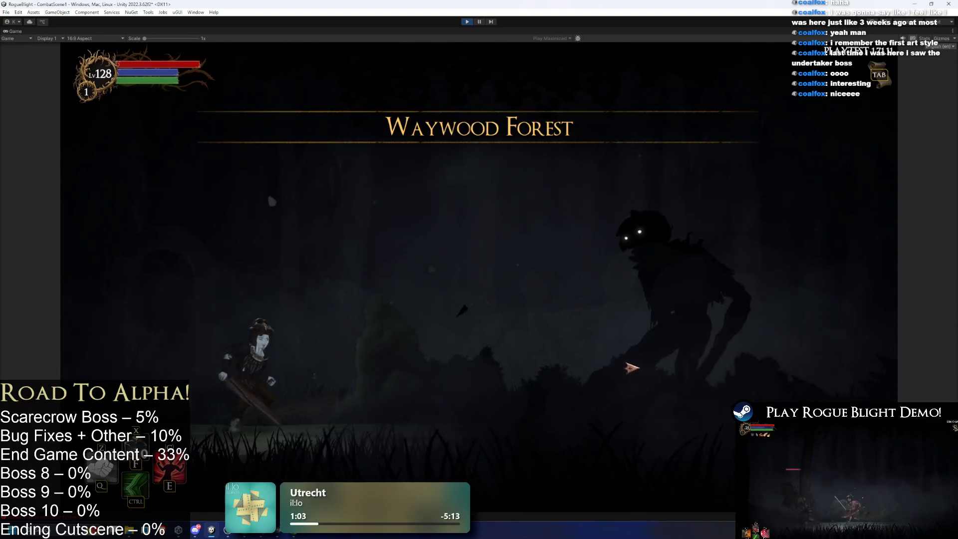
# - Run the player left and right around the scarecrow boss, then stop the play-test
pyautogui.press('a')
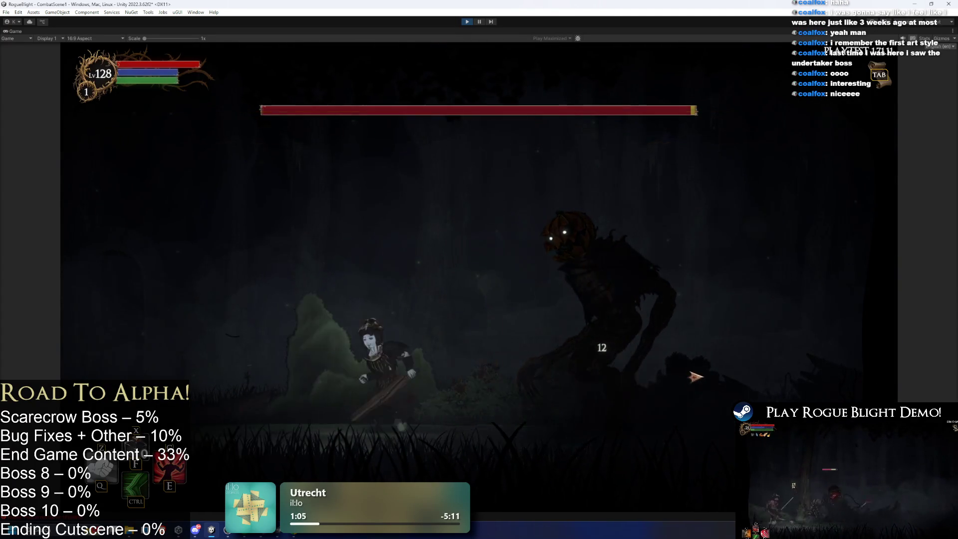
pyautogui.press('d')
pyautogui.press('a')
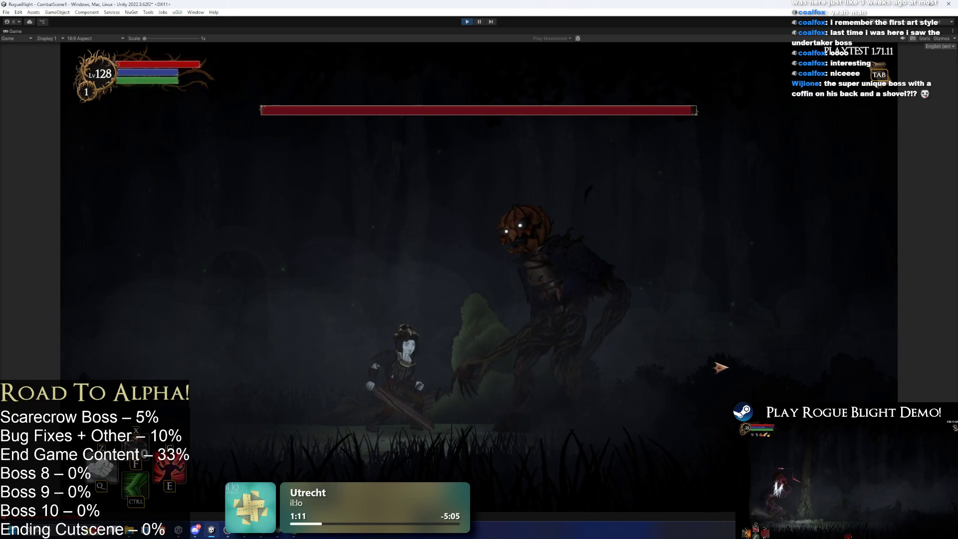
pyautogui.press('a')
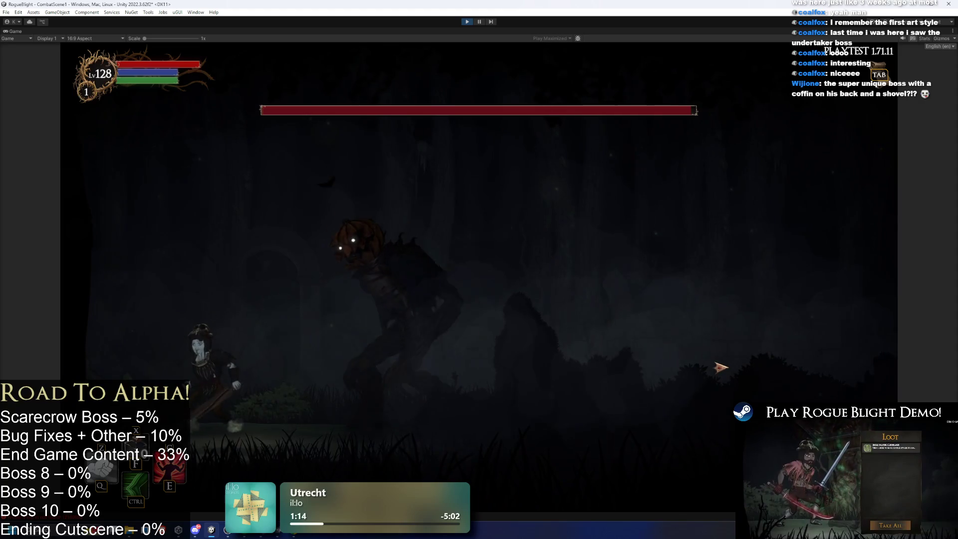
pyautogui.press('a')
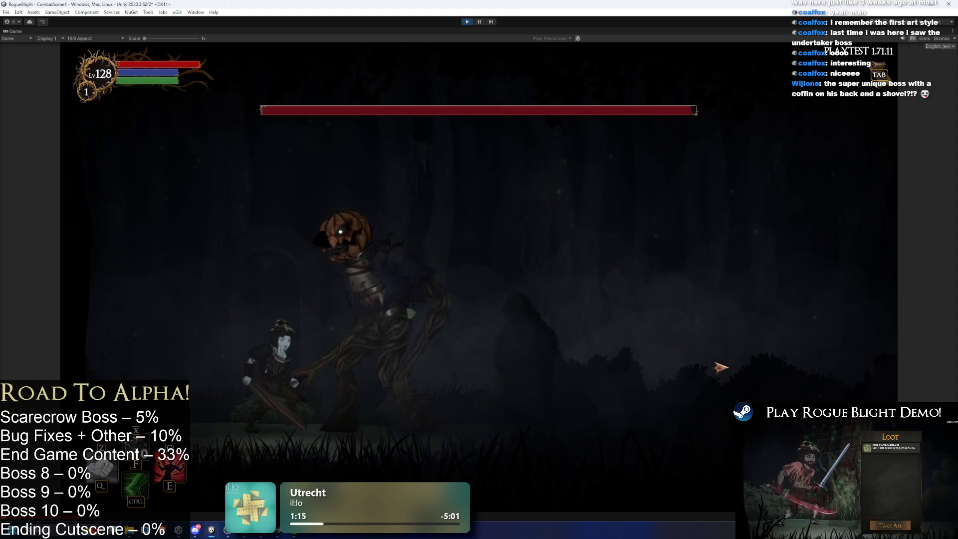
pyautogui.press('a')
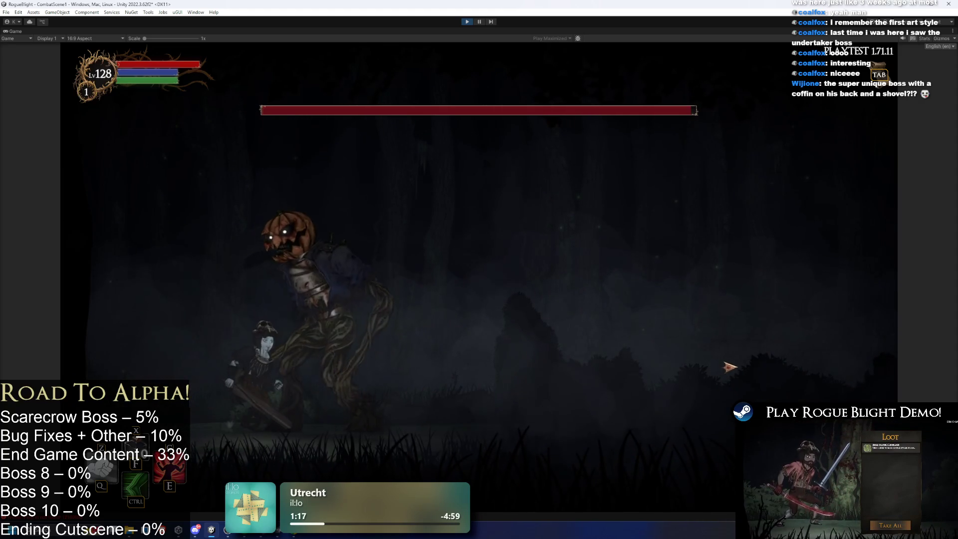
pyautogui.press('d')
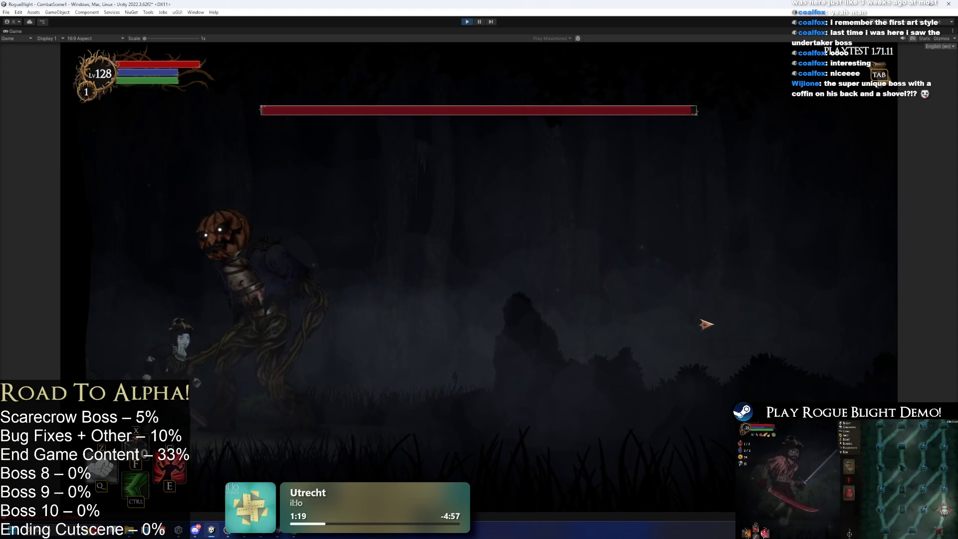
pyautogui.press('d')
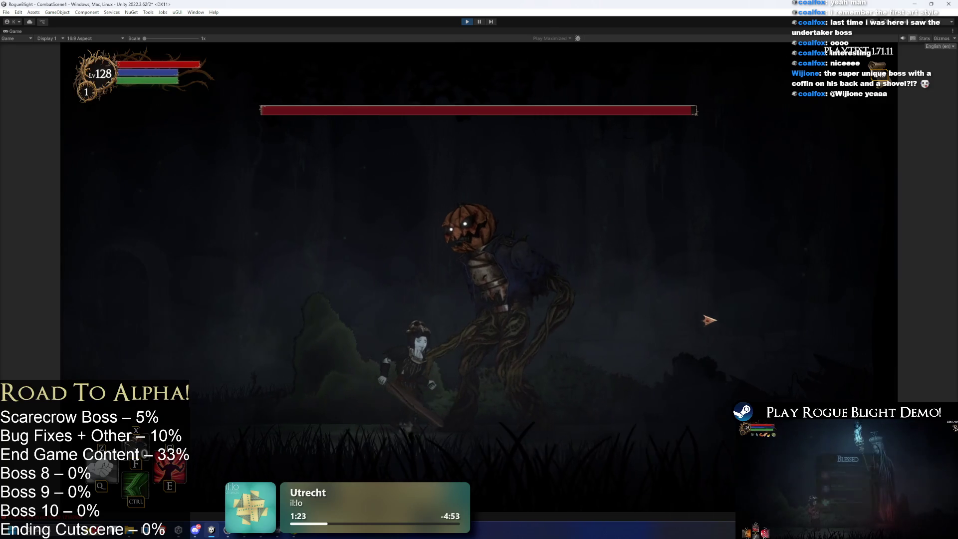
pyautogui.press('d')
pyautogui.press('a')
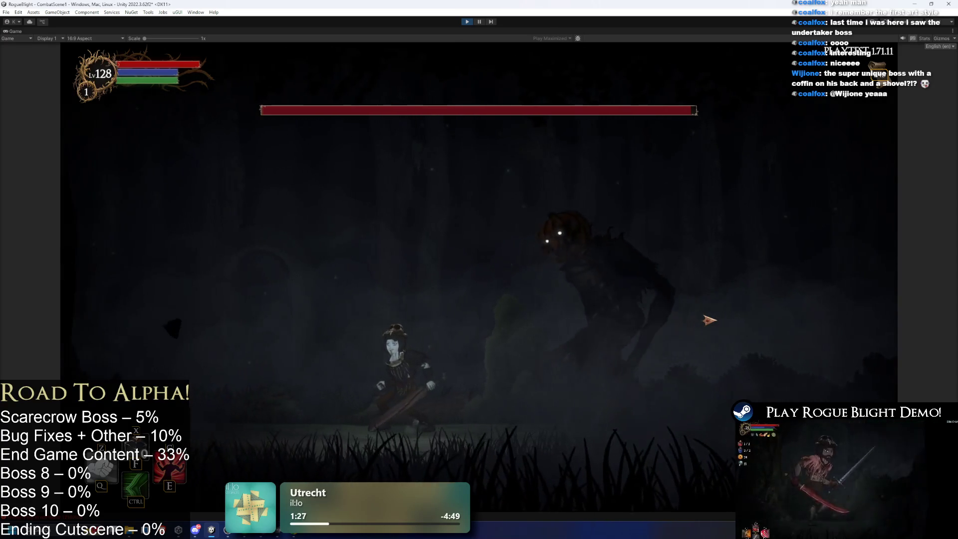
pyautogui.press('a')
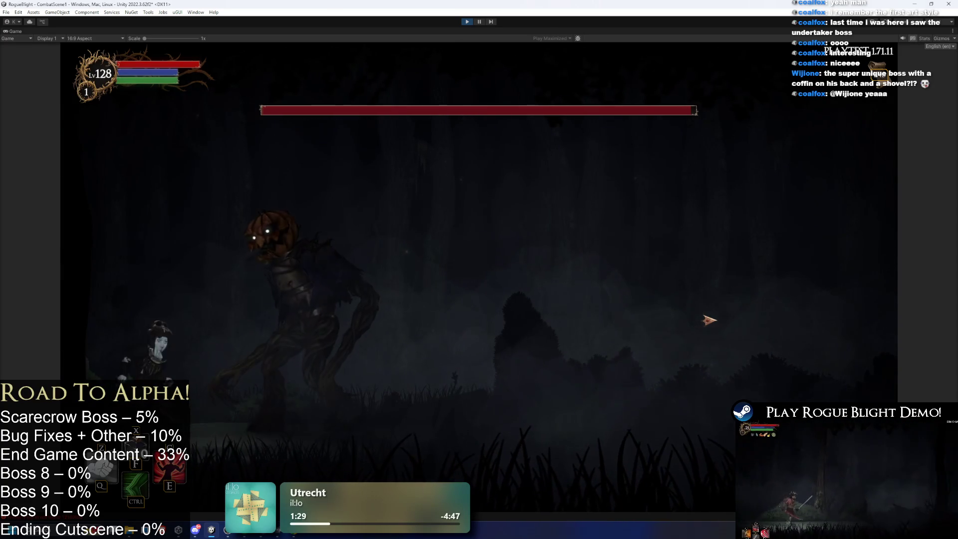
pyautogui.press('d')
pyautogui.press('d')
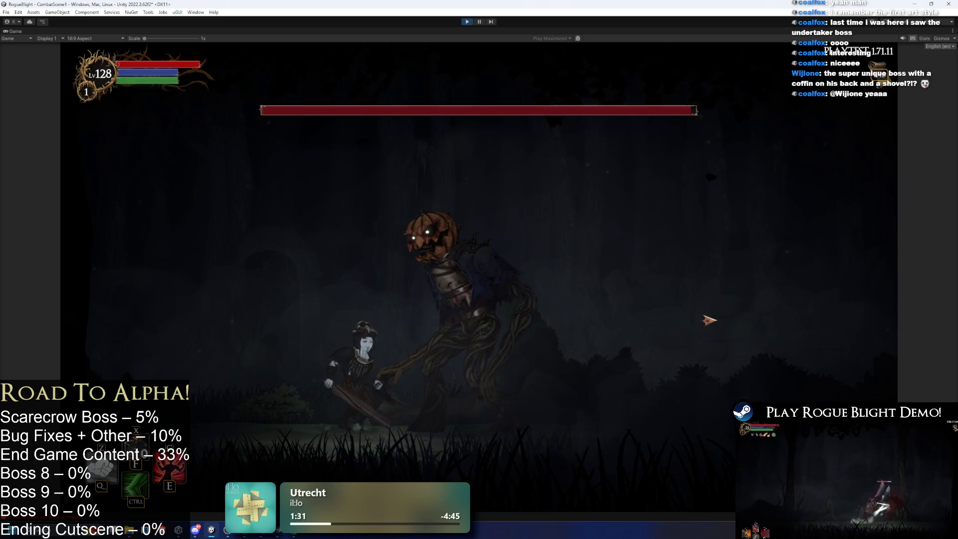
pyautogui.press('d')
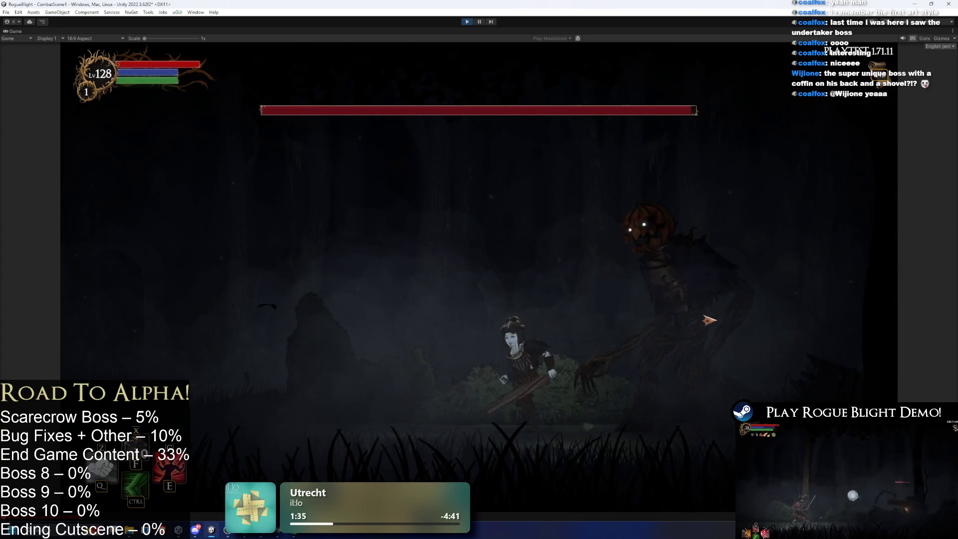
pyautogui.press('a')
pyautogui.press('a')
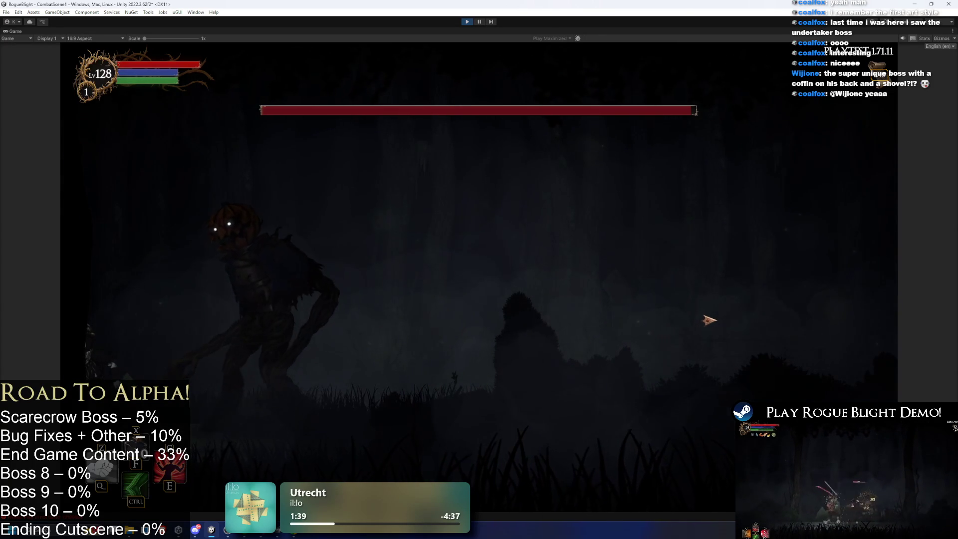
pyautogui.press('d')
pyautogui.press('a')
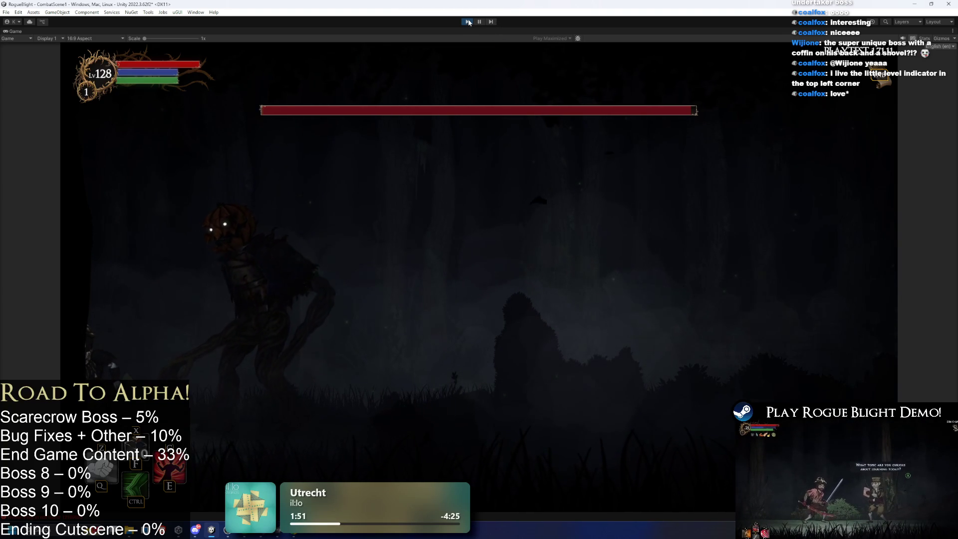
pyautogui.hotkey('ctrl', 'p')
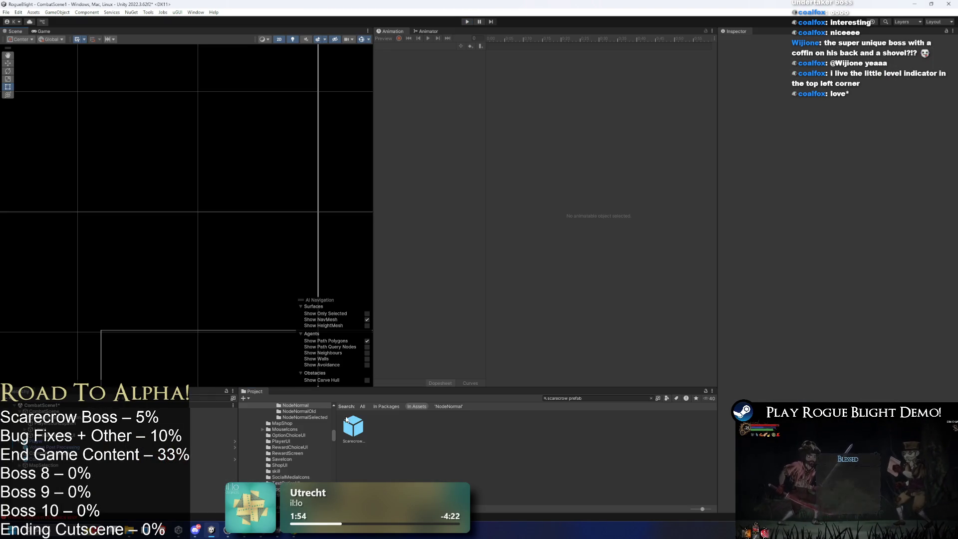
# - Open the Scarecrow prefab, collapse Enemy Controller, and load running_scarecrow in the Animation window
pyautogui.doubleClick(352, 427)
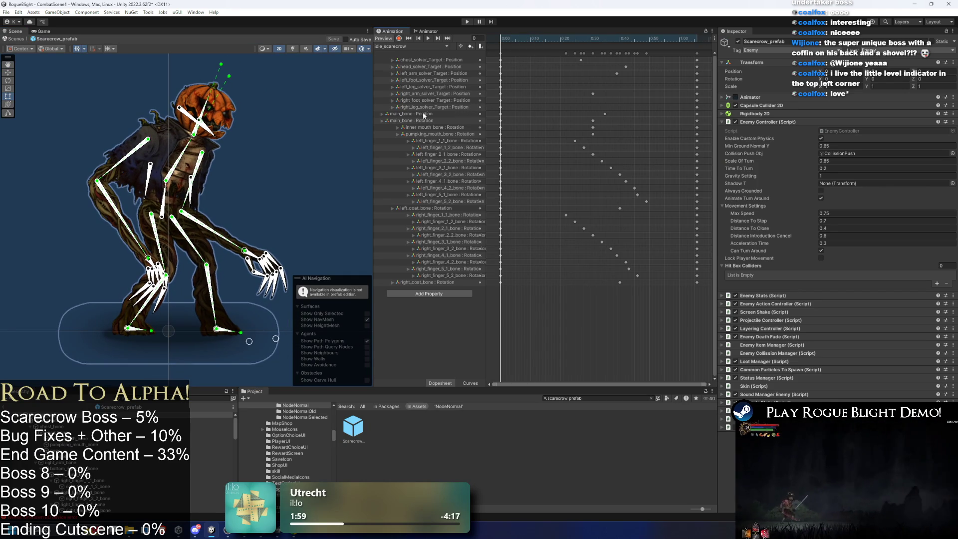
pyautogui.click(758, 122)
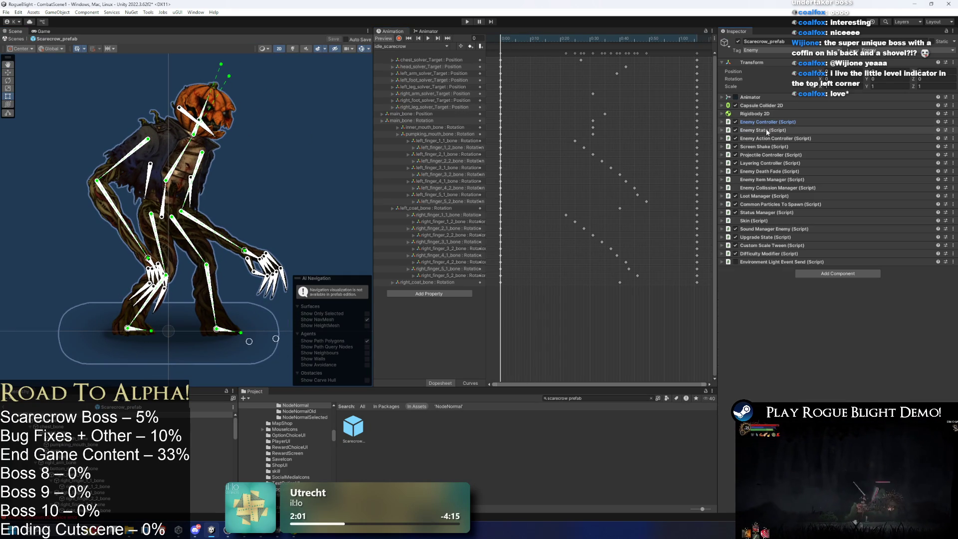
pyautogui.click(563, 38)
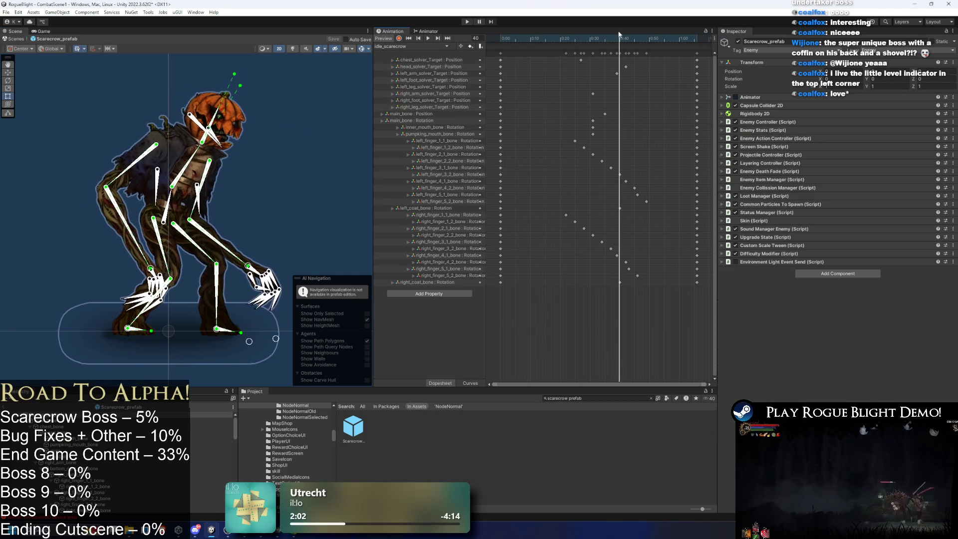
pyautogui.click(438, 38)
pyautogui.click(409, 46)
pyautogui.click(394, 63)
pyautogui.moveTo(501, 37); pyautogui.dragTo(552, 40)
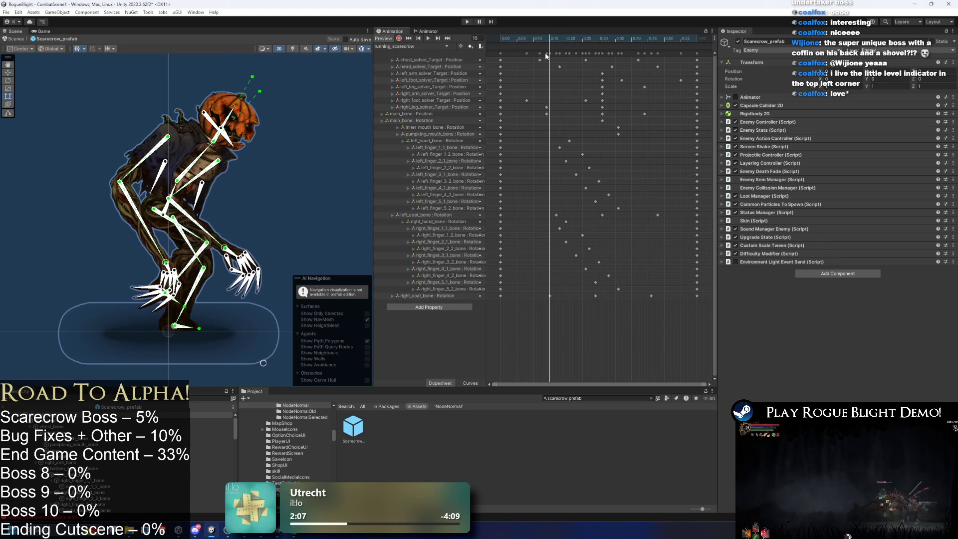
pyautogui.moveTo(547, 39)
pyautogui.mouseDown()
pyautogui.moveTo(591, 35)
pyautogui.moveTo(523, 36)
pyautogui.moveTo(597, 31)
pyautogui.moveTo(588, 32)
pyautogui.mouseUp()
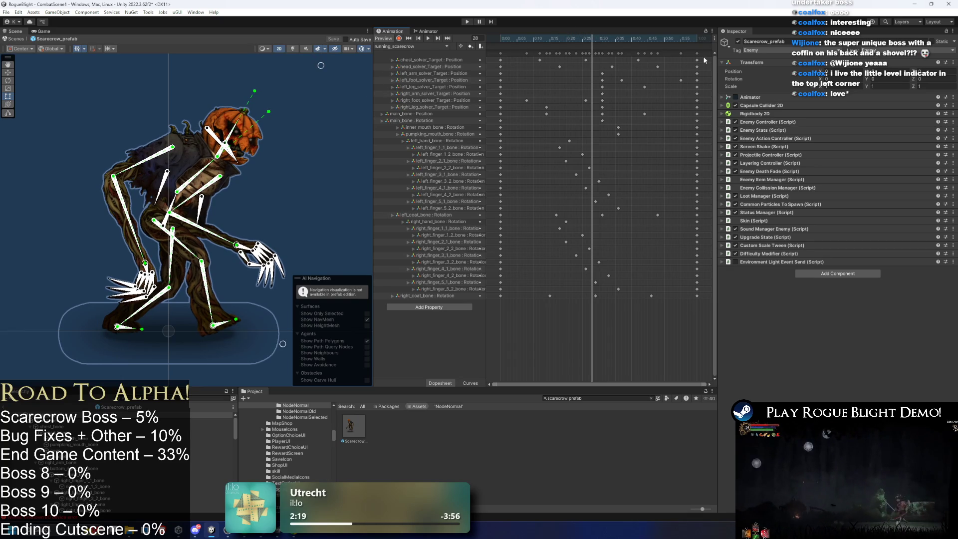
# - Select every keyframe of the running clip and start a new animation clip
pyautogui.hotkey('ctrl', 'a')
pyautogui.click(432, 45)
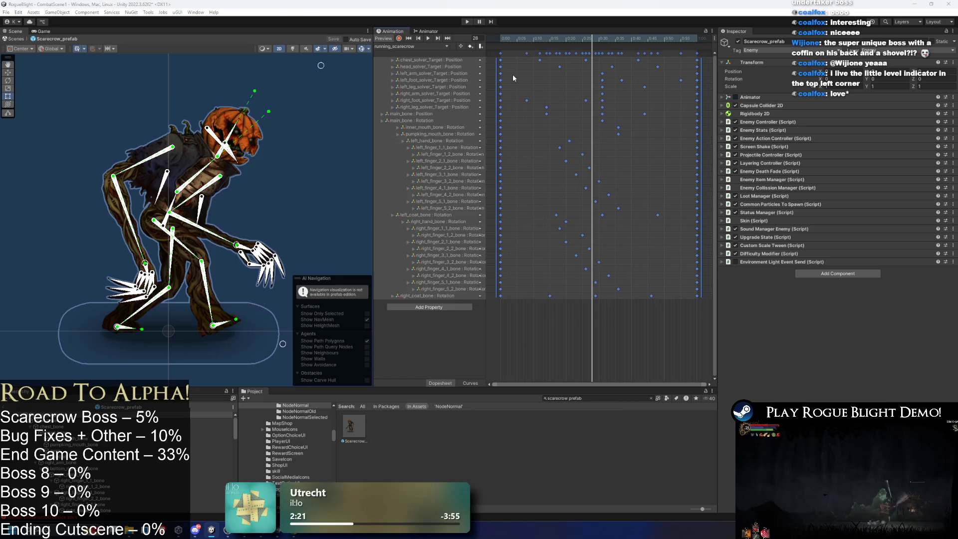
pyautogui.click(404, 75)
# - Save the new clip as walking_back_scarecrow in _Project/_Animations/_Enemy/Scarecrow
pyautogui.doubleClick(292, 195)
pyautogui.doubleClick(310, 194)
pyautogui.doubleClick(295, 217)
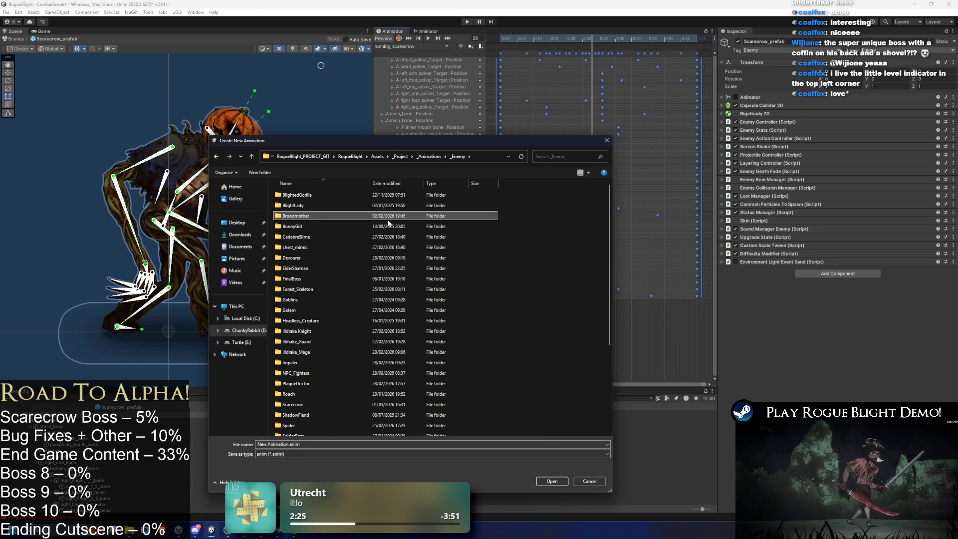
pyautogui.press('c')
pyautogui.press('s')
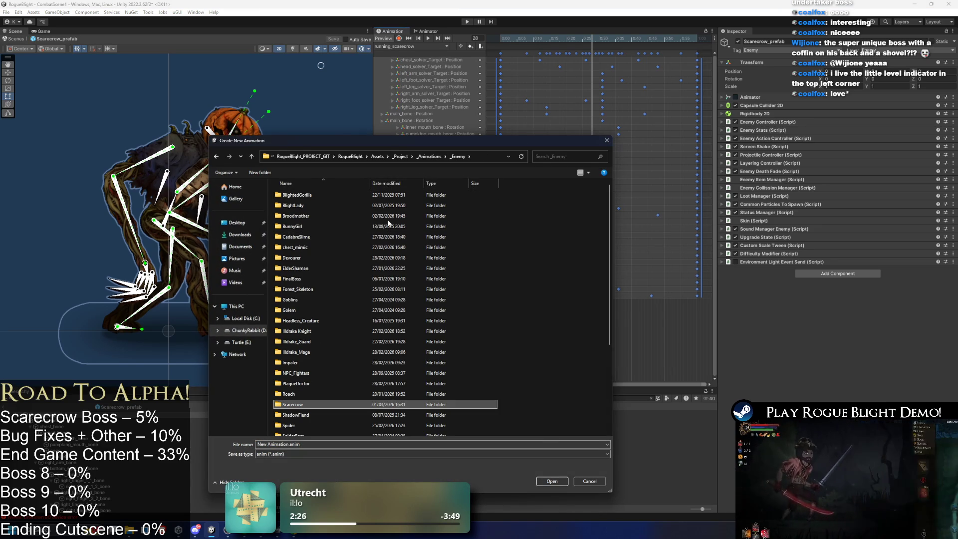
pyautogui.press('Return')
pyautogui.click(288, 205)
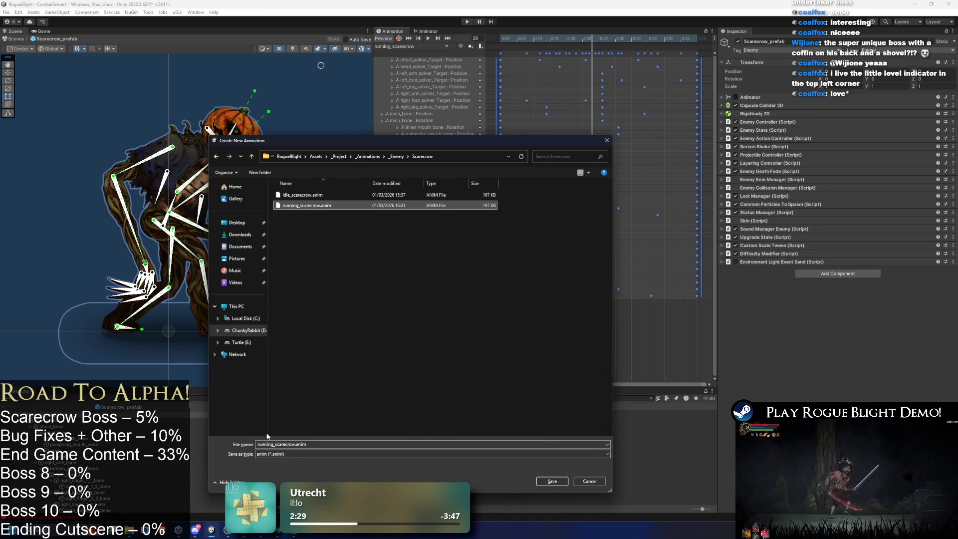
pyautogui.doubleClick(272, 444)
pyautogui.write('walking')
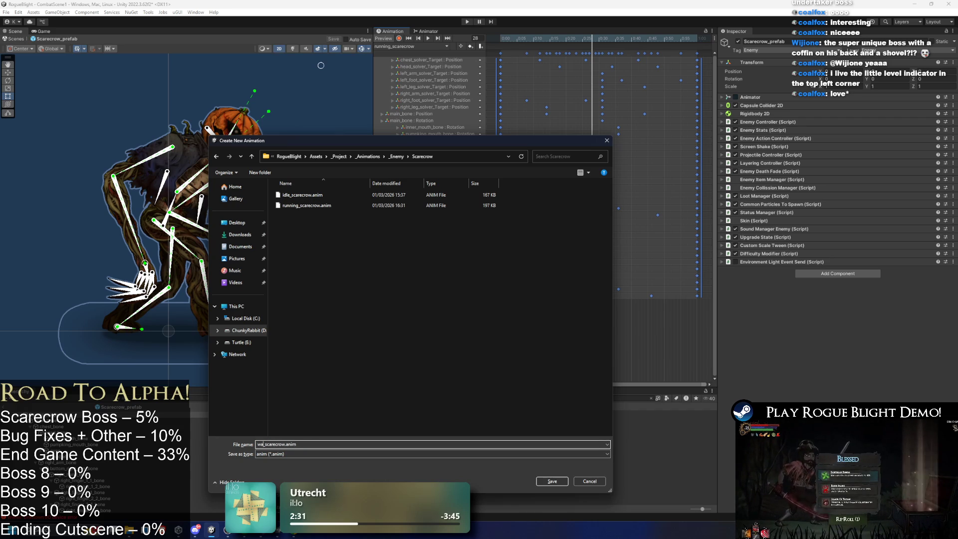
pyautogui.press('Return')
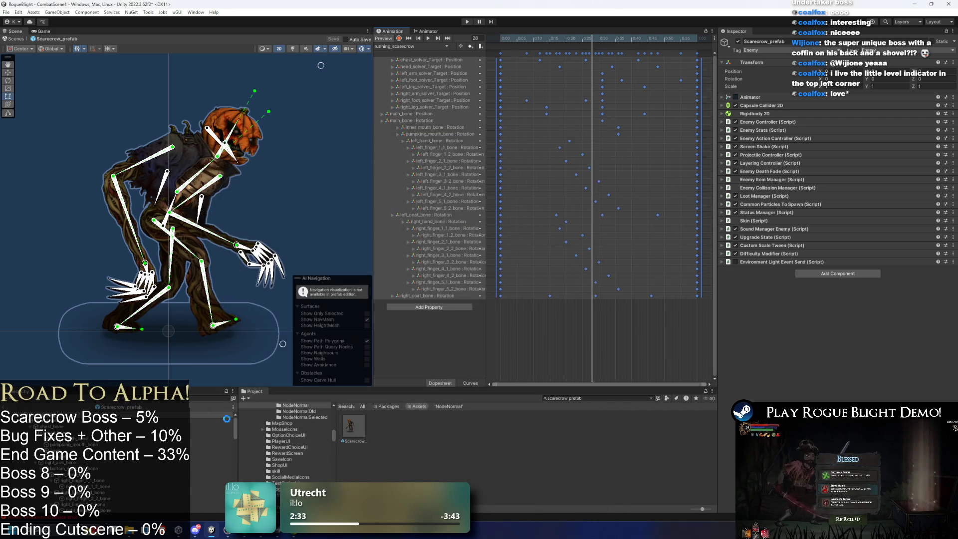
pyautogui.scroll(-2, 586, 121)
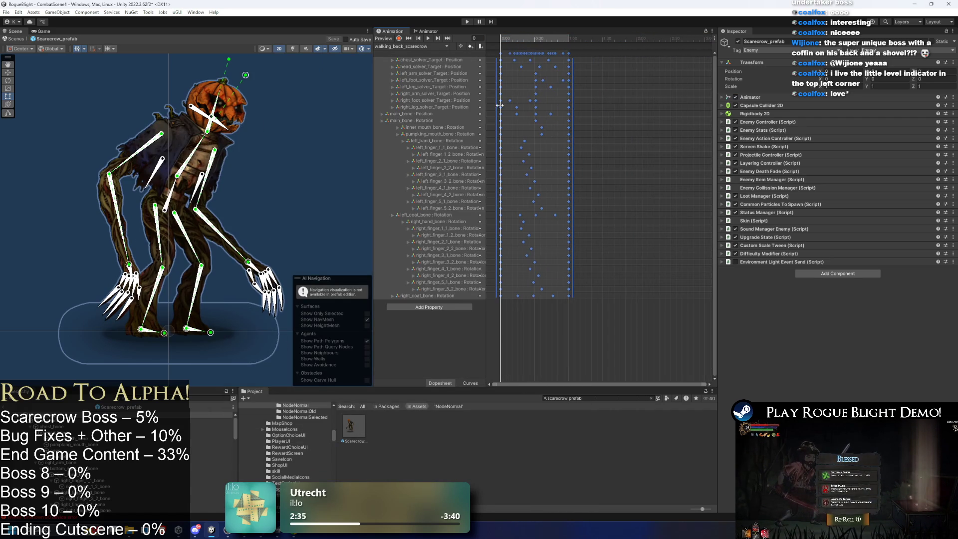
# - Stretch the walking keys over a longer span, preview the walk, and select main_bone
pyautogui.moveTo(499, 105)
pyautogui.mouseDown()
pyautogui.moveTo(668, 100)
pyautogui.moveTo(570, 102)
pyautogui.moveTo(608, 99)
pyautogui.mouseUp()
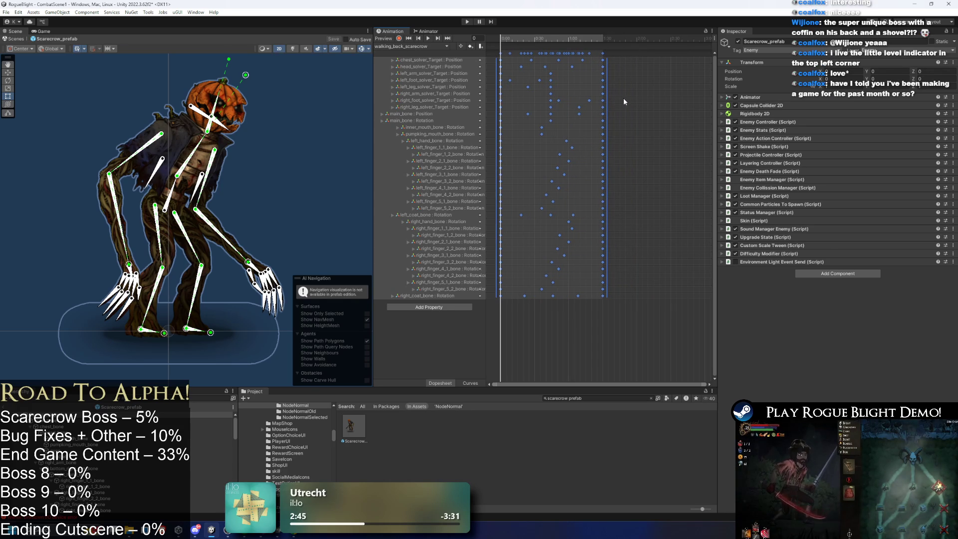
pyautogui.press('space')
pyautogui.click(321, 127)
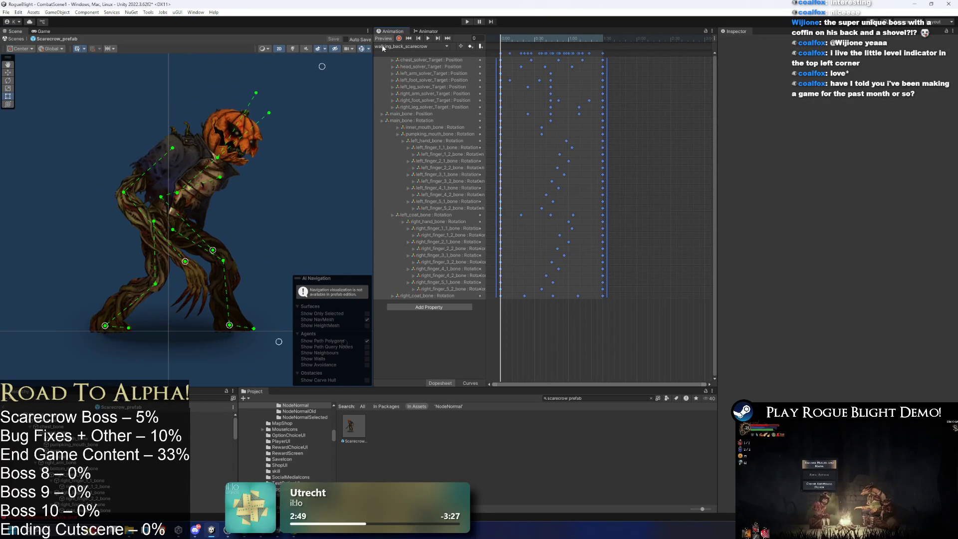
pyautogui.moveTo(301, 90)
pyautogui.mouseDown()
pyautogui.moveTo(321, 112)
pyautogui.moveTo(192, 75)
pyautogui.moveTo(218, 79)
pyautogui.mouseUp()
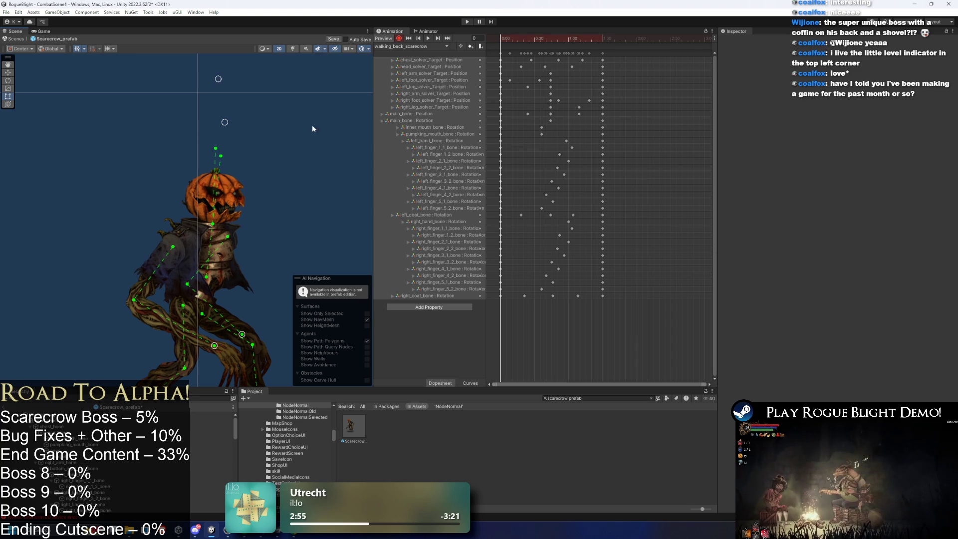
pyautogui.click(209, 291)
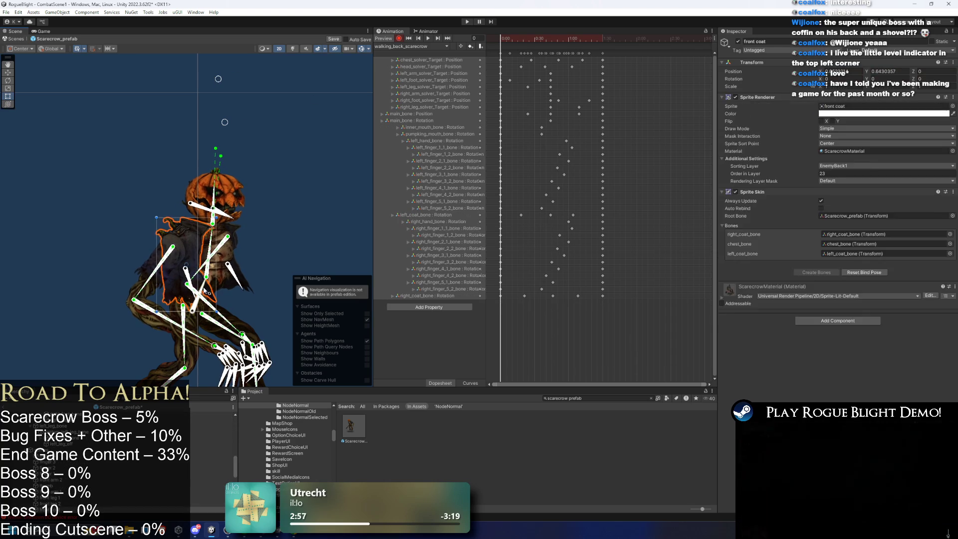
# - Rotate main_bone from about 105 to about 93 degrees to tilt the body upright
pyautogui.moveTo(204, 287); pyautogui.dragTo(257, 226)
pyautogui.moveTo(197, 297)
pyautogui.mouseDown()
pyautogui.moveTo(238, 129)
pyautogui.moveTo(216, 75)
pyautogui.moveTo(226, 81)
pyautogui.mouseUp()
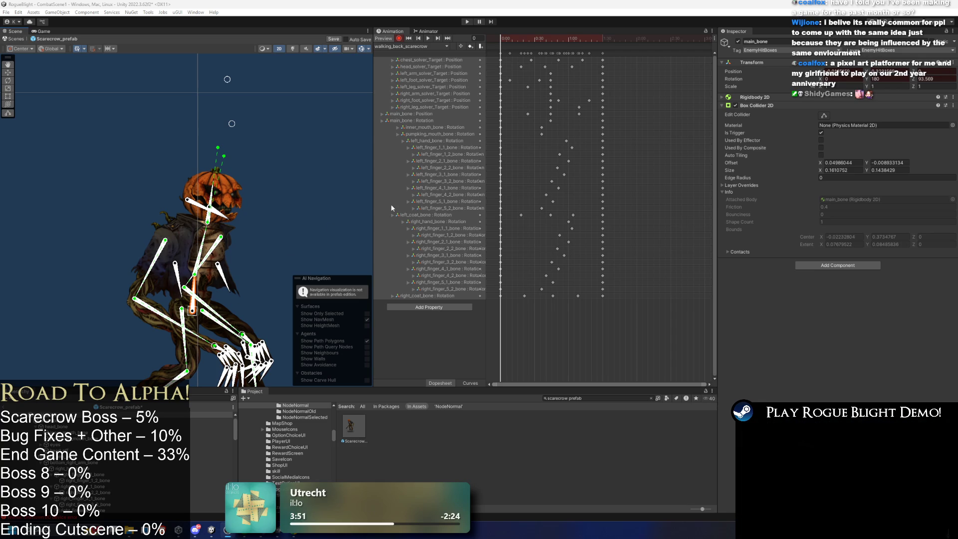
pyautogui.moveTo(532, 46); pyautogui.dragTo(493, 49)
# - At a later frame, rotate main_bone to about 91 degrees so the scarecrow stands upright
pyautogui.click(494, 49)
pyautogui.moveTo(577, 39)
pyautogui.mouseDown()
pyautogui.moveTo(602, 40)
pyautogui.moveTo(534, 38)
pyautogui.moveTo(554, 33)
pyautogui.moveTo(528, 29)
pyautogui.moveTo(551, 34)
pyautogui.mouseUp()
pyautogui.click(178, 224)
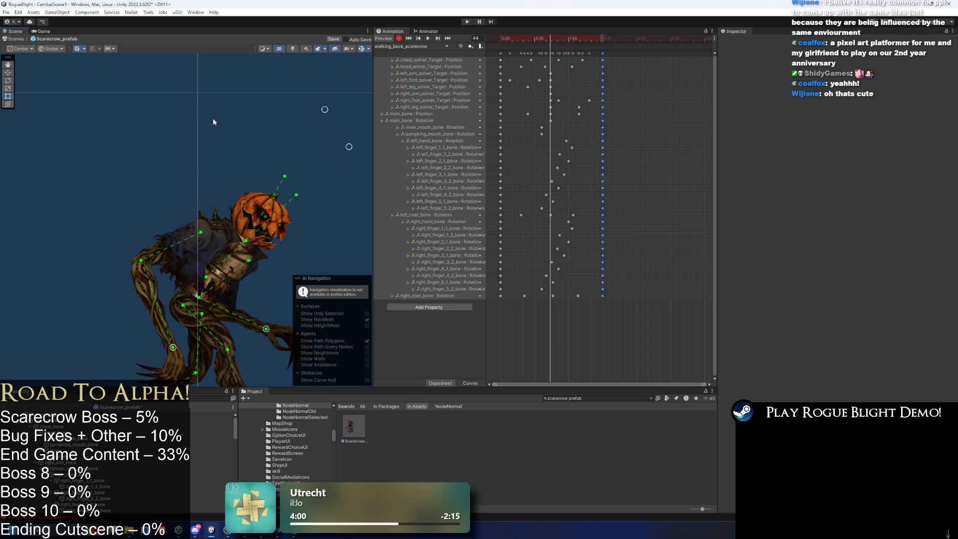
pyautogui.press('f')
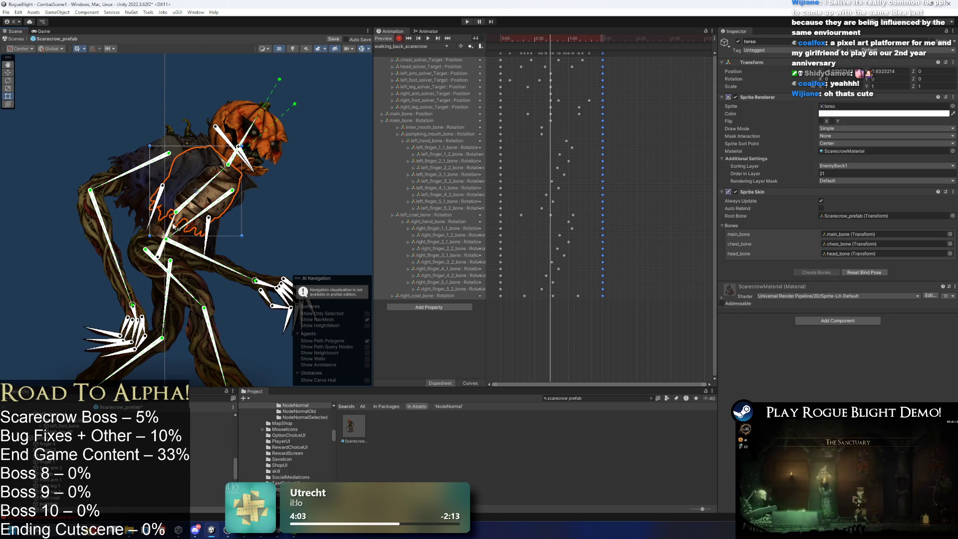
pyautogui.click(163, 228)
pyautogui.moveTo(163, 227); pyautogui.dragTo(172, 214)
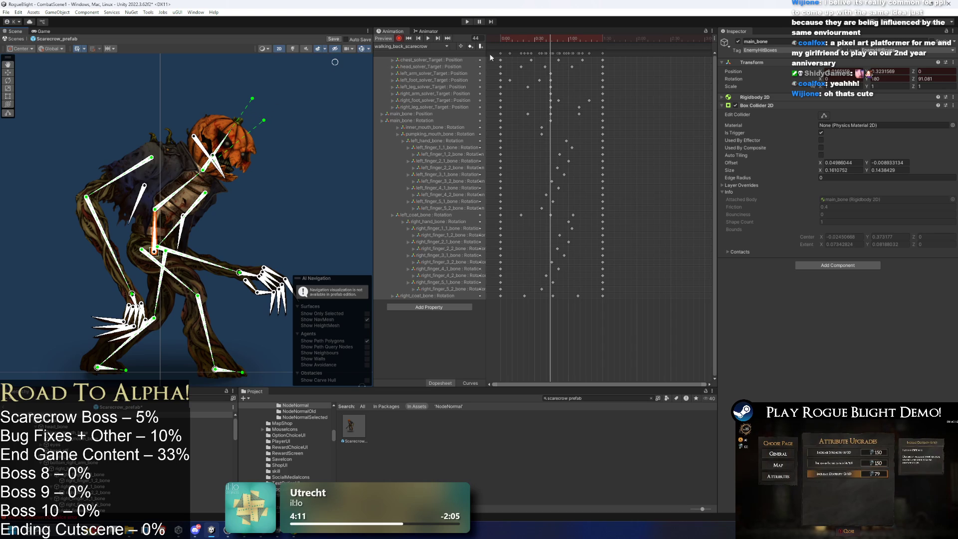
# - Deselect the keys and bones and recentre the Scene view on the scarecrow
pyautogui.click(576, 71)
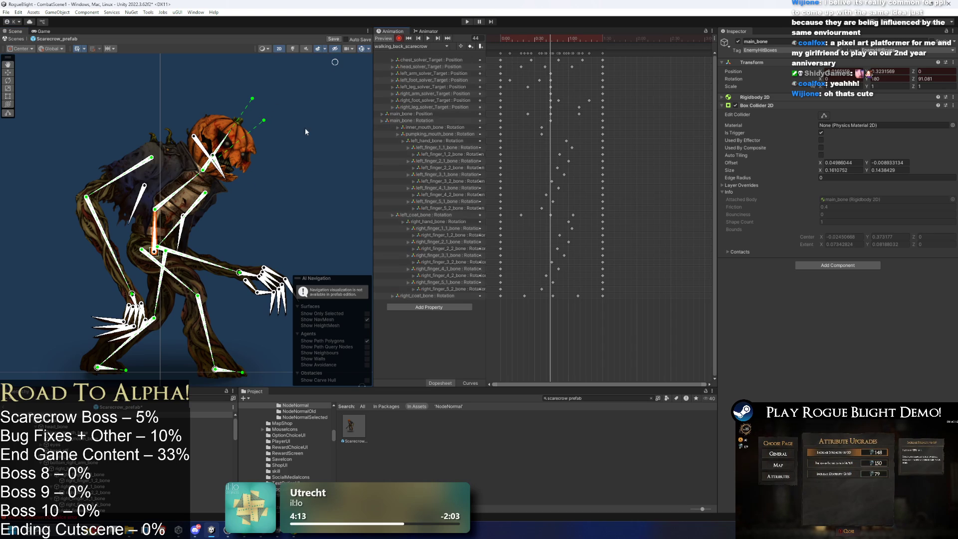
pyautogui.moveTo(208, 175); pyautogui.dragTo(177, 210)
pyautogui.click(304, 98)
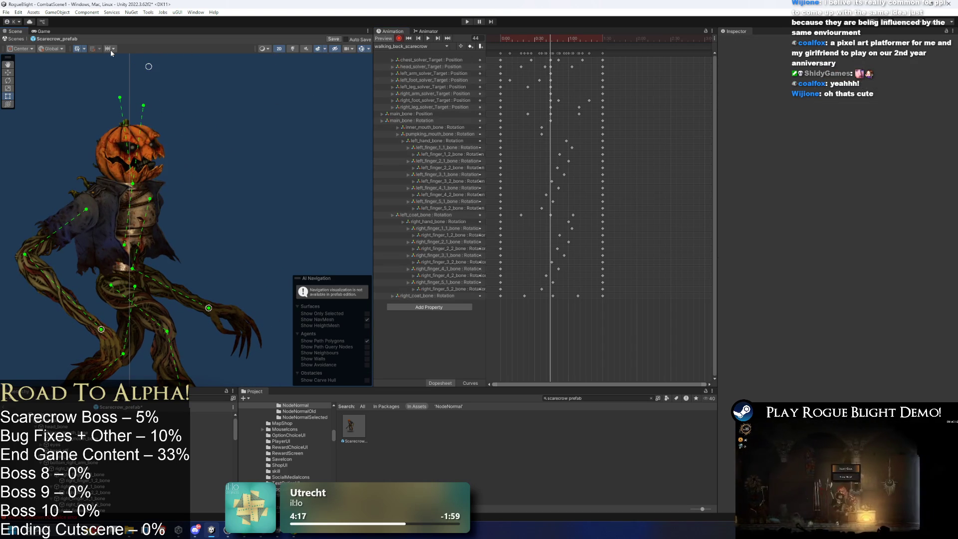
pyautogui.moveTo(146, 58); pyautogui.dragTo(154, 83)
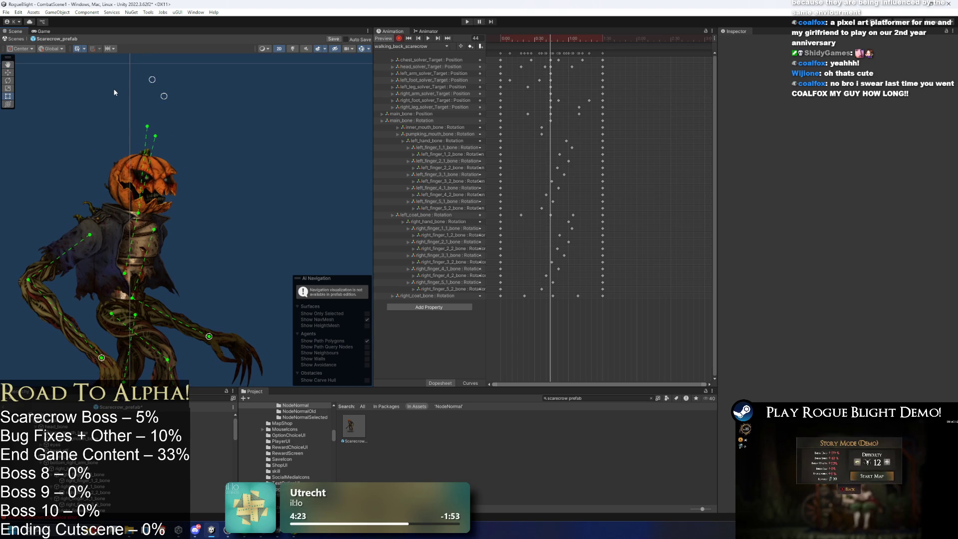